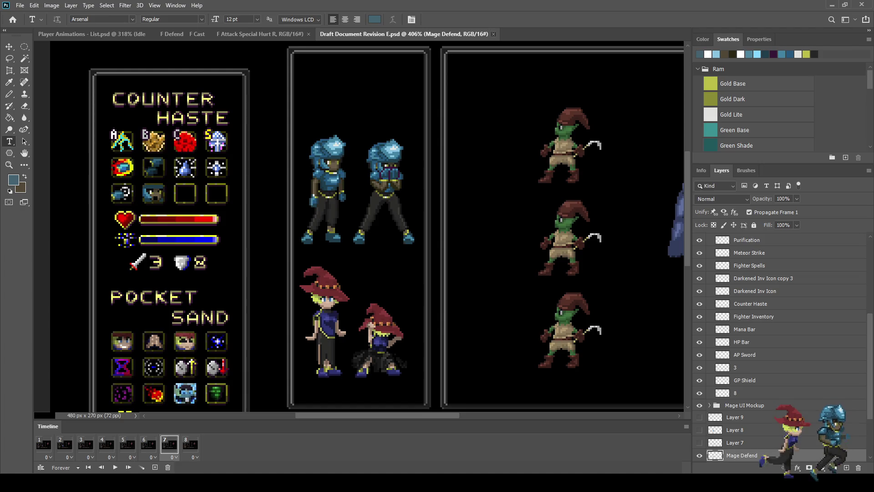
Close the Draft Document Revision E tab, leaving Fighter Jab 10-27-25.psd in view
left_click(493, 34)
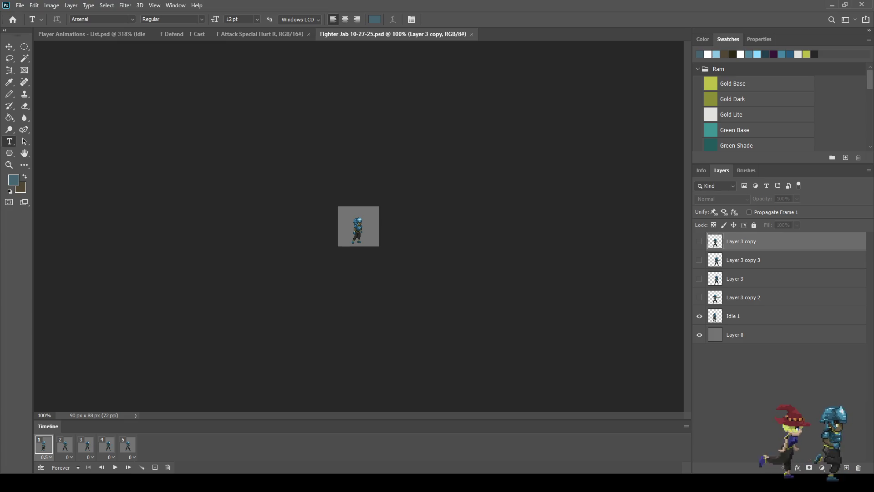
Play the five-frame Fighter Jab animation, then step through its frames back to frame 1
scroll(359, 226, "up", 5)
key("space")
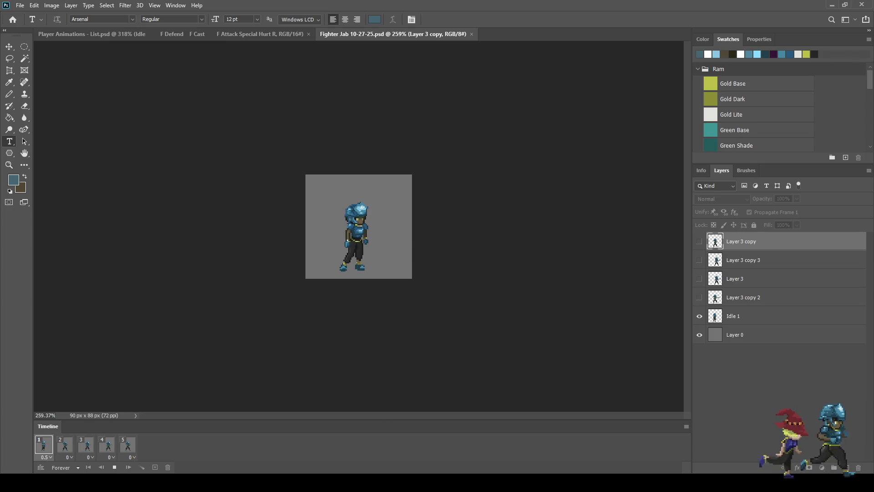
key("space")
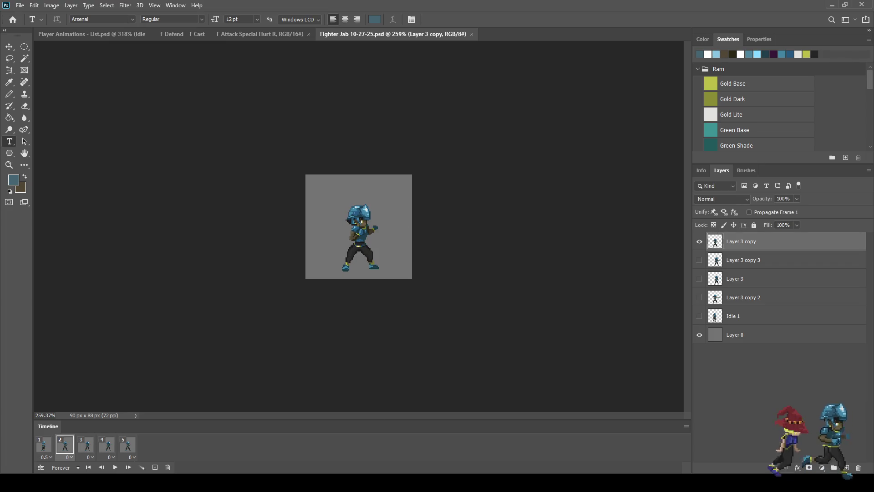
key("space")
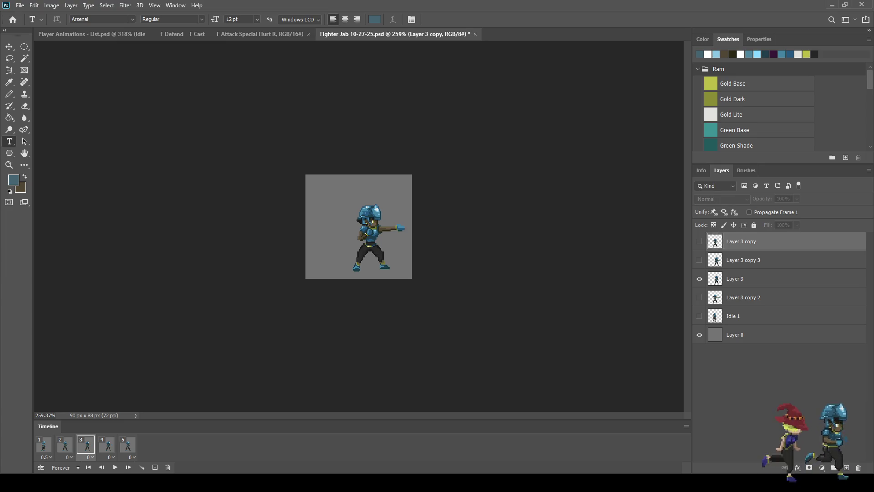
left_click(107, 445)
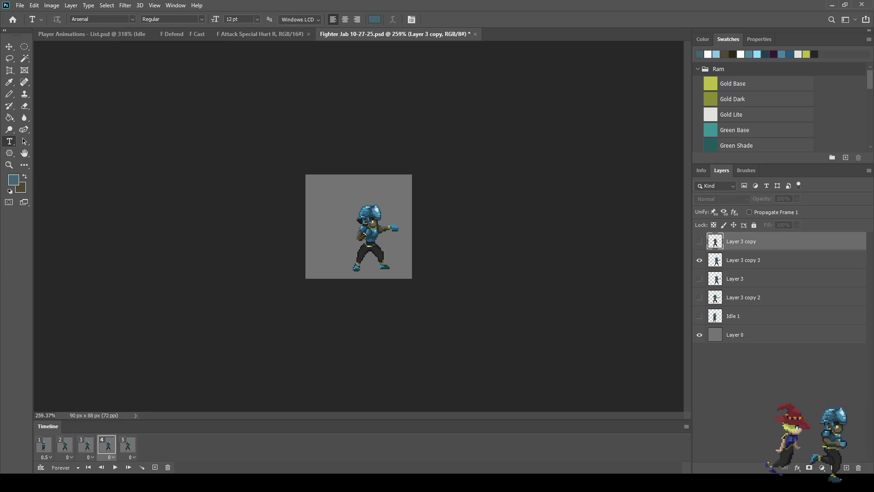
key("space")
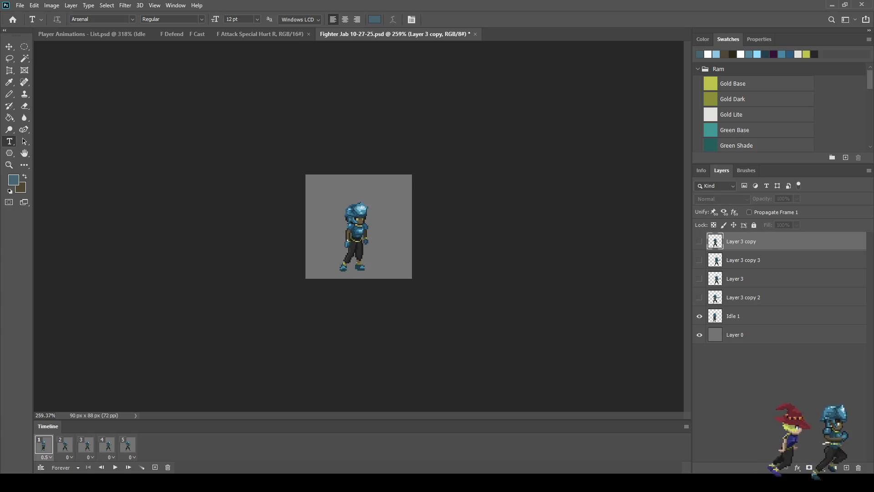
Save Fighter Jab 10-27-25.psd
key("ctrl+s")
scroll(359, 226, "up", 5)
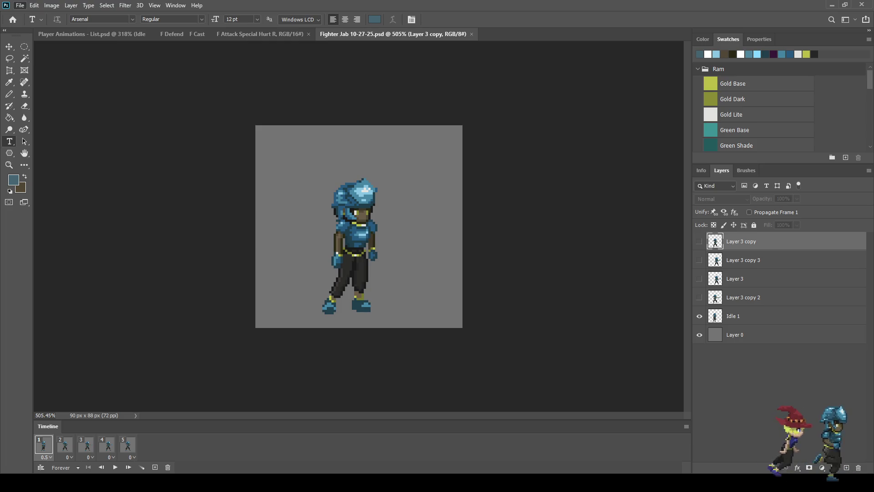
scroll(359, 225, "up", 6)
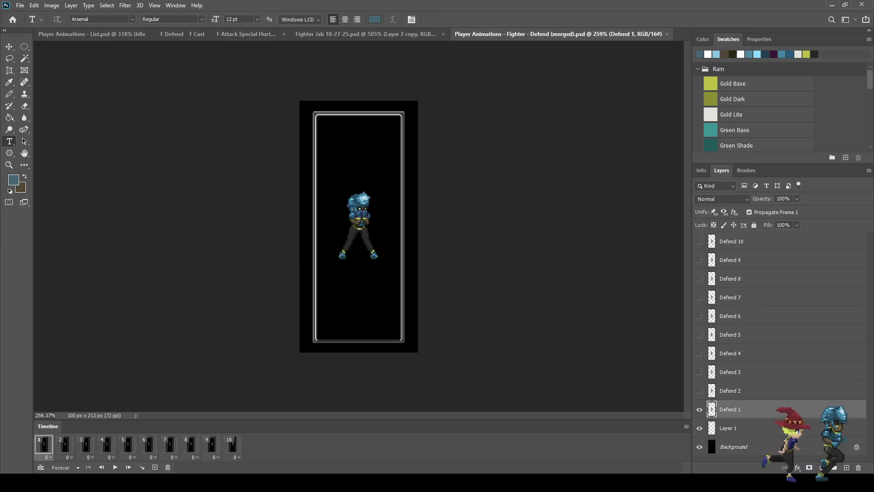
Play the Defend reference animation, then close that document
key("space")
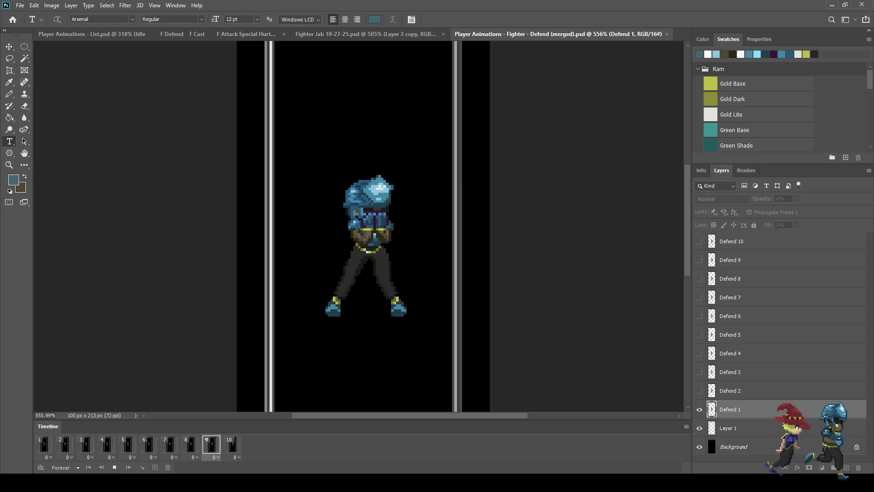
key("space")
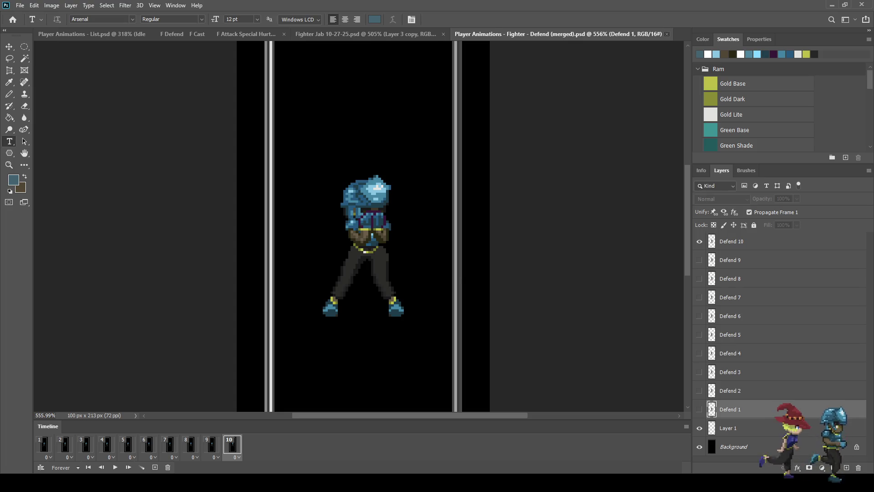
left_click(667, 34)
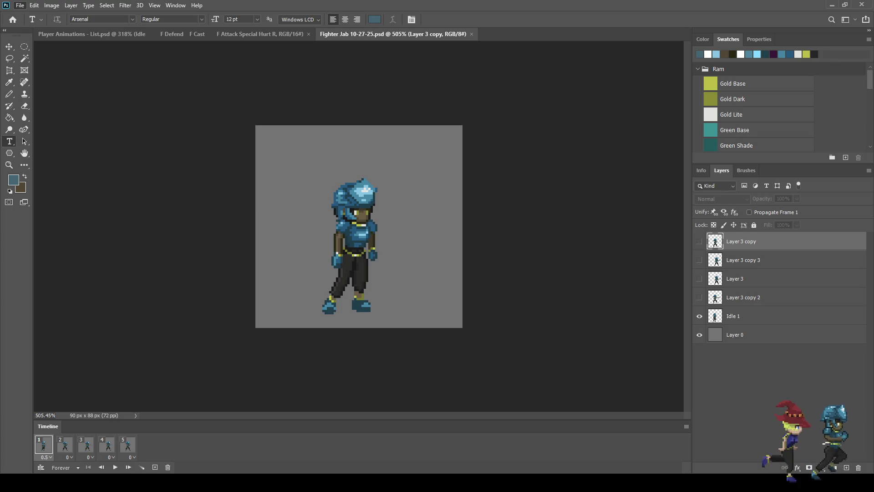
Play and close the Cast reference, then replay the jab animation, stopping on frame 1
scroll(357, 218, "up", 8)
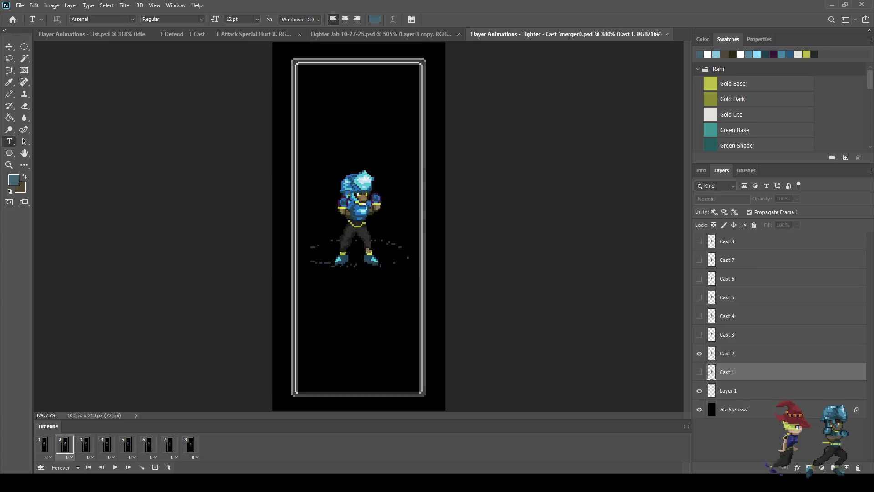
key("space")
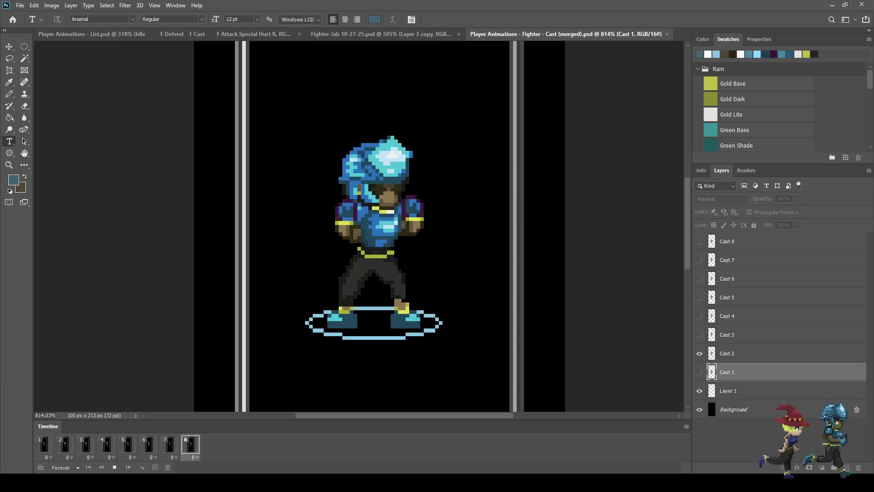
scroll(555, 184, "down", 2)
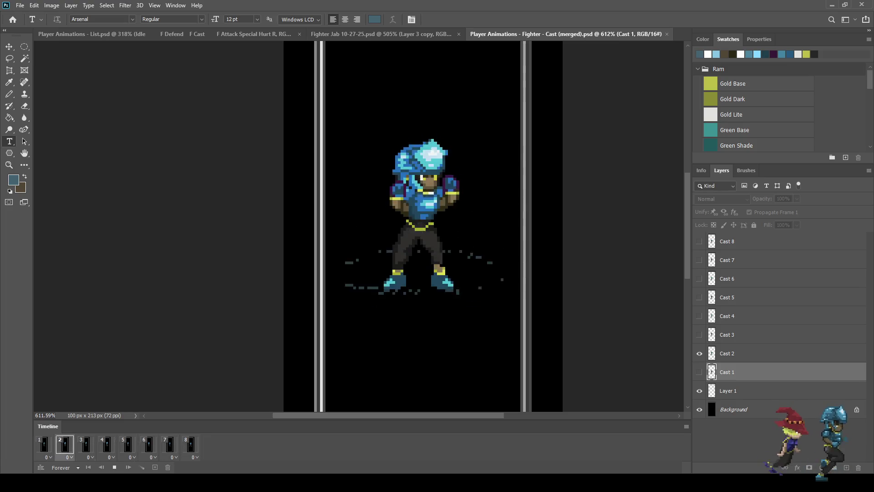
key("space")
key("ctrl+w")
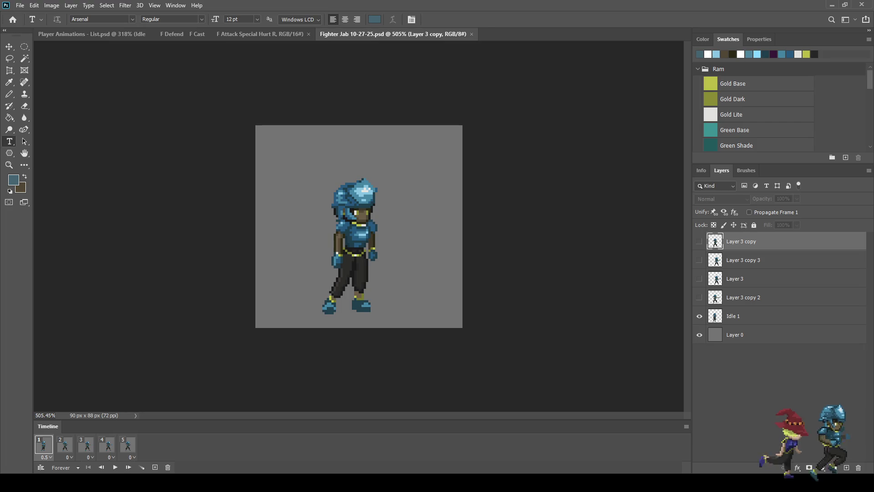
key("space")
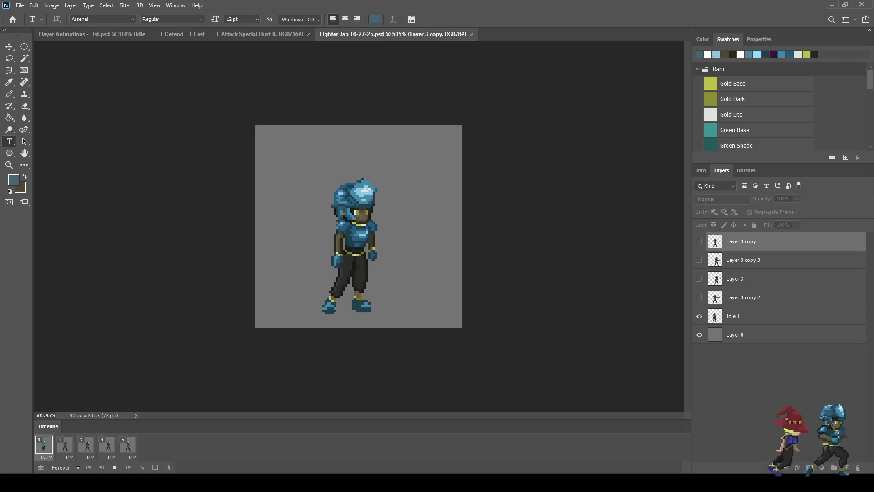
key("space")
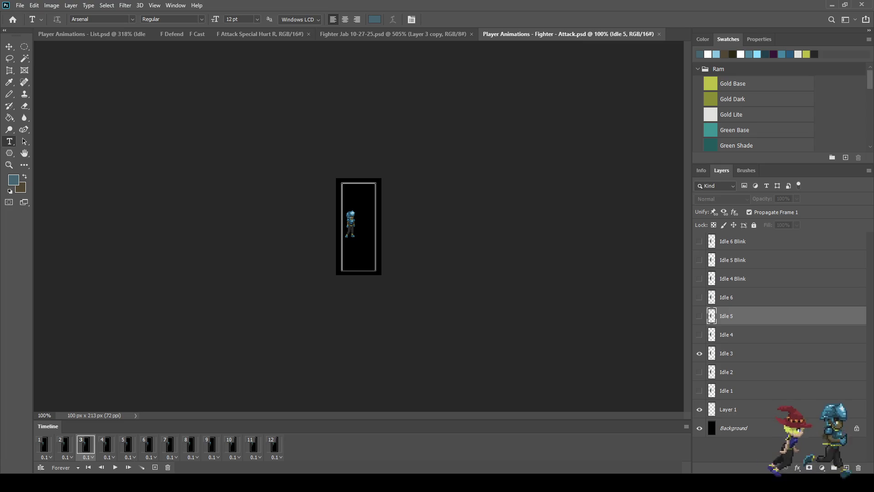
Delete layers Idle 2 through Idle 6 Blink, keeping only Idle 1
left_click(727, 372)
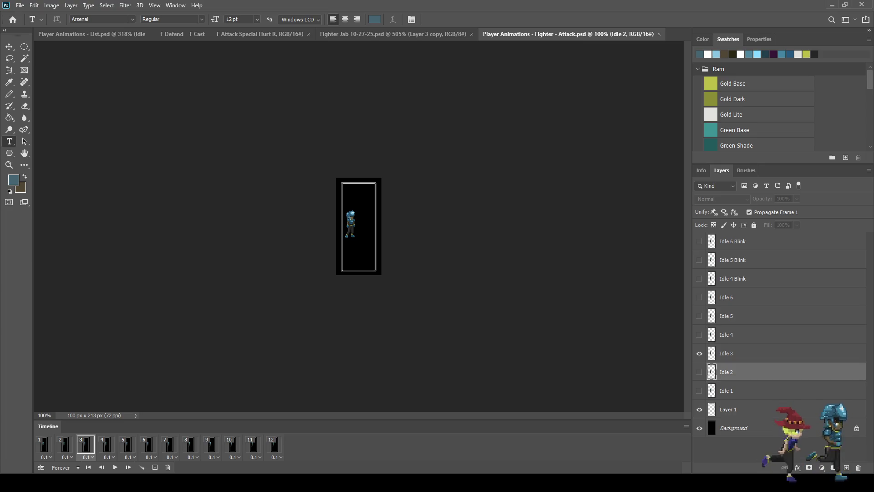
left_click(733, 240, "shift")
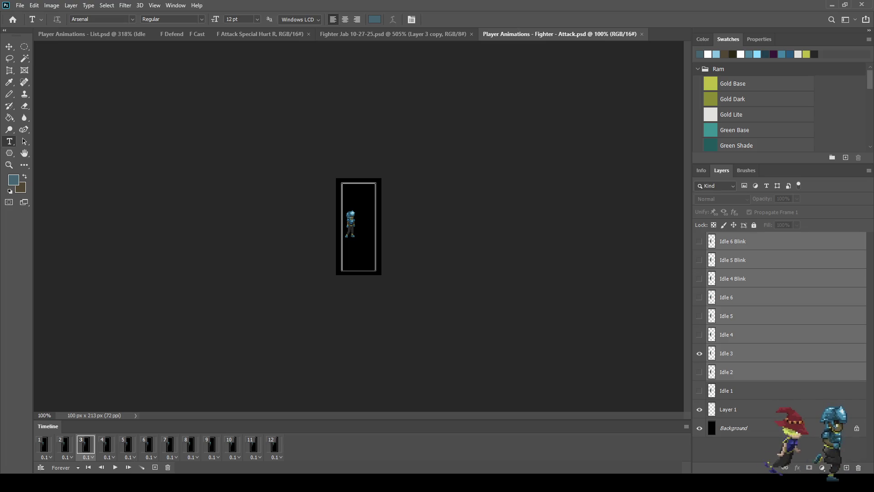
key("Delete")
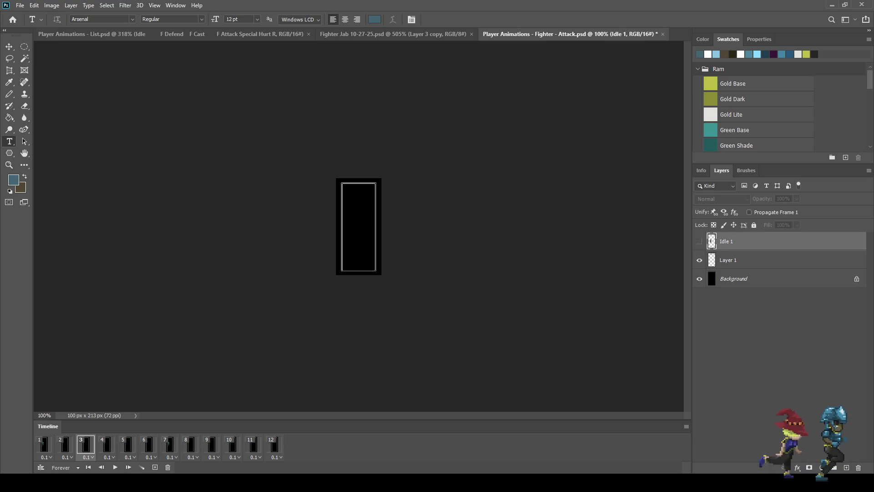
Trim the timeline to a single frame, save Fighter Attack, and return to Fighter Jab
left_click(65, 444)
left_click(168, 467)
left_click(167, 467)
left_click(168, 467)
left_click(168, 467)
left_click(168, 467)
left_click(168, 467)
left_click(168, 467)
left_click(168, 467)
left_click(167, 467)
left_click(168, 466)
left_click(168, 467)
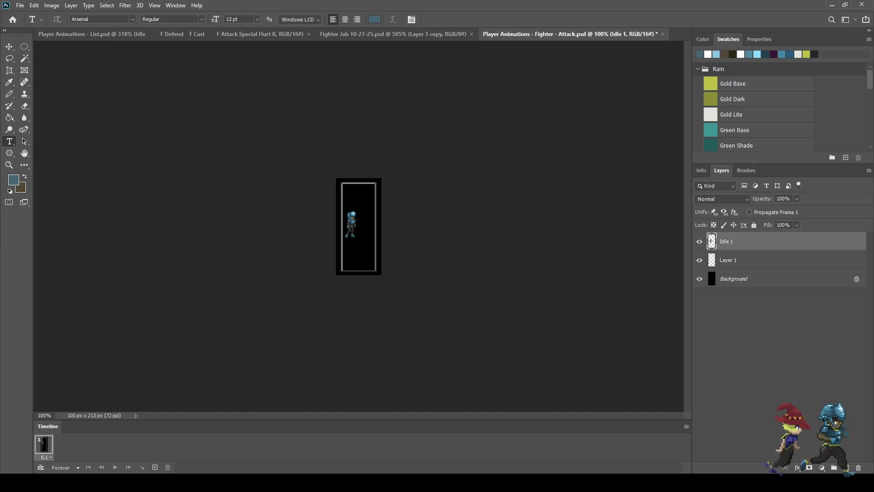
key("ctrl+s")
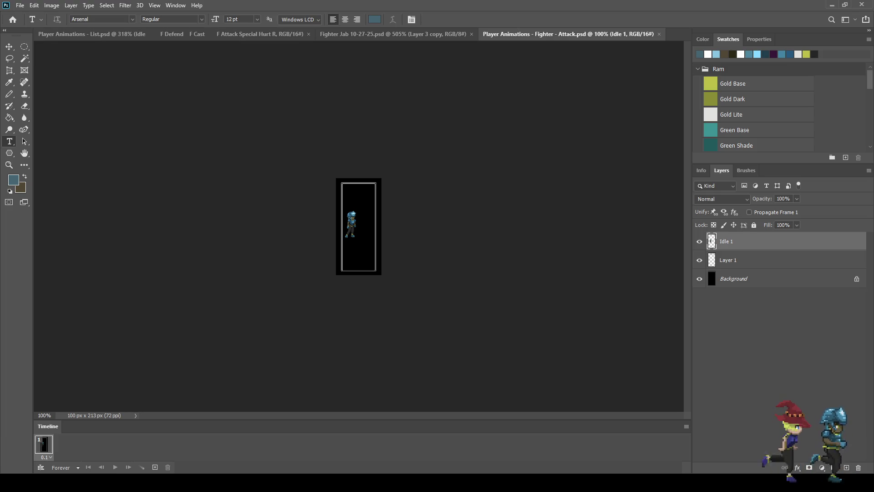
key("ctrl+shift+Tab")
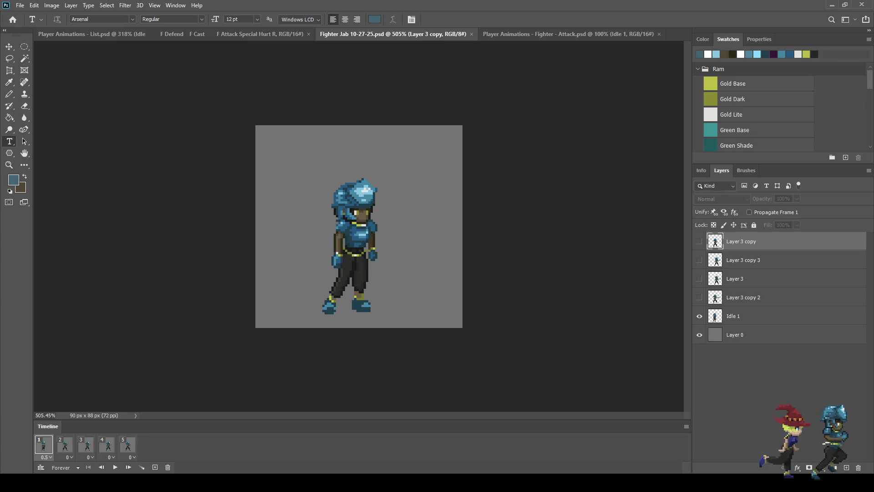
Rename Layer 3 copy to A1 and Layer 3 to A2, moving A2 above Layer 3 copy 3
left_click(65, 445)
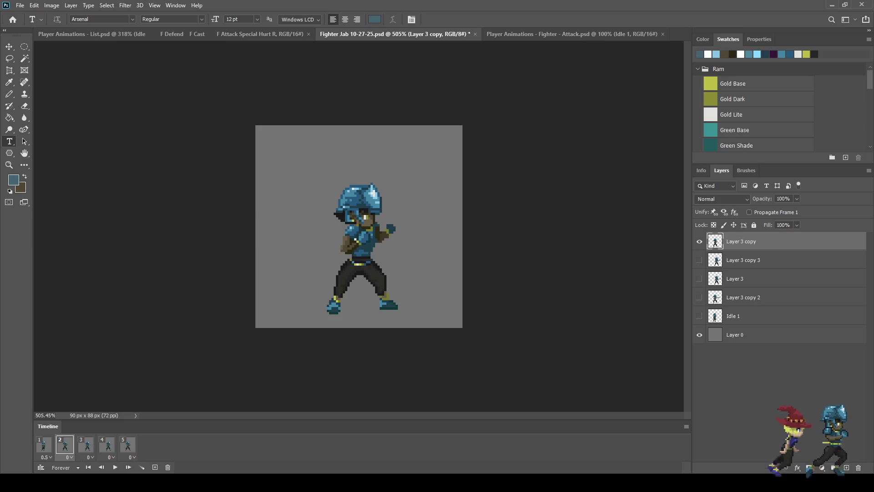
double_click(741, 242)
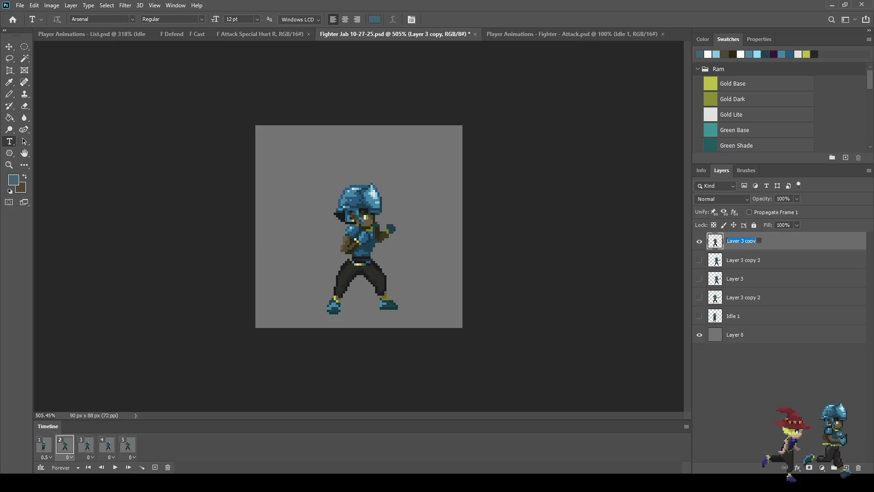
type("A1")
key("Return")
left_click(86, 444)
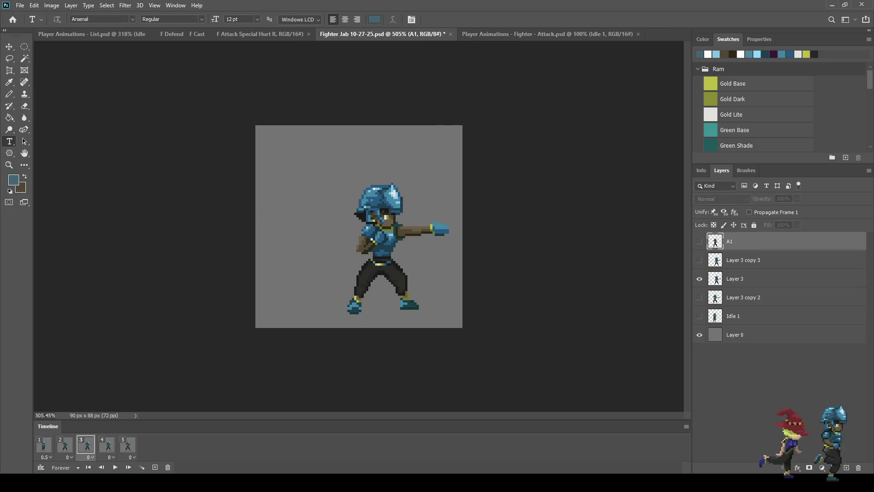
double_click(735, 279)
type("A2")
key("Return")
left_click_drag(737, 279, 738, 252)
Rename the frame 4 layer, Layer 3 copy 3, to A3
left_click(107, 445)
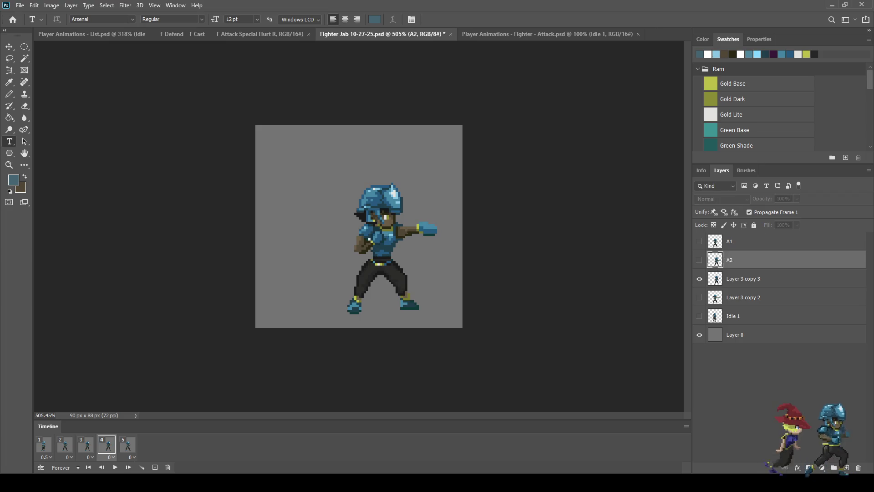
double_click(743, 278)
type("A3")
key("Return")
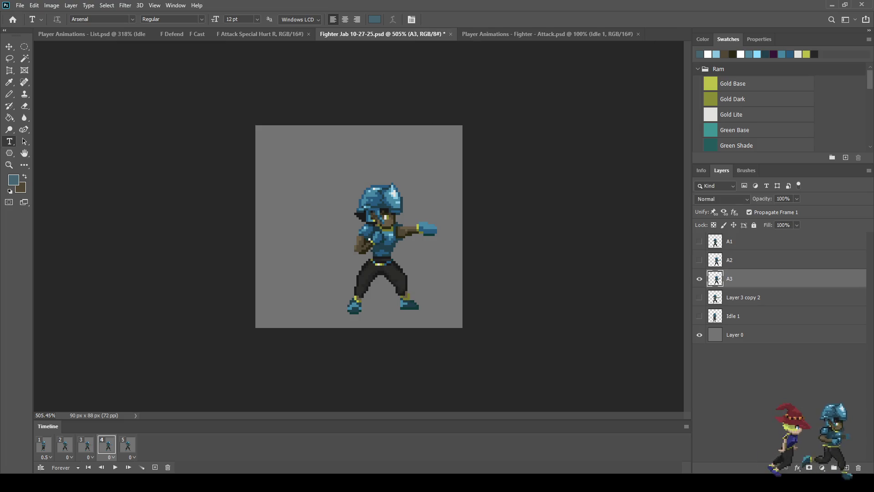
Hide A1 in frame 5, duplicate it as A4, and place A4 below A3
left_click(128, 445)
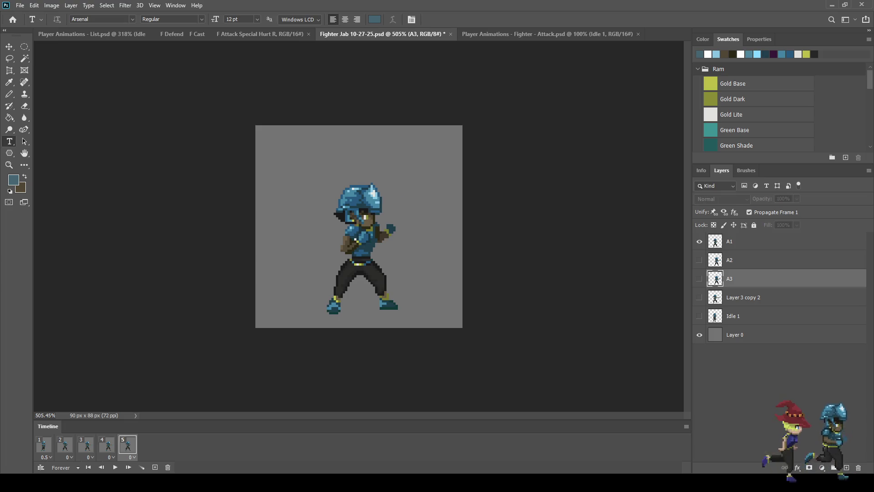
left_click(699, 242)
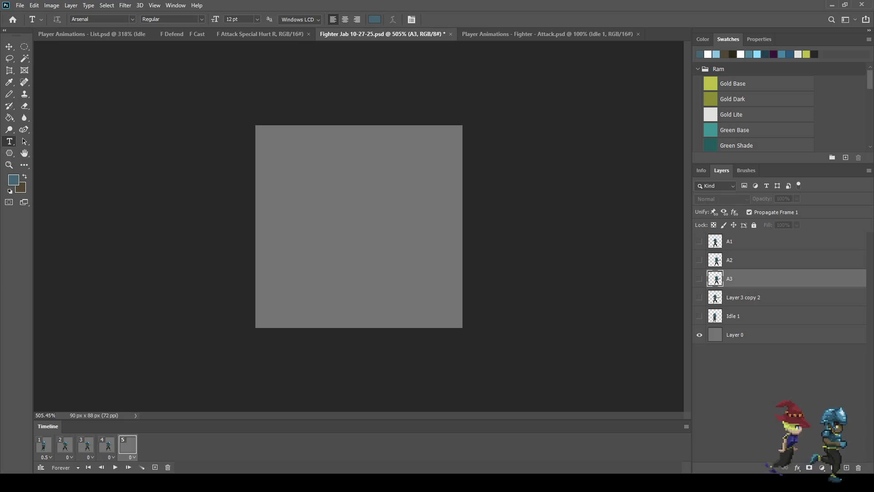
left_click(752, 242)
key("ctrl+j")
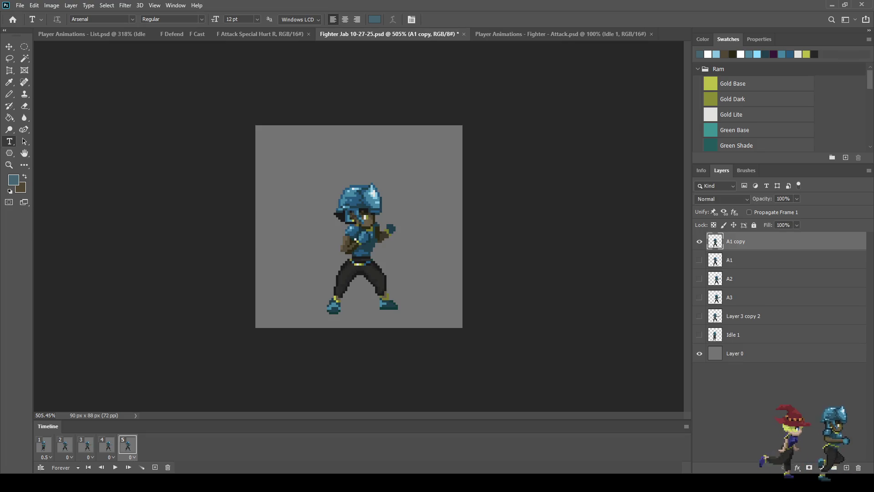
double_click(736, 241)
type("A4")
key("Return")
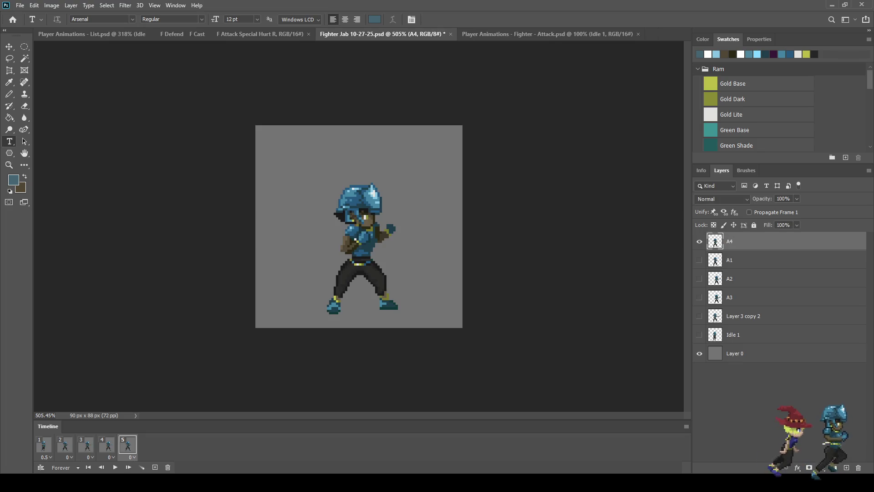
left_click_drag(738, 242, 738, 307)
Copy layers A1–A4 into the Fighter Attack file and close Fighter Jab
left_click(737, 241, "shift")
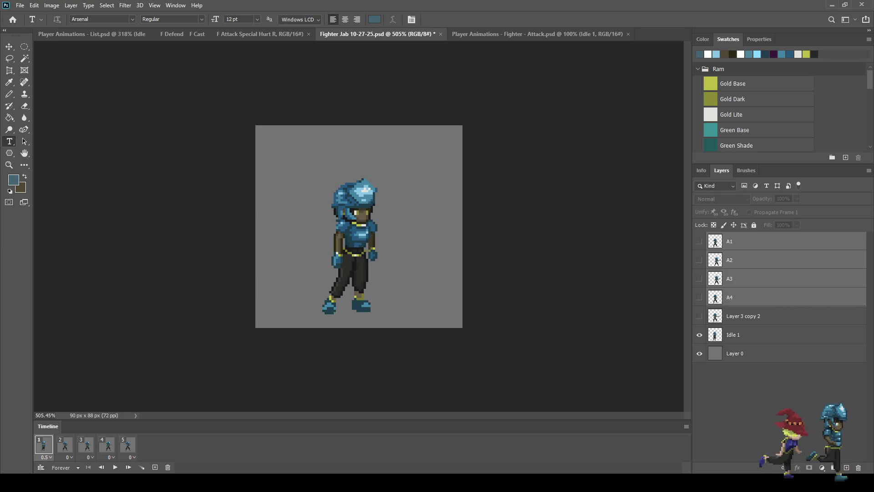
left_click(86, 444)
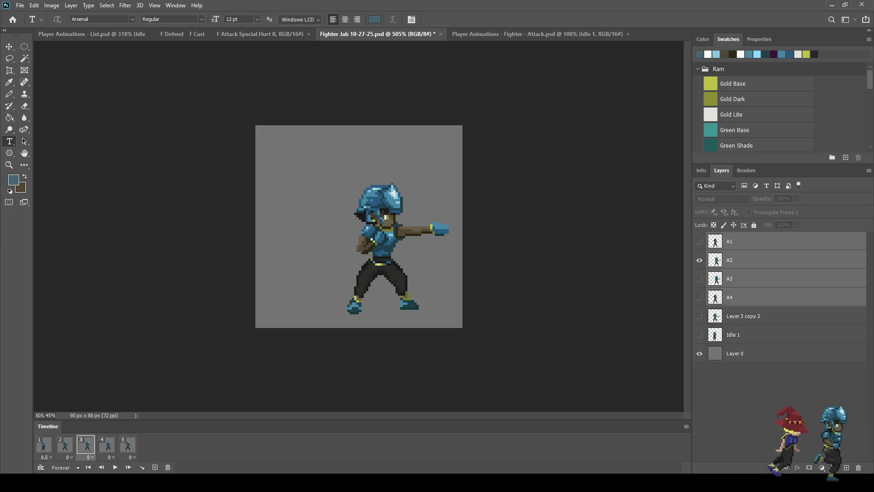
left_click(64, 444)
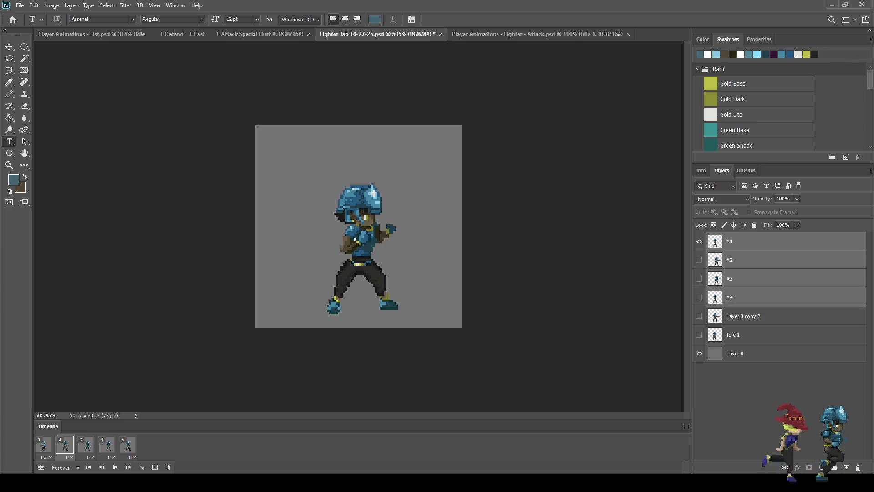
key("alt+Tab")
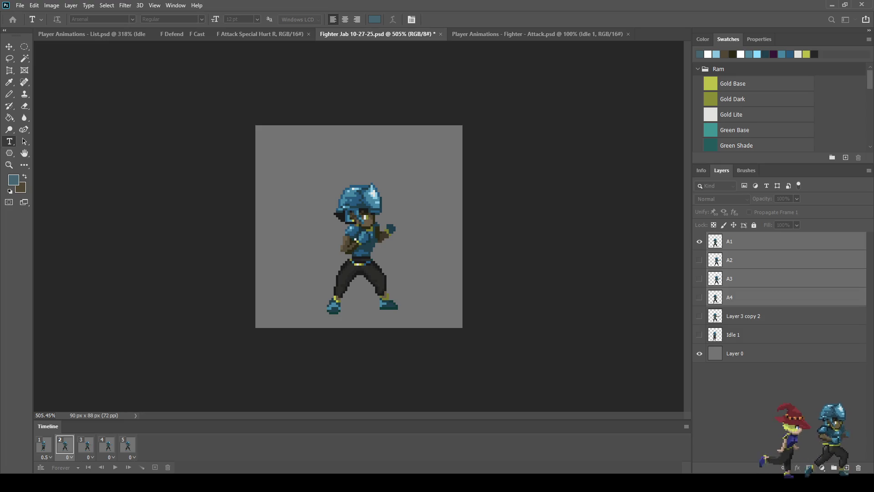
key("alt+Tab")
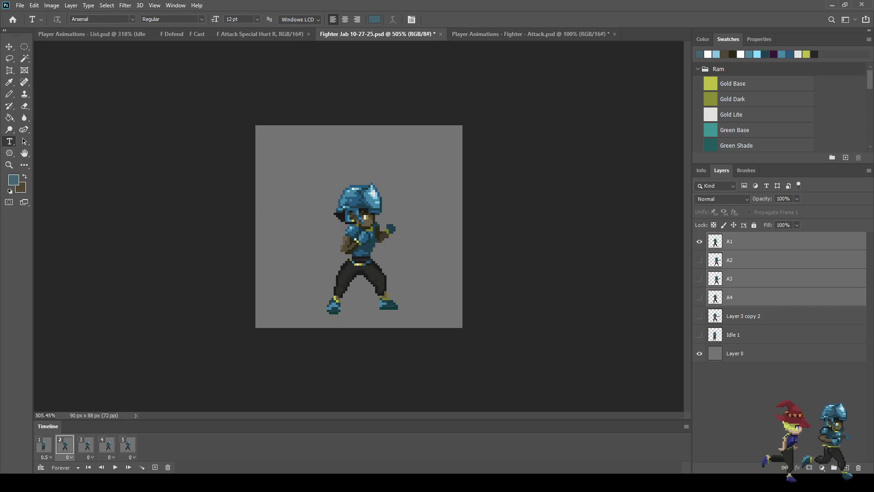
key("ctrl+w")
Nudge the A1 figure with Free Transform onto the idle fighter and apply it
scroll(358, 227, "up", 3)
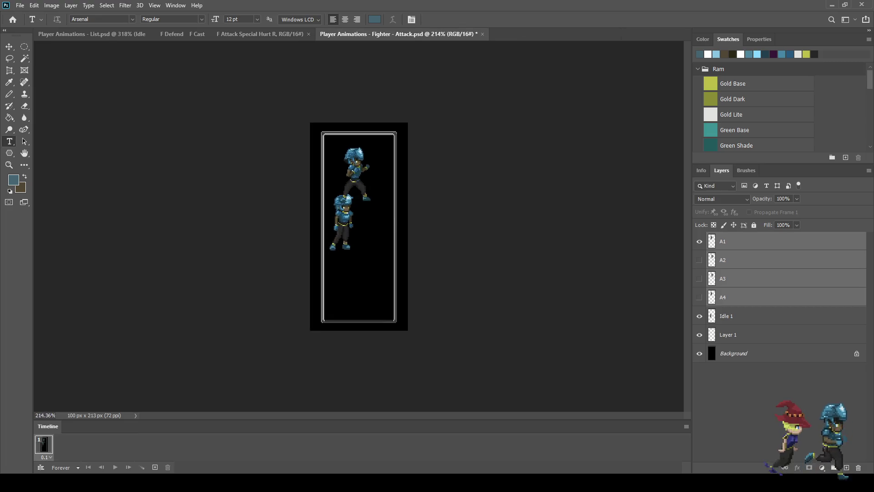
scroll(359, 226, "up", 2)
key("ctrl+t")
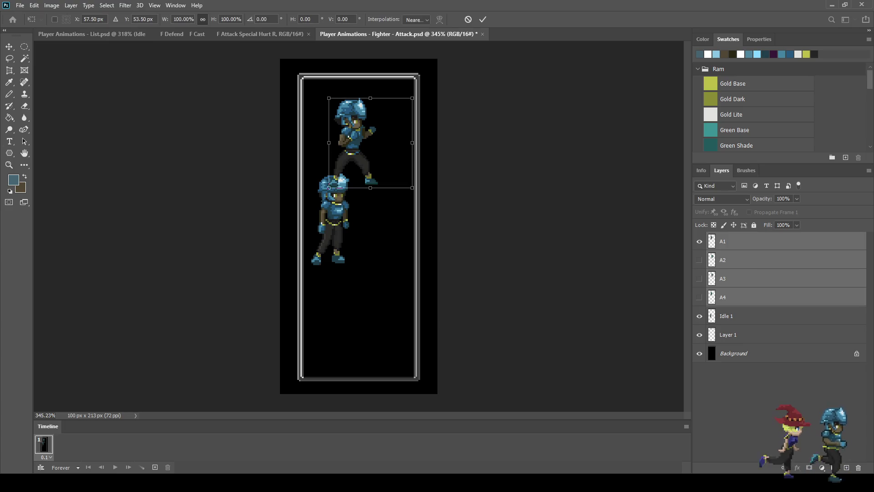
key("shift+Down")
key("shift+Down")
key("shift+Down")
key("Up")
key("Left")
key("Left")
key("Left")
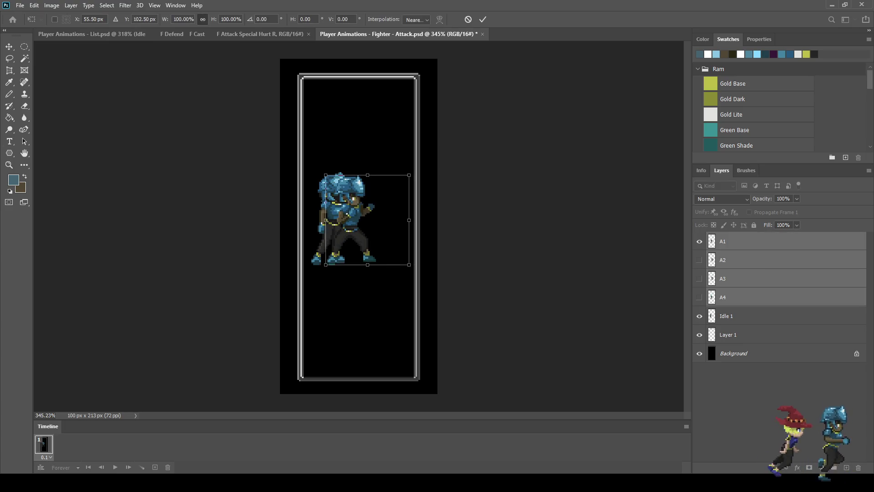
key("Left")
key("Left")
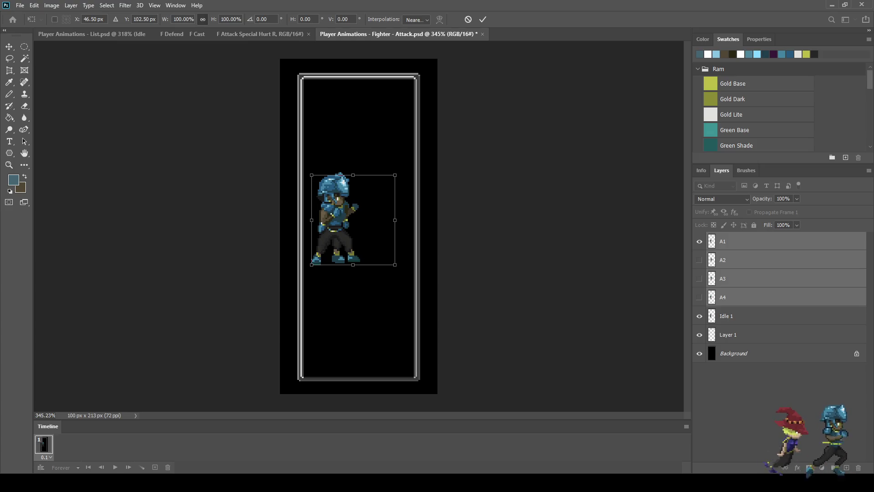
key("Return")
key("t")
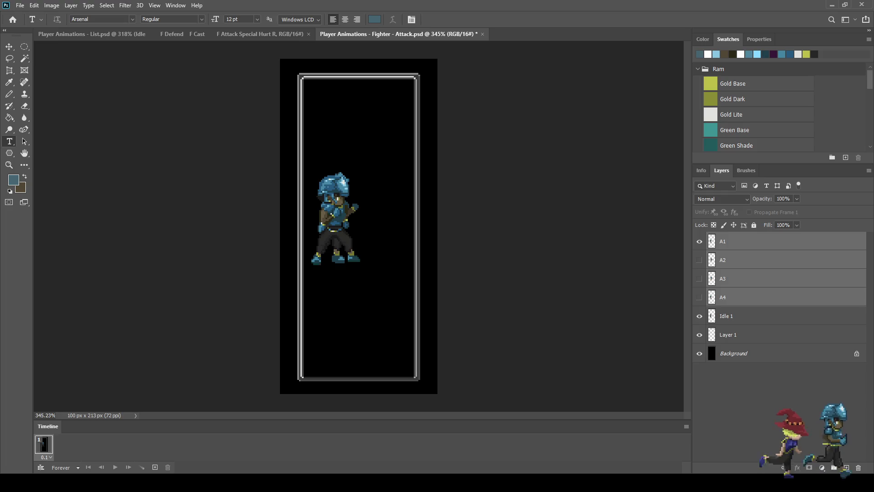
Hide the Idle 1 and A1 layers and add a second animation frame
left_click(700, 316)
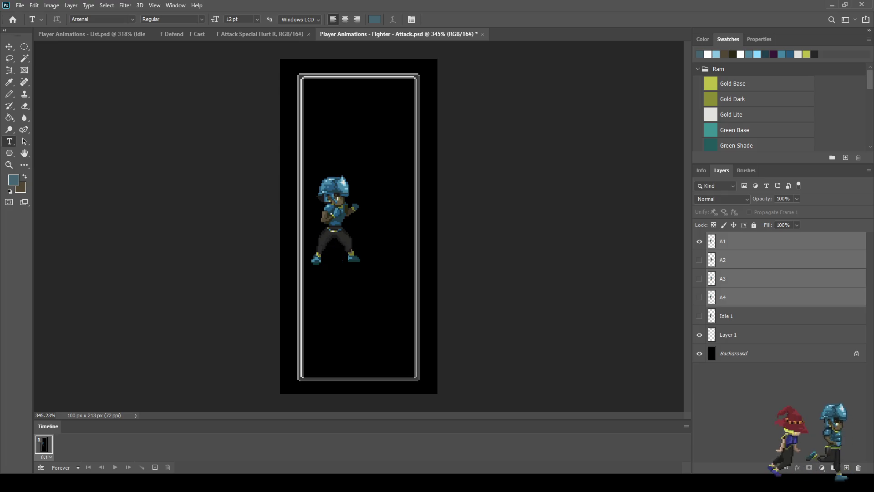
left_click(700, 242)
left_click(155, 467)
Add frames three and four, then set every frame's delay to 0
left_click(155, 467)
left_click(155, 467)
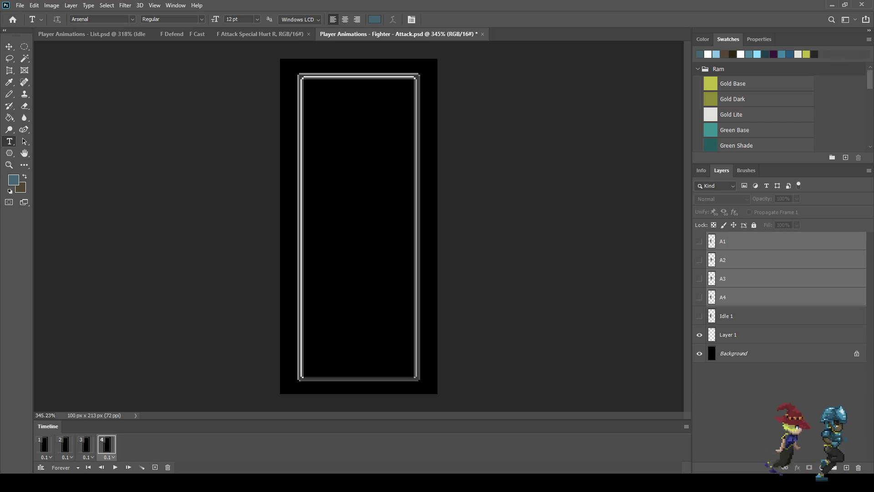
left_click(44, 444, "shift")
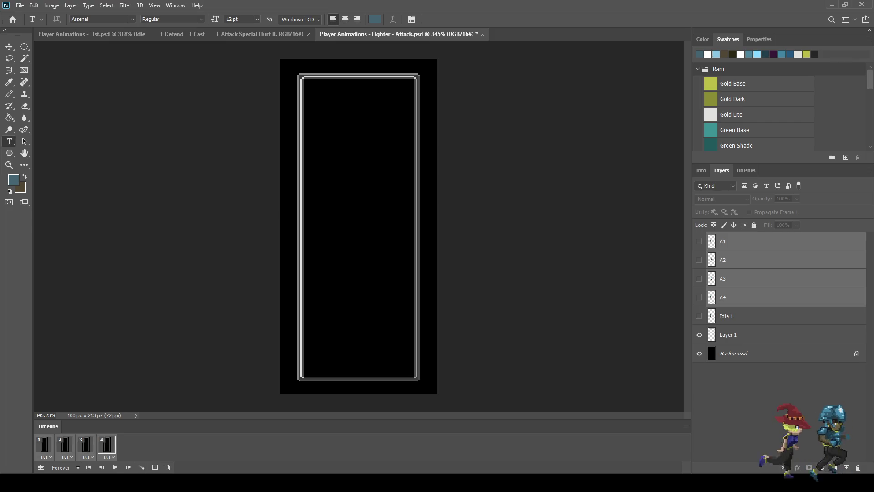
left_click(44, 444)
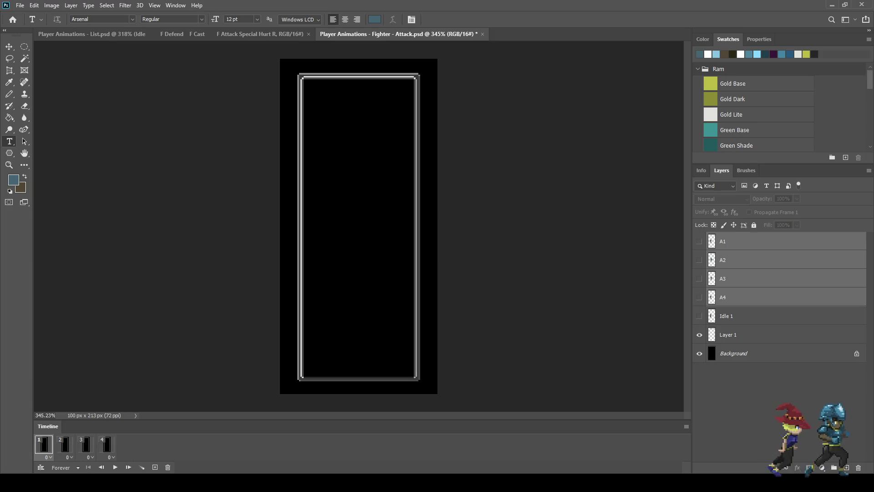
Show A1, A2, A3 and A4 in frames 1–4 respectively, then play the preview
left_click(747, 240)
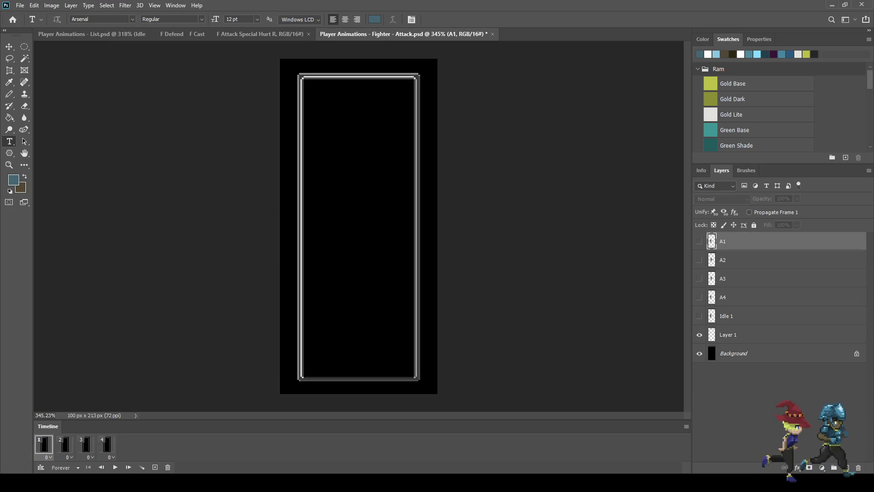
left_click(699, 242)
left_click(65, 444)
left_click(699, 260)
left_click(86, 444)
left_click(699, 279)
left_click(107, 444)
left_click(699, 297)
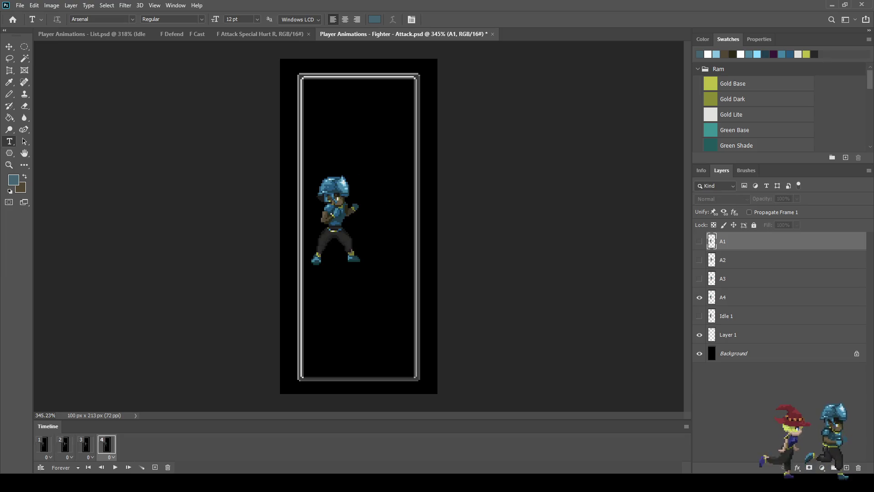
key("space")
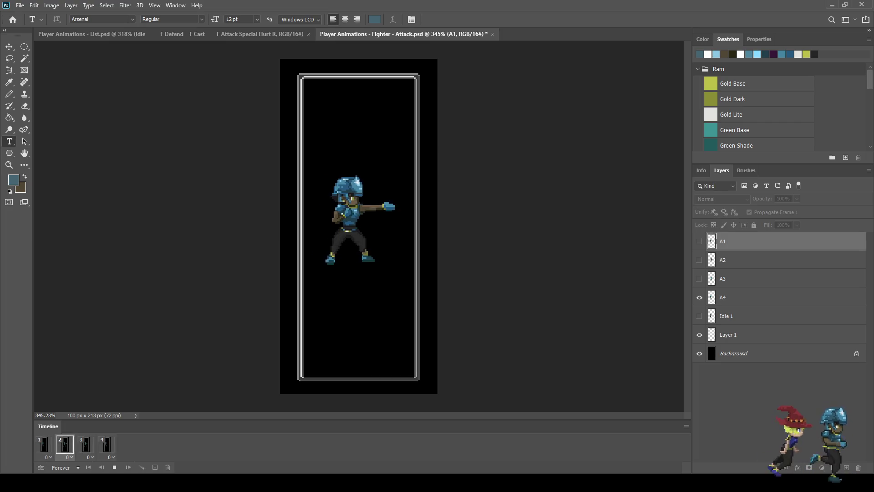
Save the Fighter Attack file
scroll(358, 226, "down", 5)
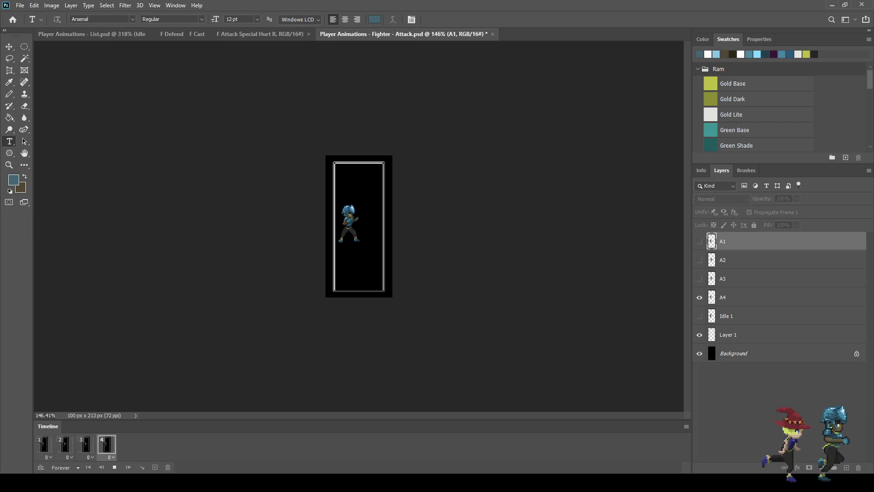
scroll(359, 226, "up", 2)
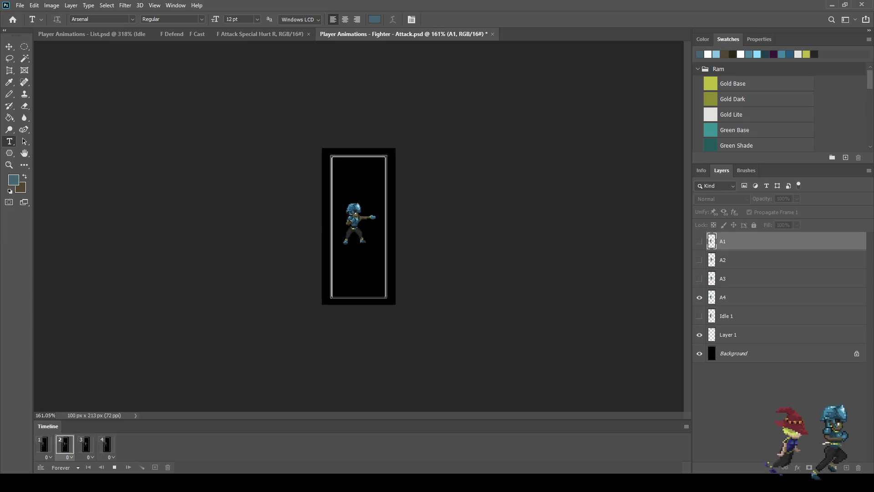
key("ctrl+s")
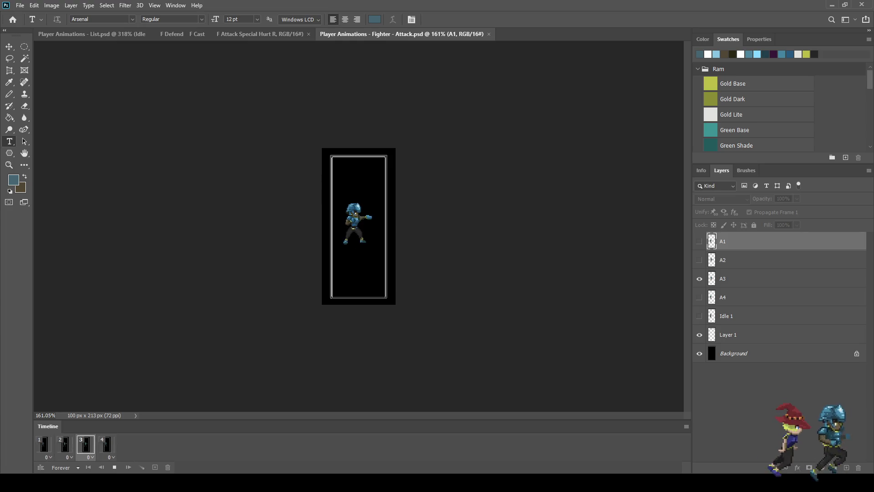
Watch the attack animation full screen at 100% zoom, then stop playback
key("ctrl+1")
key("f")
key("f")
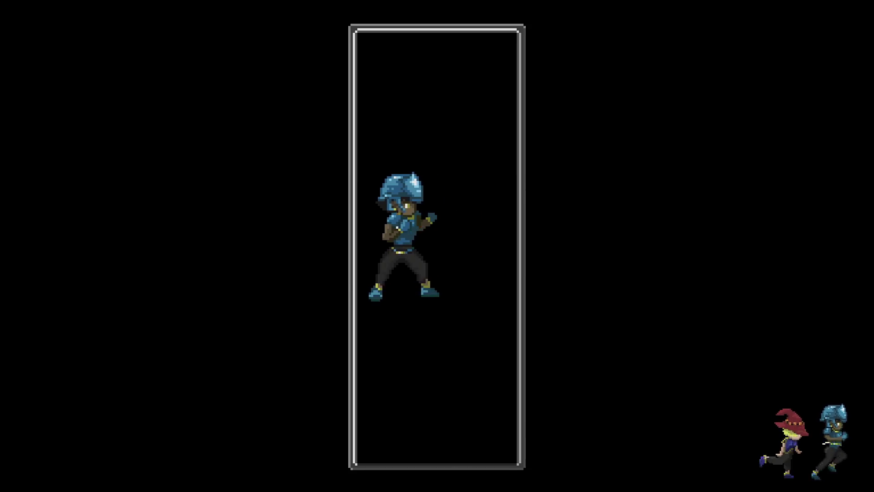
key("space")
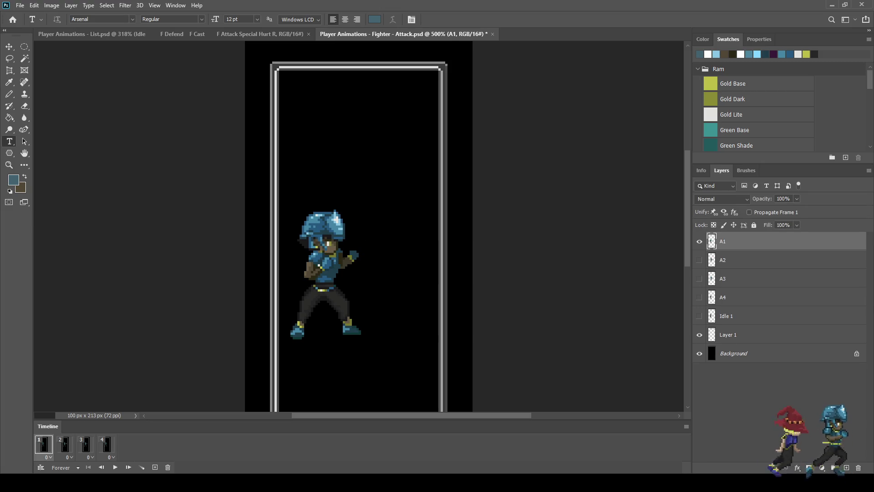
Add a fifth frame and preview the attack animation, stopping on frame 1
left_click(155, 467)
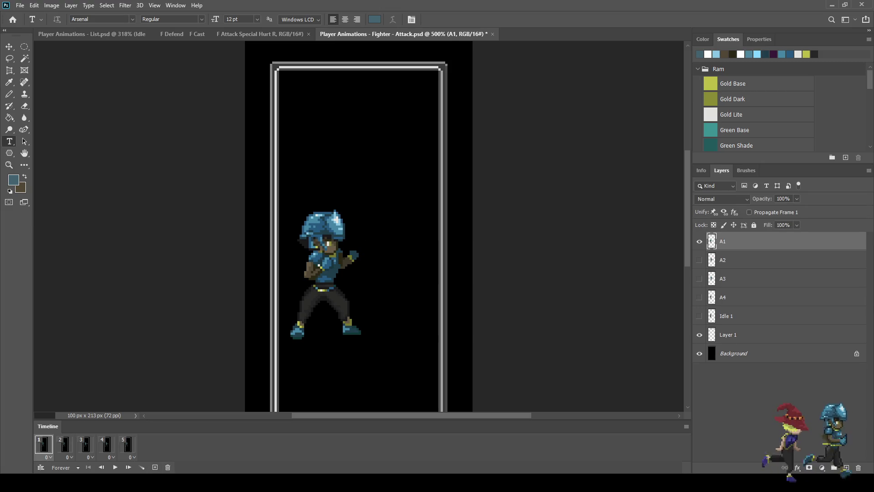
key("space")
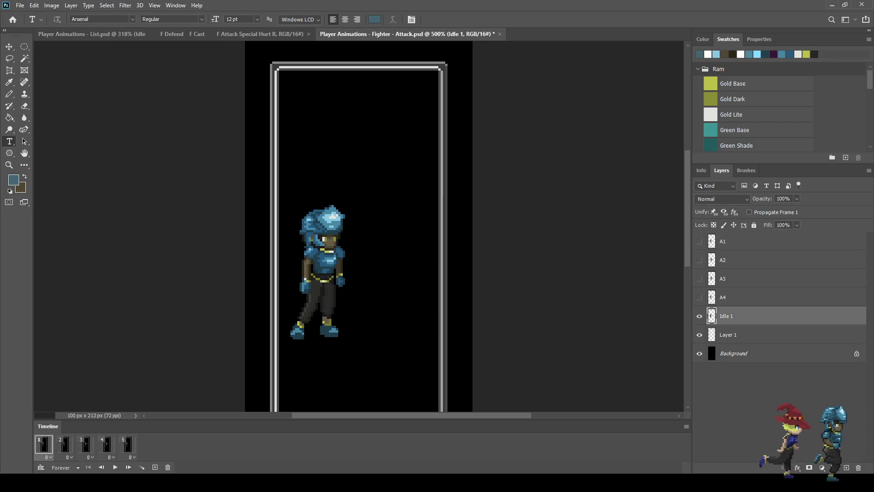
key("space")
key("space")
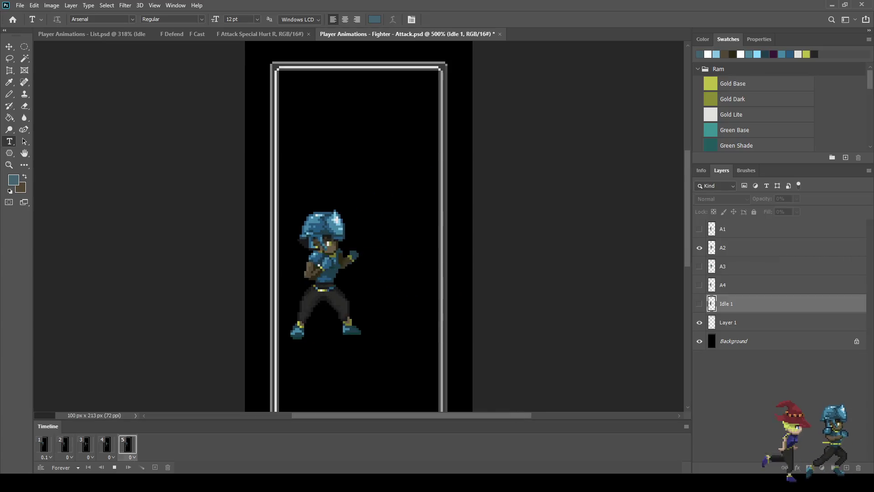
key("space")
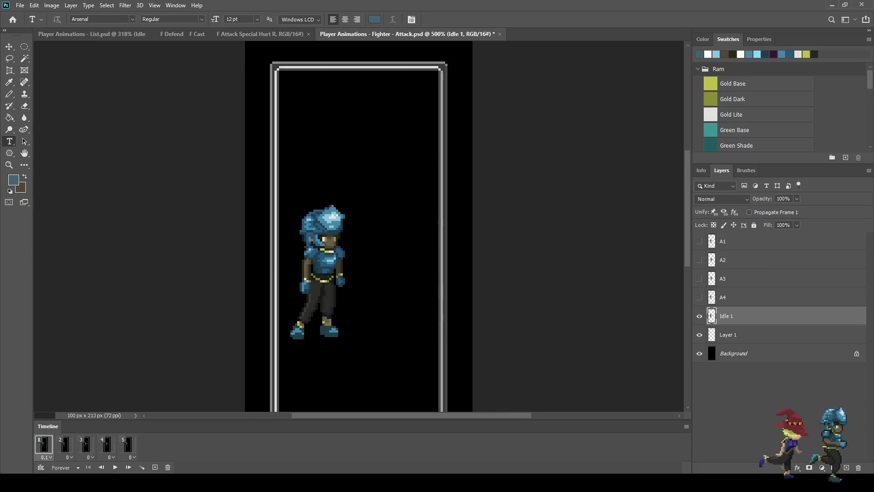
Save Fighter Attack, zoom out, then zoom back in to 400%
key("ctrl+s")
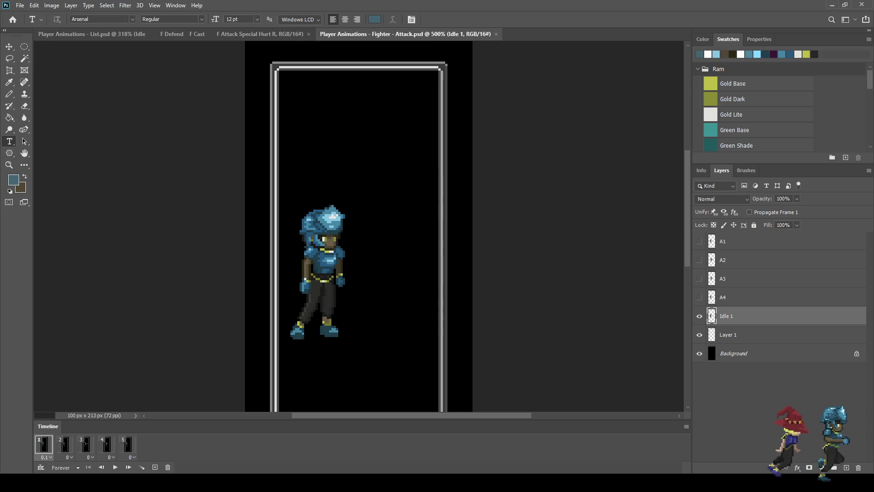
key("ctrl+minus")
key("ctrl+minus")
key("ctrl+minus")
key("ctrl+plus")
key("ctrl+plus")
key("ctrl+plus")
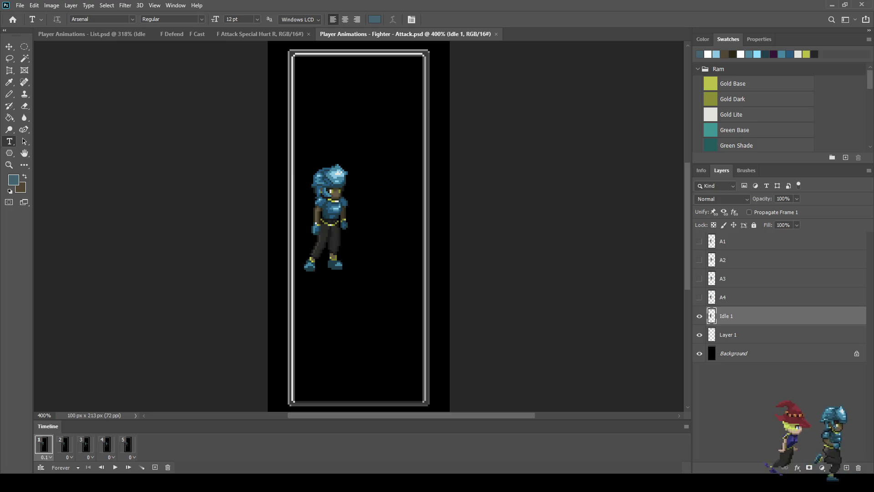
Play and stop the attack animation, select the Eraser, then replay and stop it
key("space")
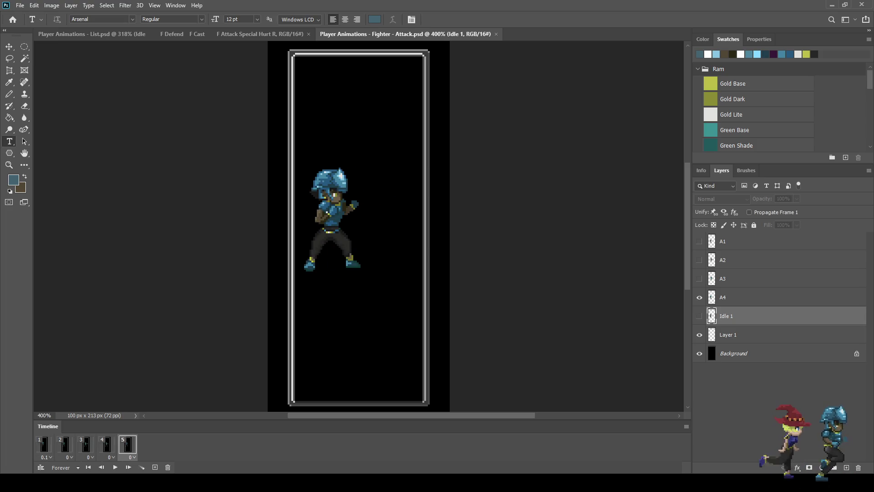
key("space")
scroll(335, 186, "up", 5)
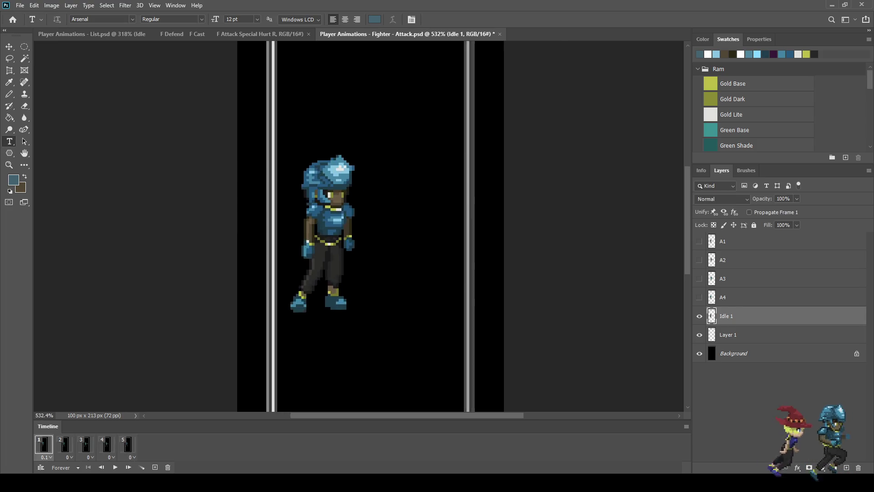
scroll(506, 236, "up", 1)
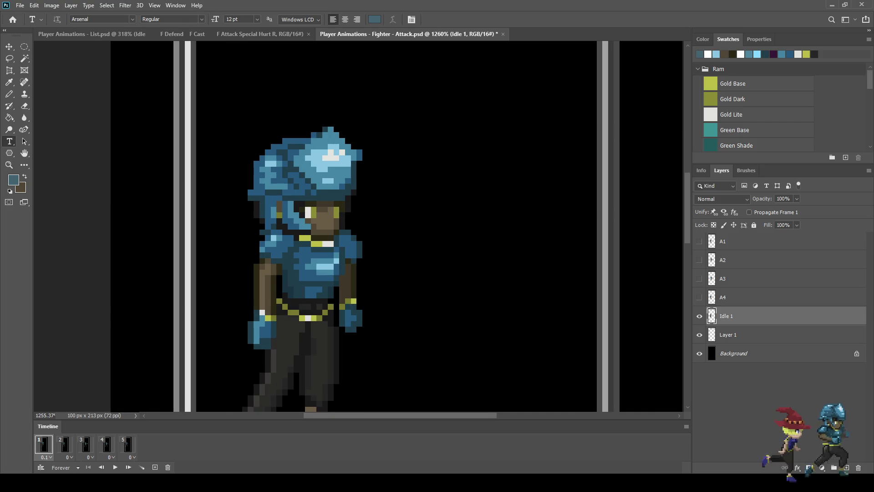
key("e")
scroll(425, 205, "down", 5)
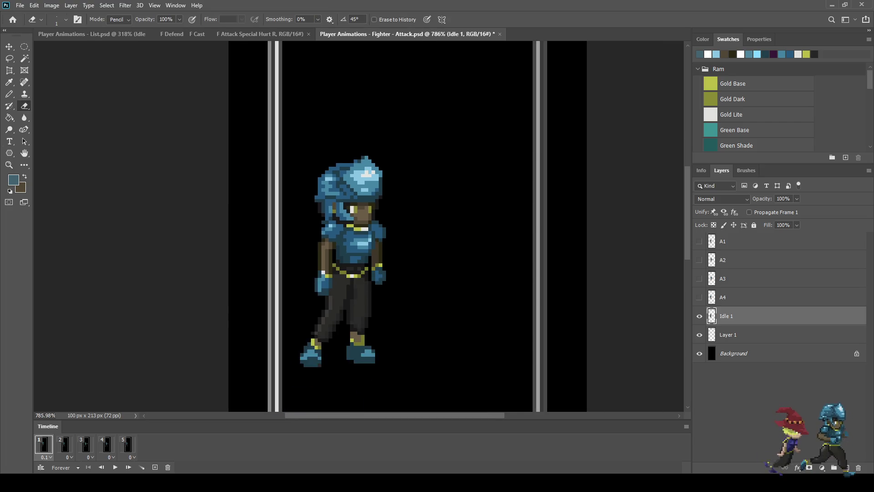
key("space")
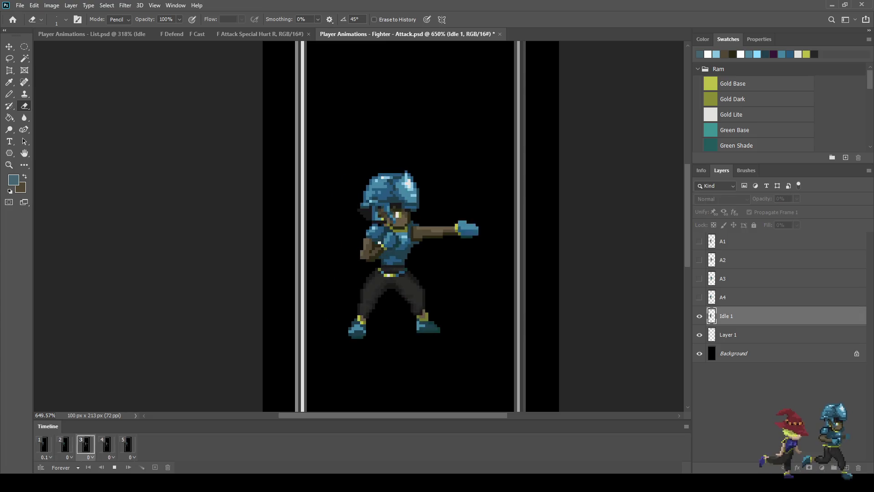
key("space")
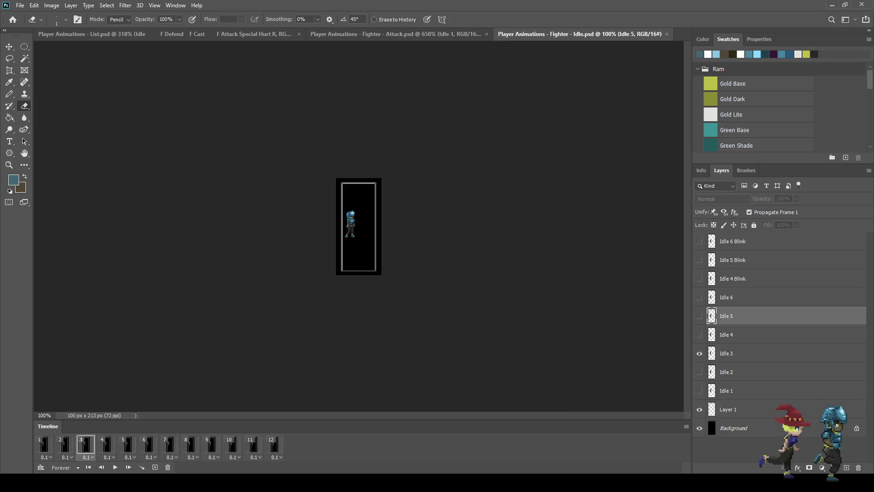
Erase stray helmet-edge pixels on the Idle 1 and Idle 2 frames
scroll(353, 221, "up", 10)
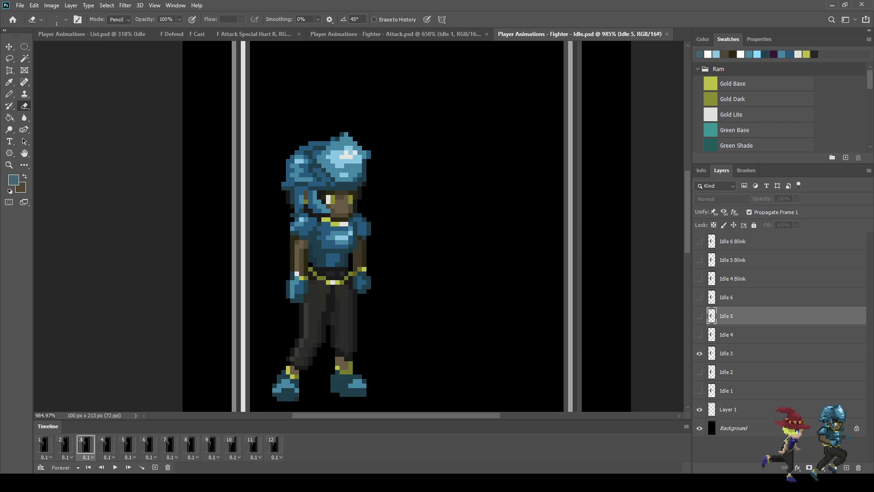
left_click(44, 444)
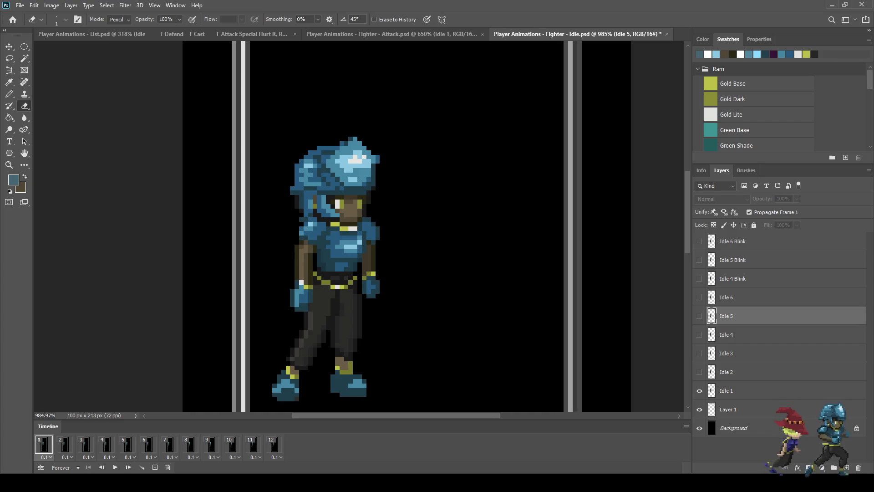
left_click(727, 390)
scroll(388, 207, "up", 4)
left_click_drag(373, 133, 373, 139)
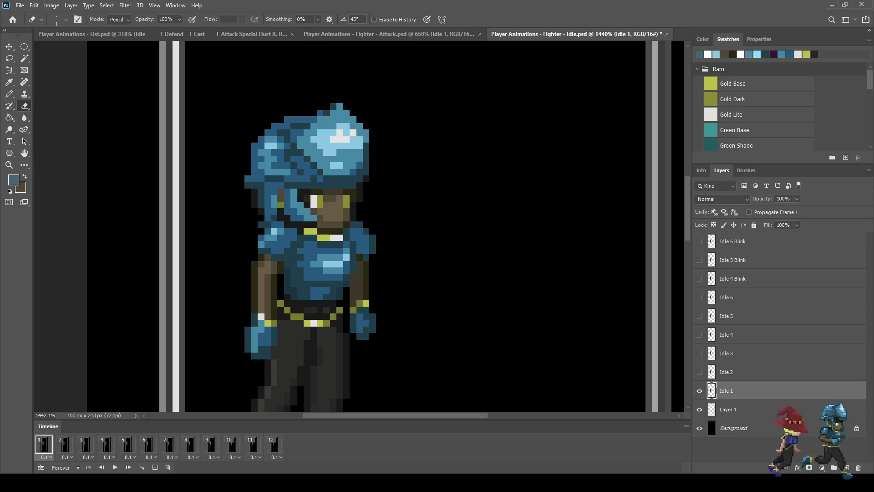
left_click(65, 444)
left_click(726, 371)
left_click(366, 133)
left_click(366, 139)
Check idle frames 3–6, selecting the Idle 3, Idle 5 and Idle 6 layers
left_click(86, 444)
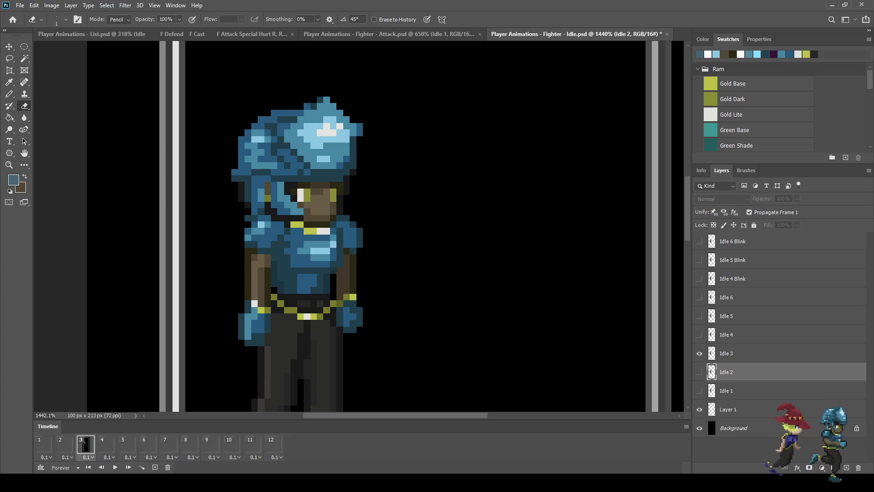
left_click(726, 353)
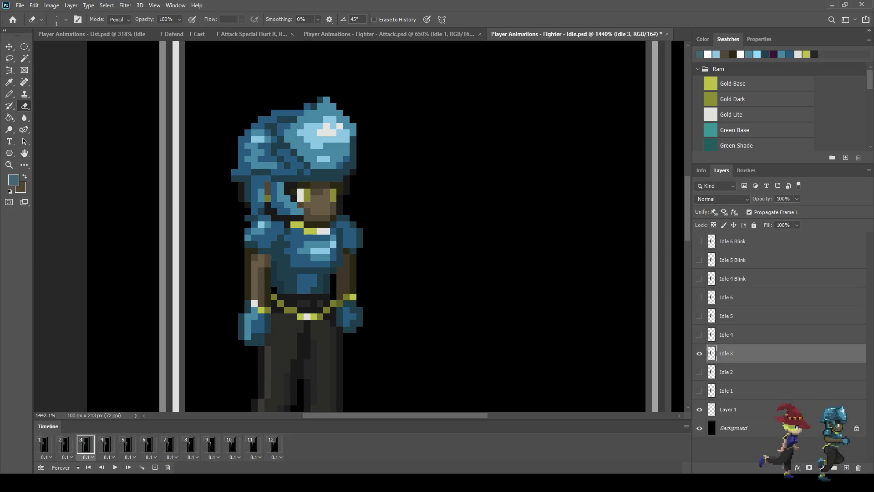
left_click(107, 444)
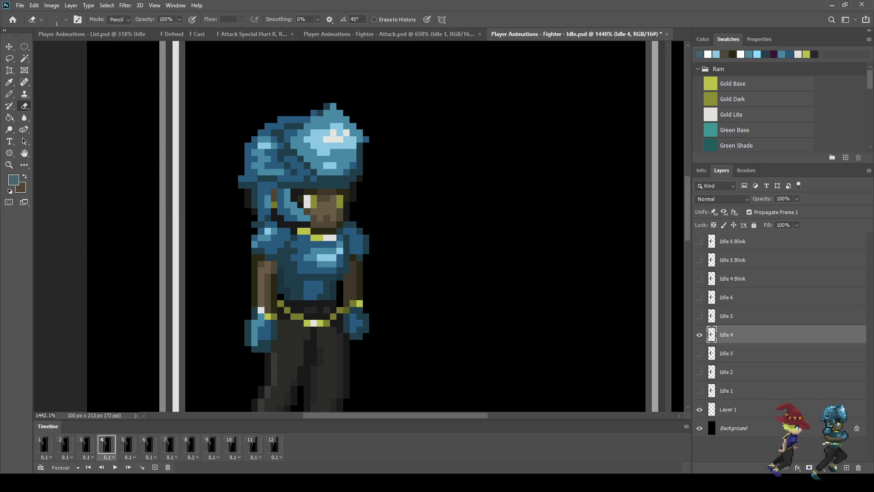
left_click(127, 444)
left_click(747, 315)
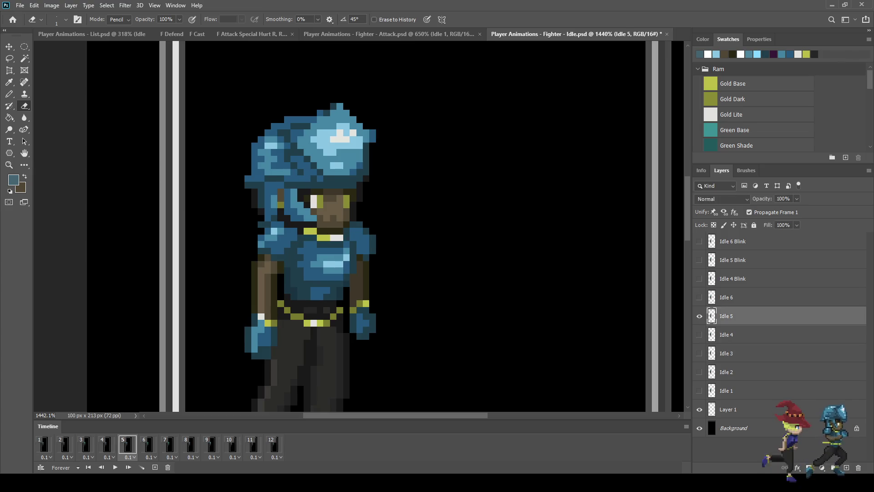
left_click(148, 444)
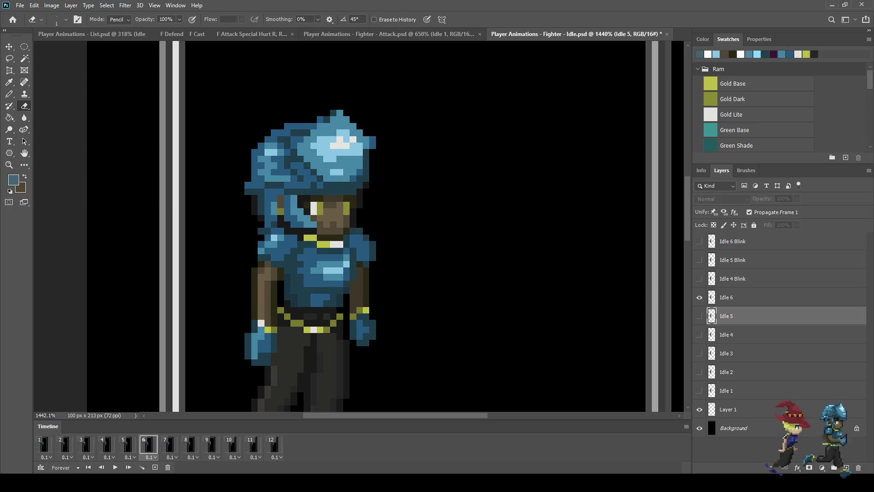
left_click(746, 297)
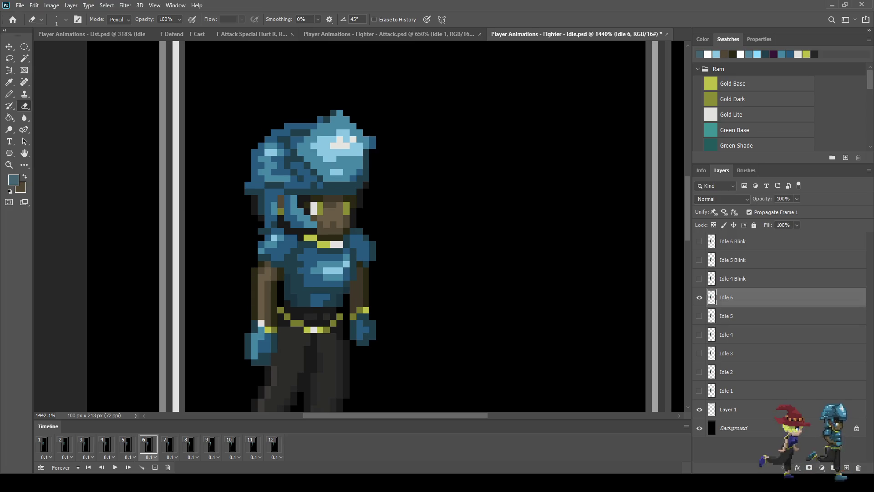
Erase helmet-edge pixels on the Idle 4 Blink and Idle 6 Blink frames (10 and 12)
left_click(170, 444)
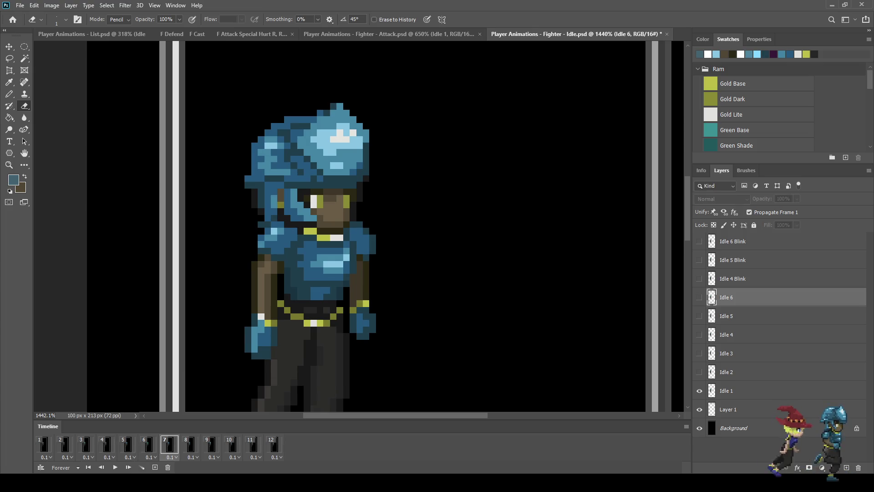
left_click(190, 444)
left_click(211, 444)
left_click(232, 444)
left_click(747, 279)
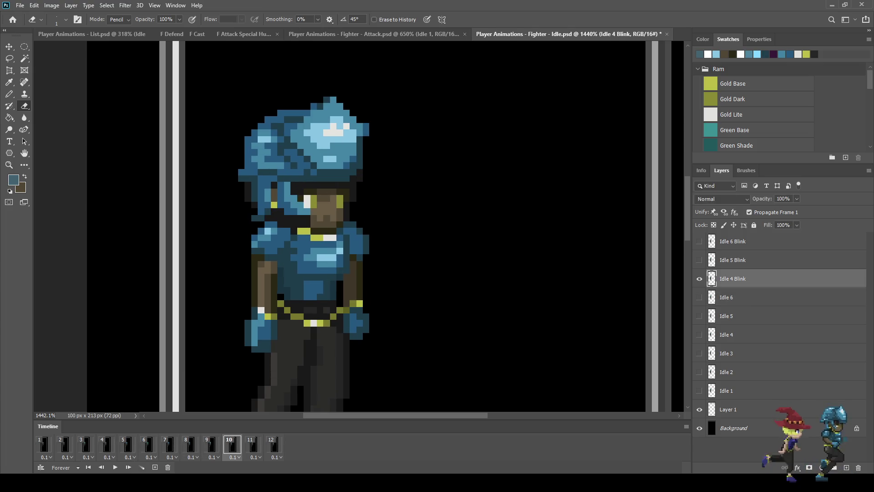
left_click_drag(366, 126, 366, 133)
left_click(253, 444)
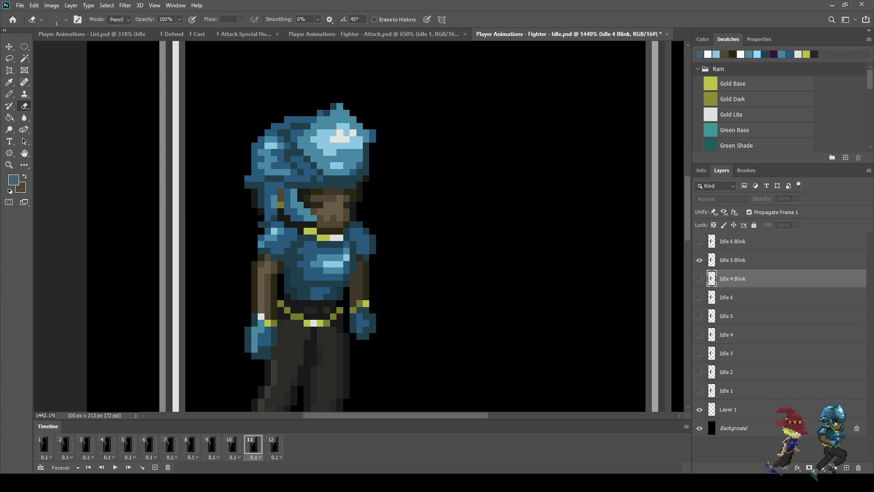
left_click(747, 259)
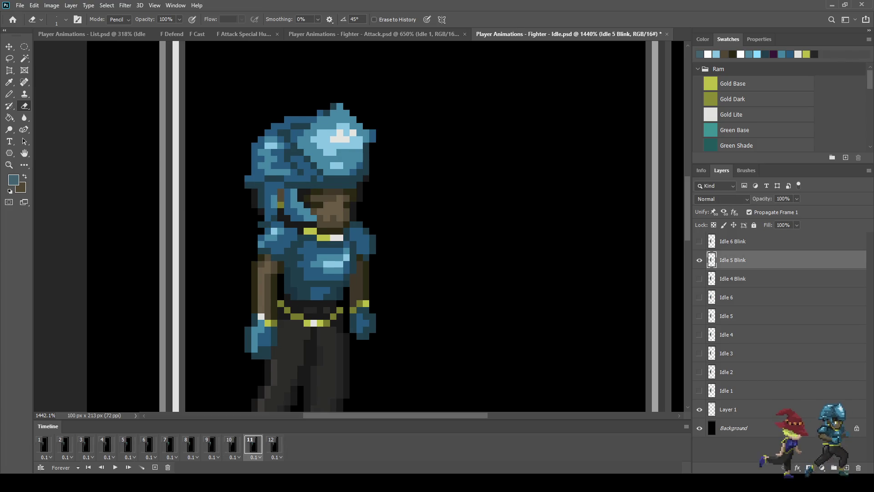
left_click(274, 444)
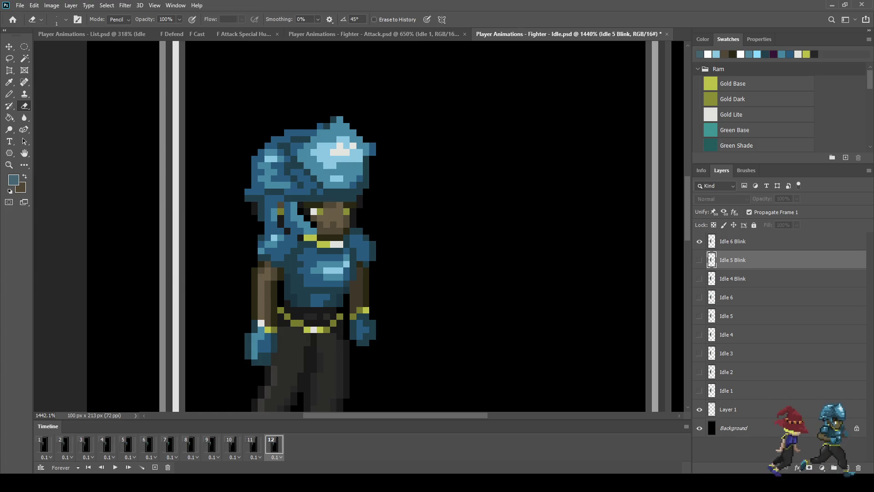
left_click(747, 242)
left_click_drag(373, 145, 373, 152)
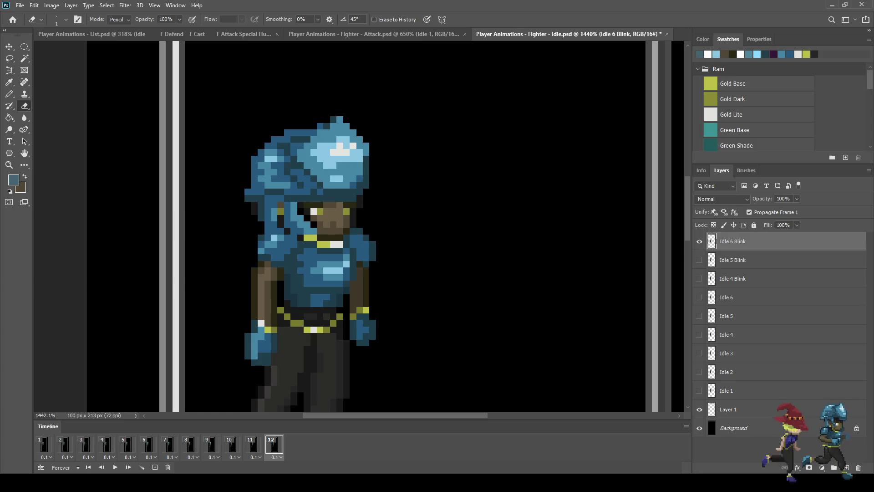
Preview the idle animation, then save and close Idle.psd
key("space")
scroll(512, 183, "down", 4)
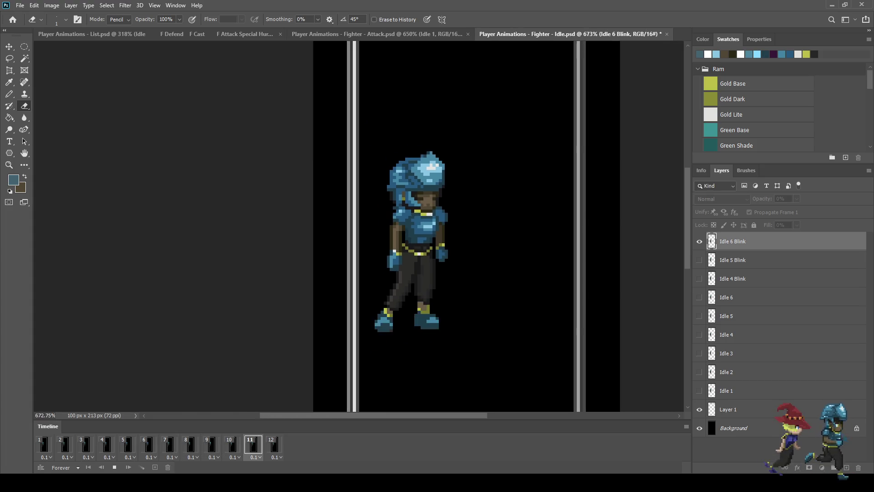
scroll(512, 183, "down", 3)
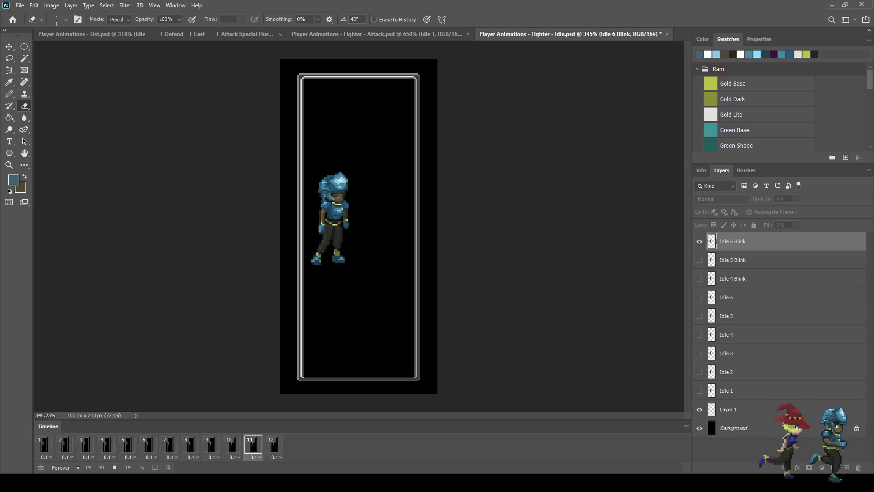
key("space")
key("ctrl+s")
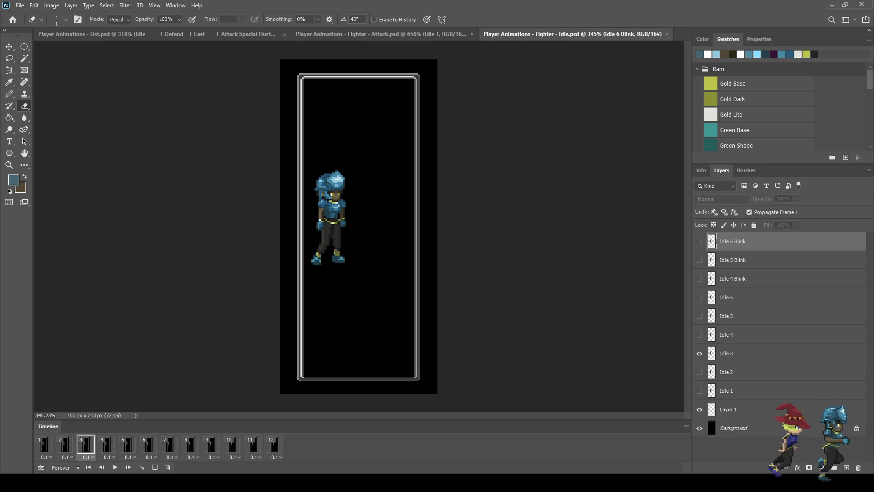
key("ctrl+w")
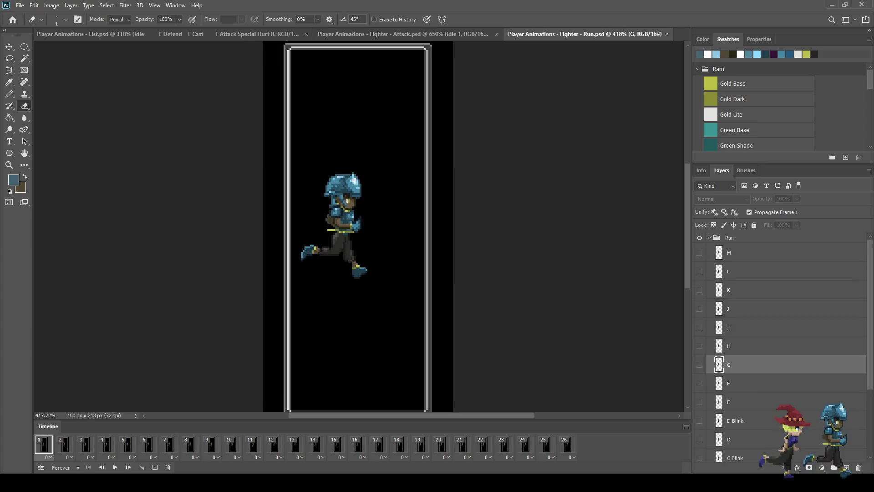
Preview the Run animation and close Run.psd, bringing up the Defend document
key("space")
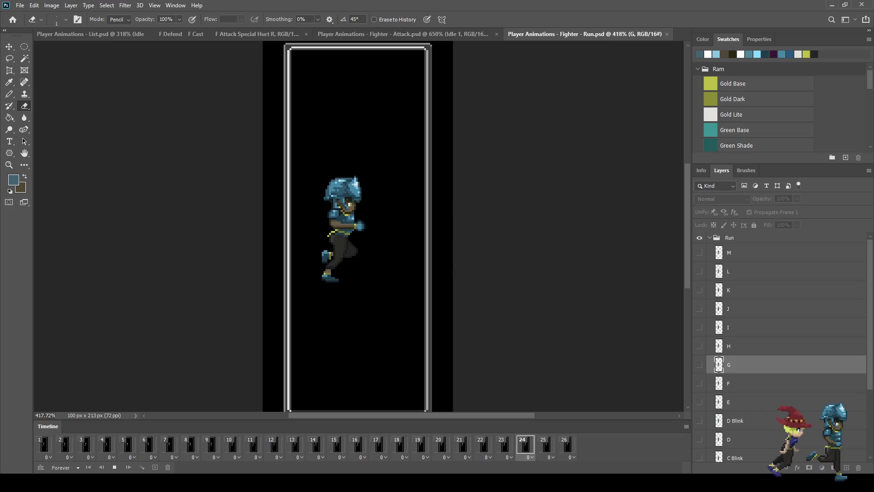
key("space")
left_click(667, 33)
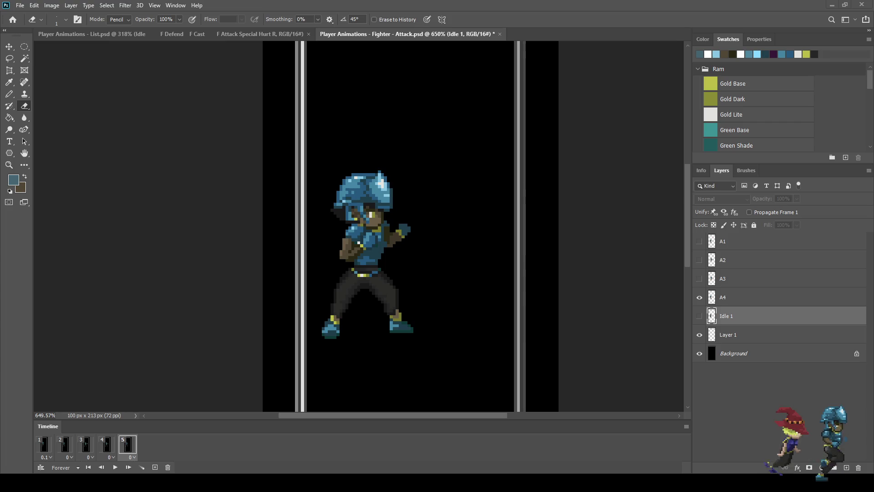
scroll(359, 226, "up", 5)
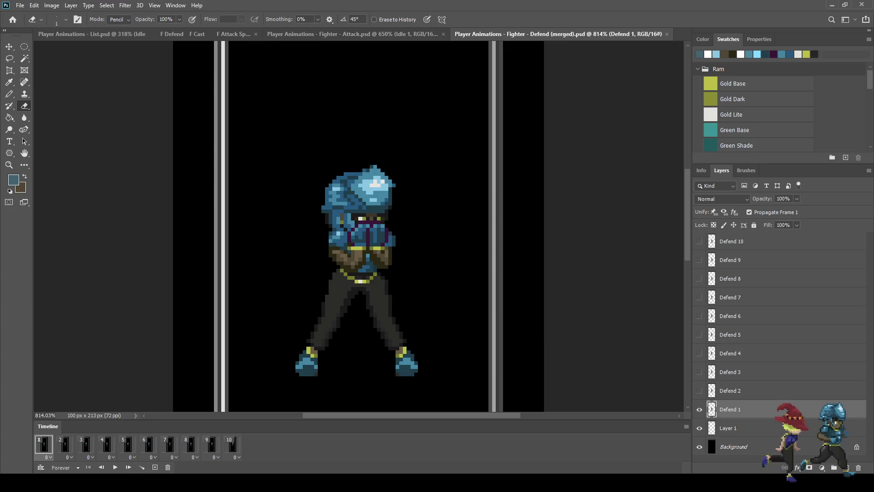
Review the Defend animation frame by frame from frame 2 through frame 10
scroll(403, 185, "up", 2)
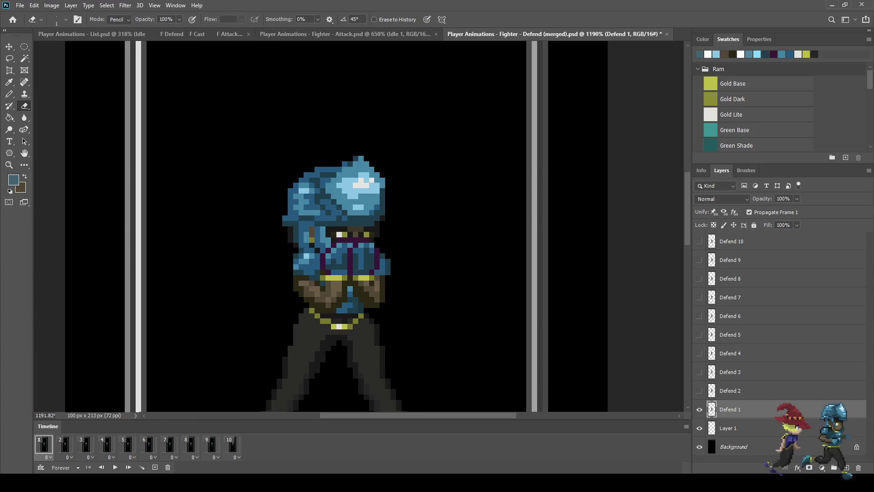
key("Right")
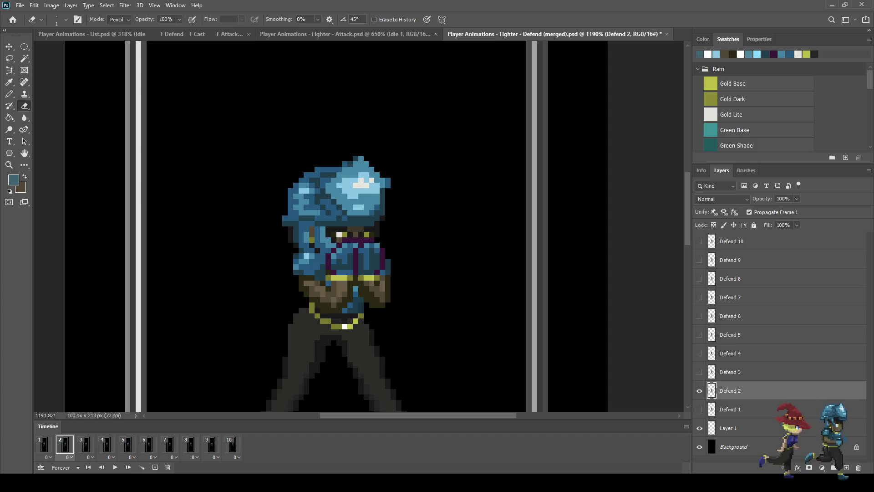
key("Right")
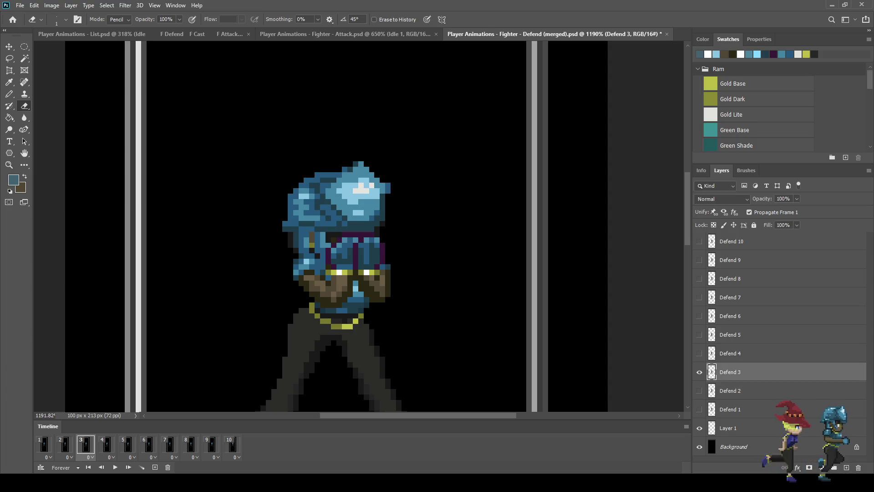
key("Right")
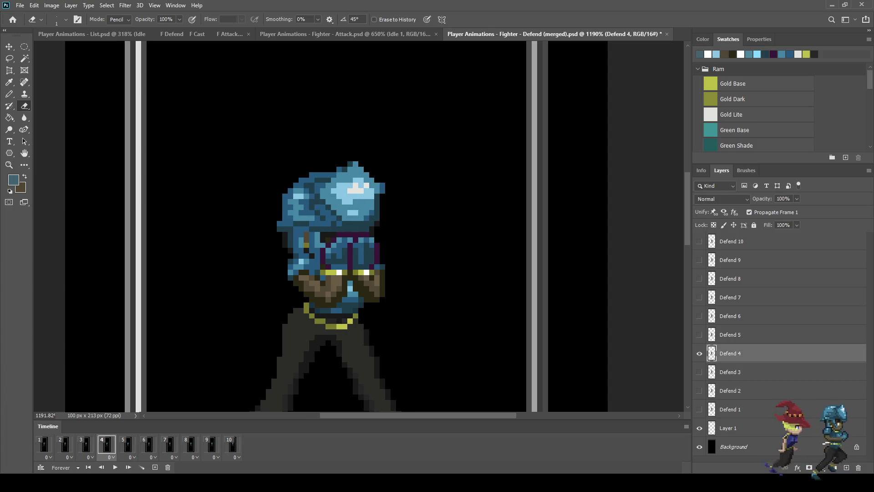
key("Right")
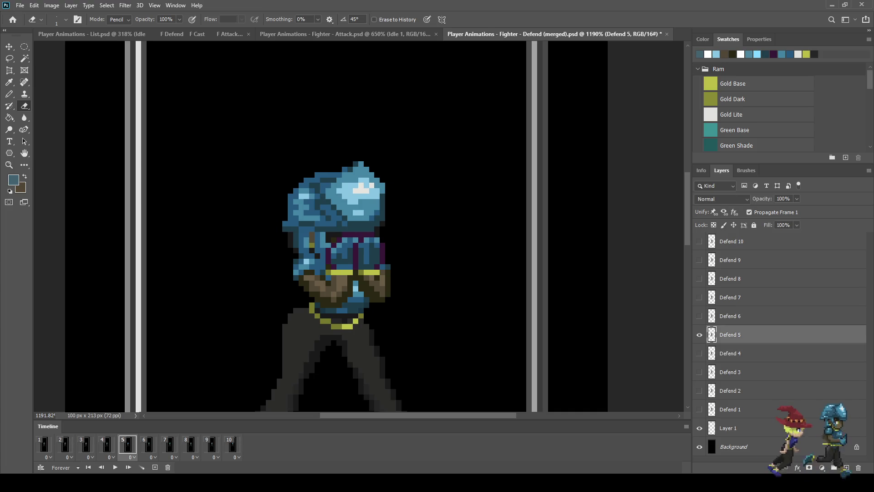
key("Right")
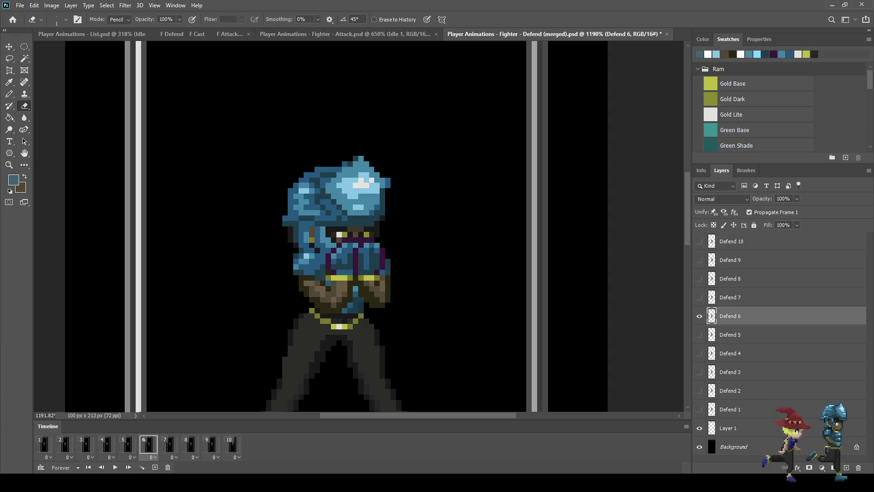
key("Right")
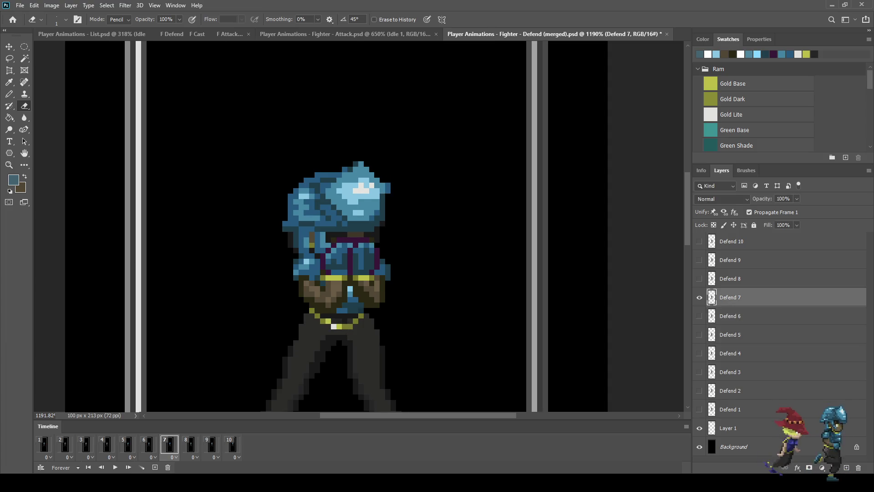
key("Right")
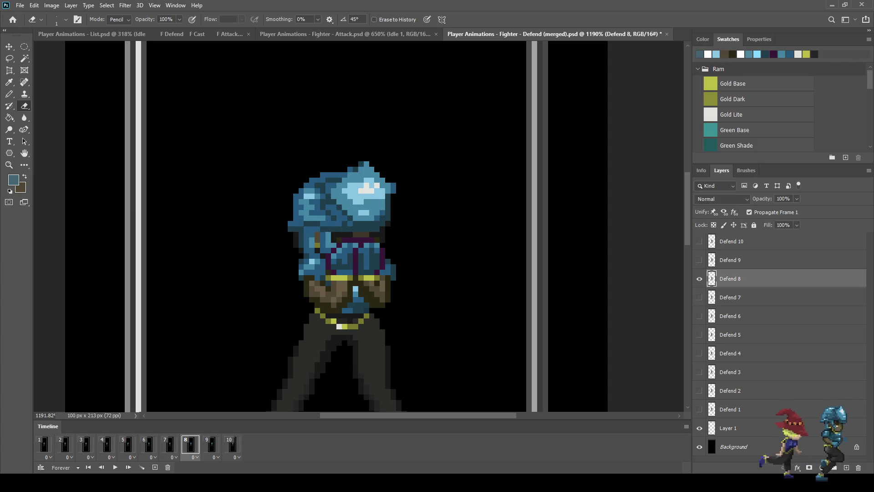
key("Right")
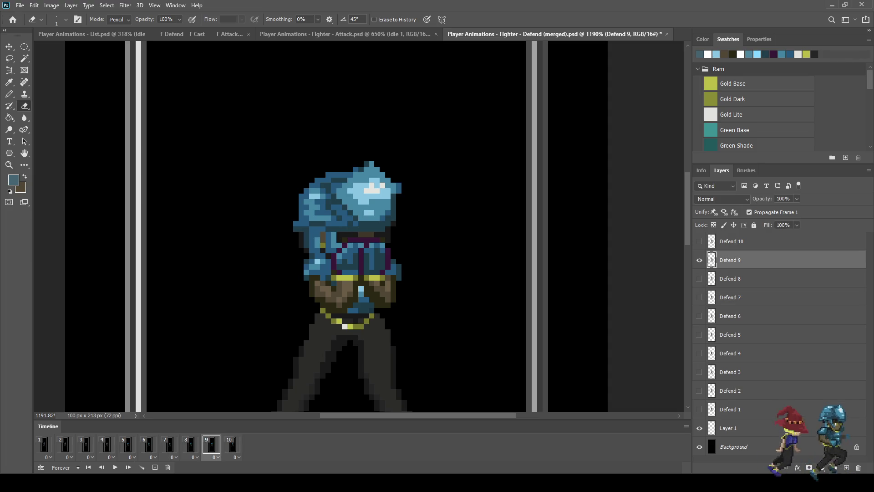
key("Right")
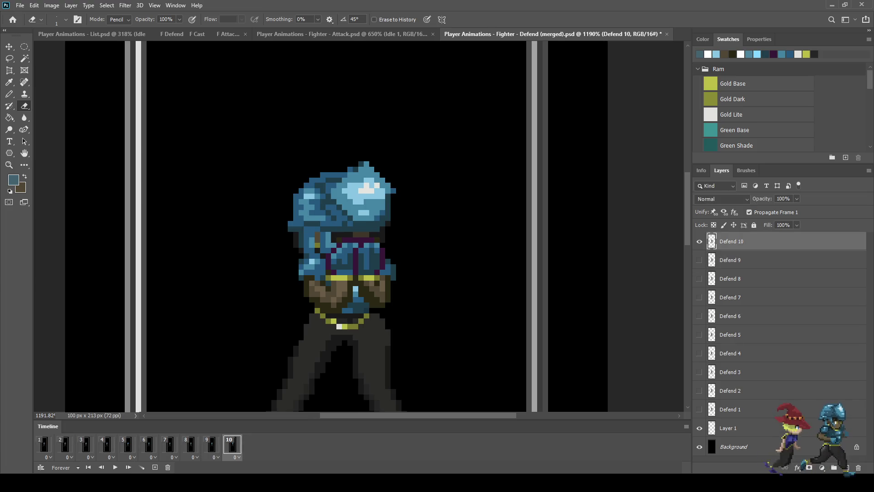
Preview the Defend animation, then save and close Defend (merged)
scroll(531, 235, "down", 5)
key("space")
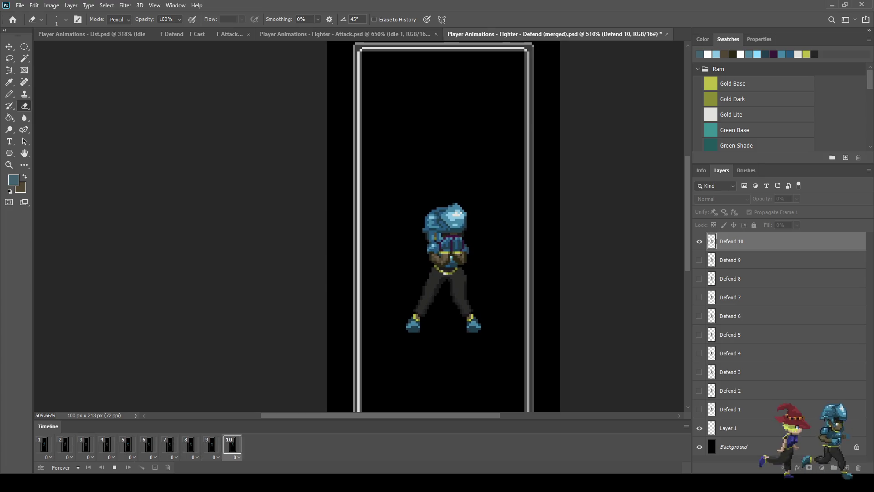
key("space")
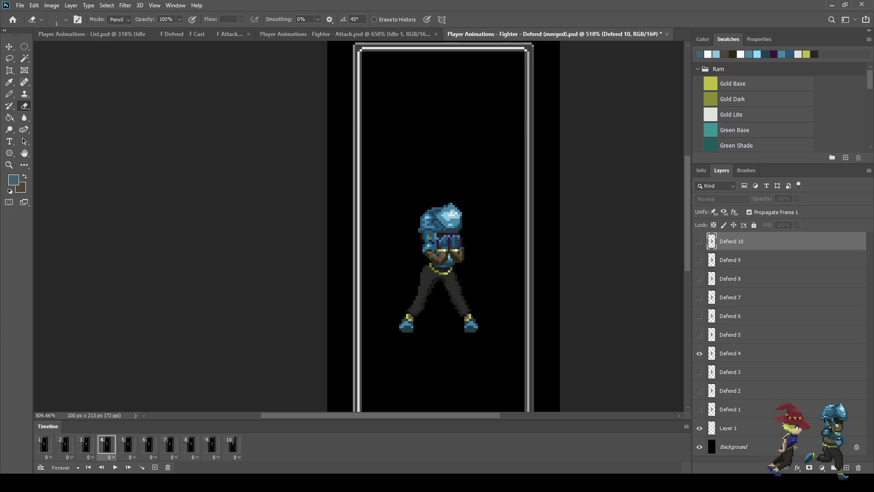
key("ctrl+s")
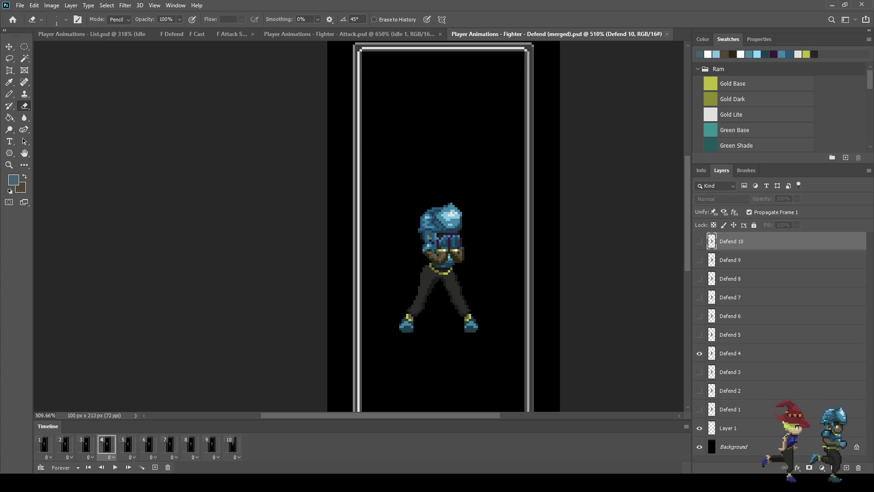
left_click(668, 34)
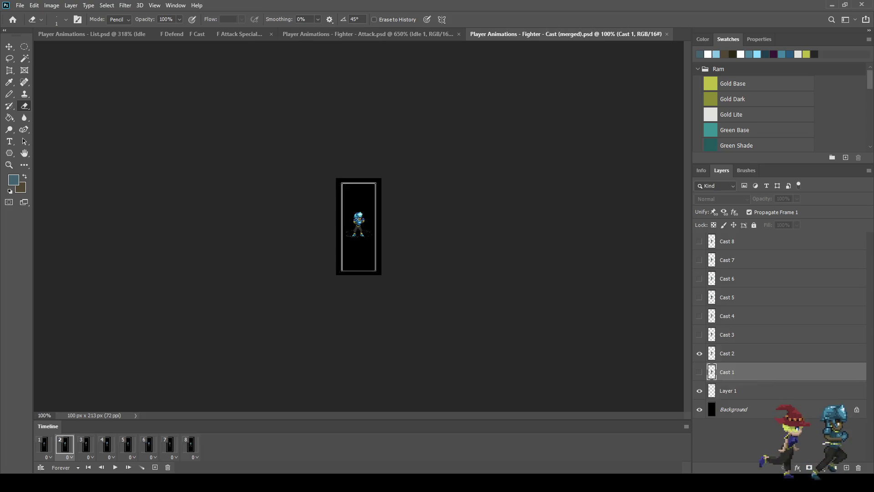
Fit the Cast sprite to the window and erase helmet-edge pixels on Cast frame 3
key("ctrl+0")
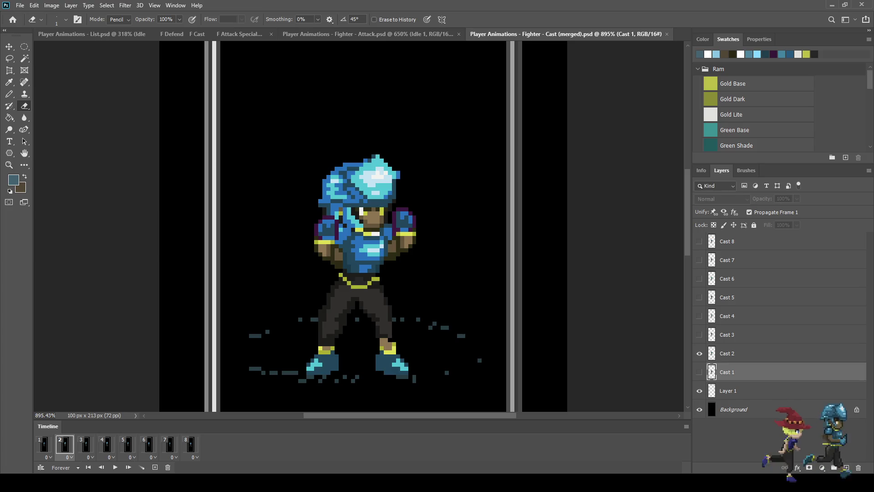
left_click(44, 444)
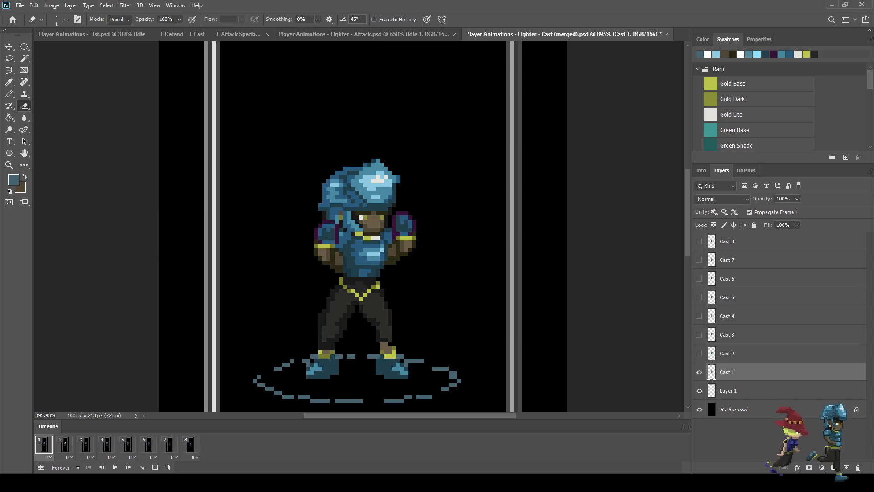
scroll(415, 187, "up", 2)
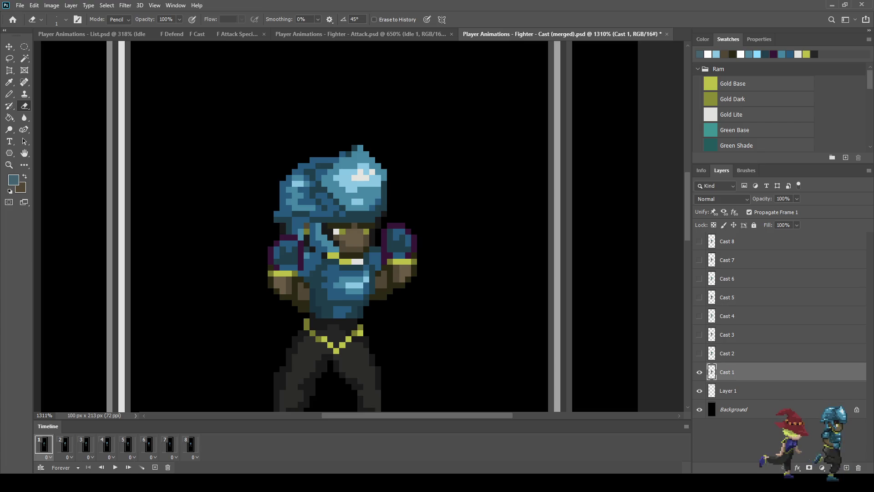
left_click(64, 444)
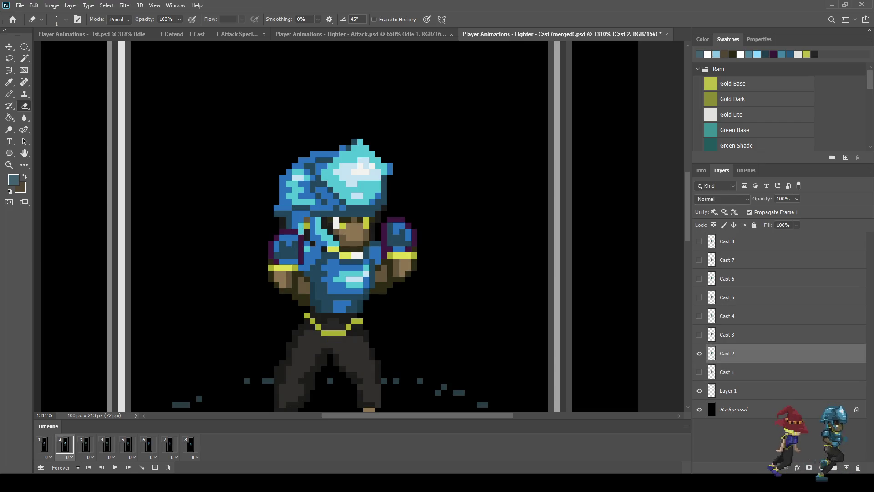
key("period")
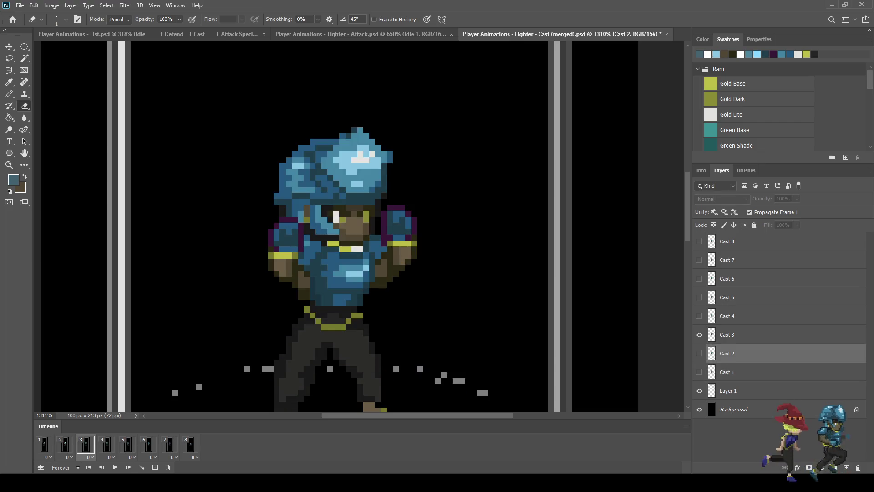
left_click_drag(389, 154, 390, 160)
key("period")
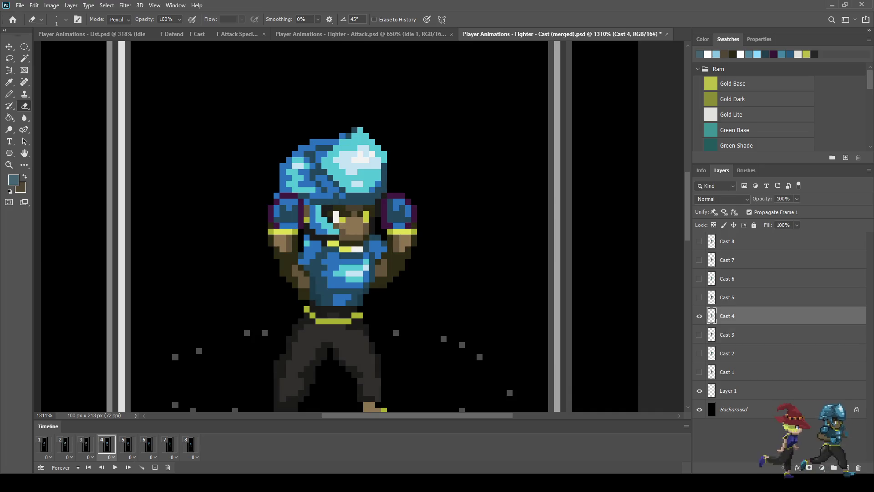
key("period")
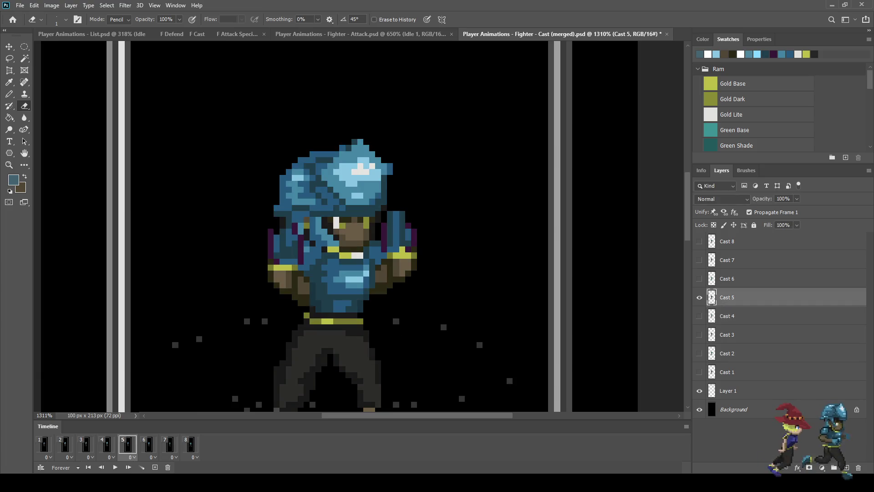
Erase stray helmet-edge pixels on Cast frames 5 through 8
left_click(390, 169)
key("period")
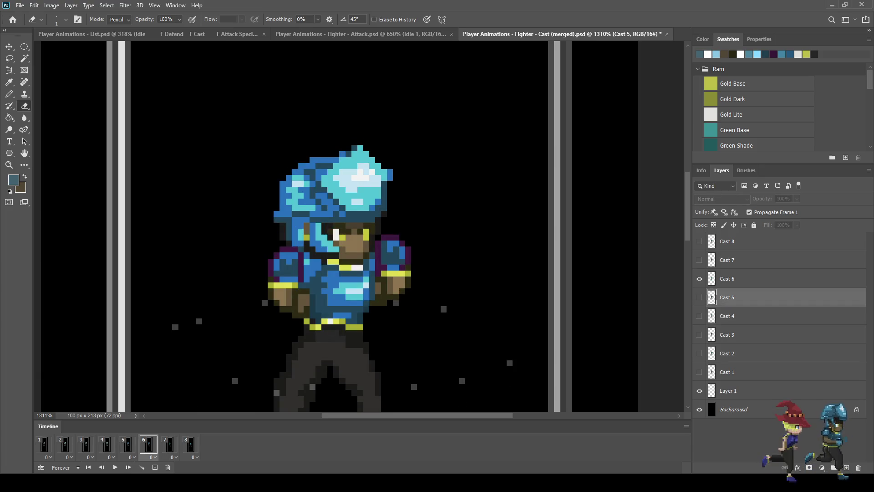
left_click(390, 175)
key("period")
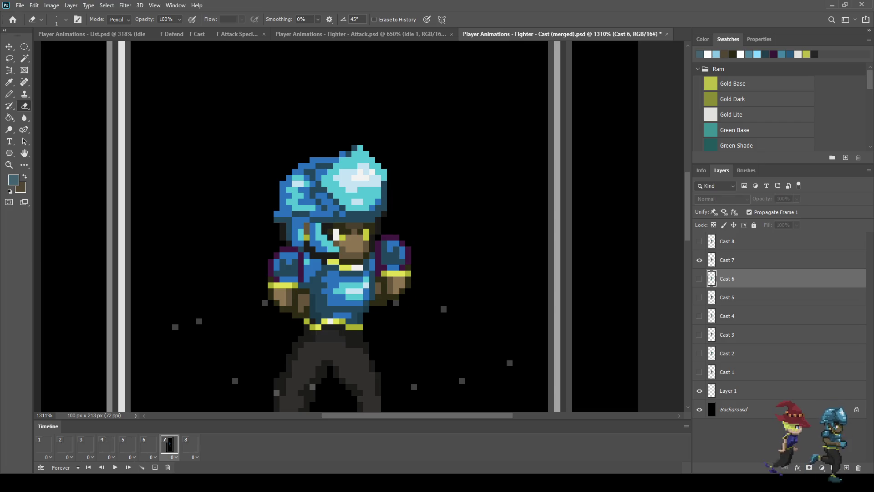
left_click(390, 178)
left_click(390, 183)
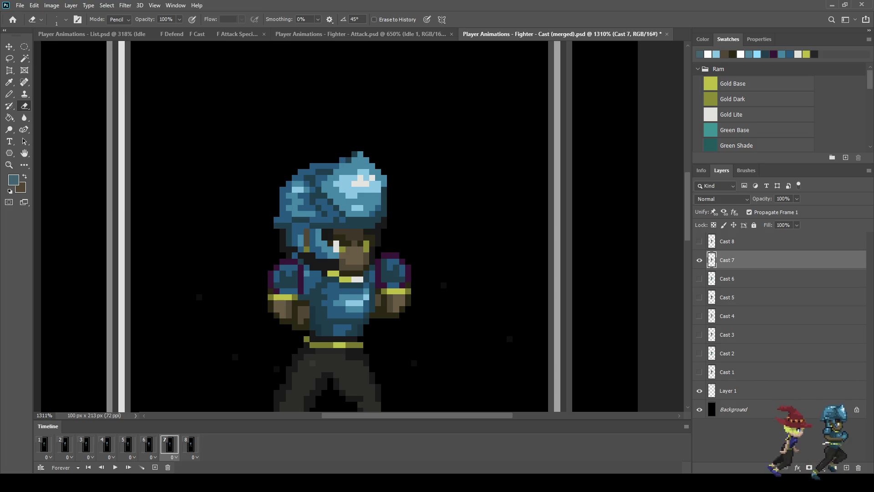
key("period")
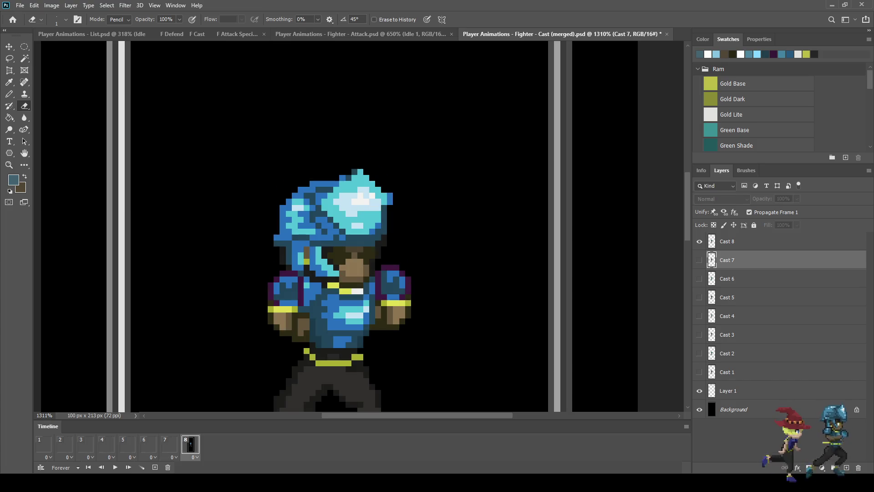
left_click(390, 196)
left_click(390, 201)
Preview the Cast animation, then save and close Cast (merged)
scroll(390, 199, "down", 8)
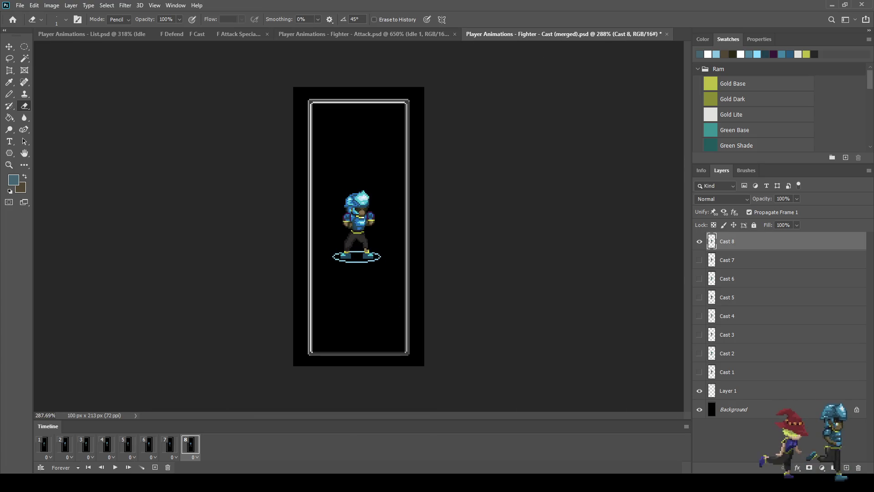
key("space")
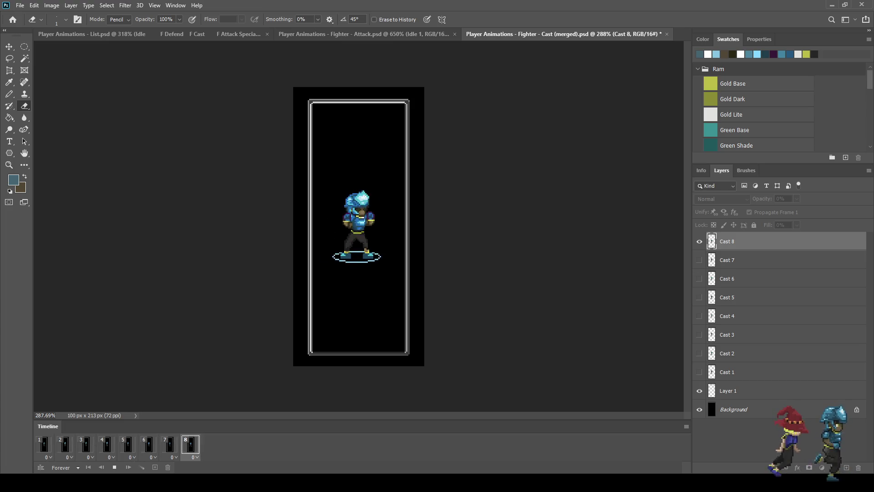
key("space")
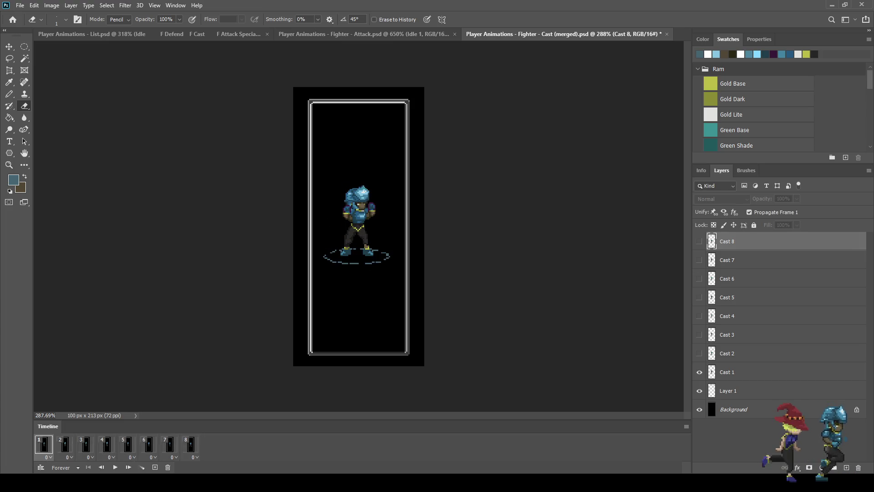
key("ctrl+s")
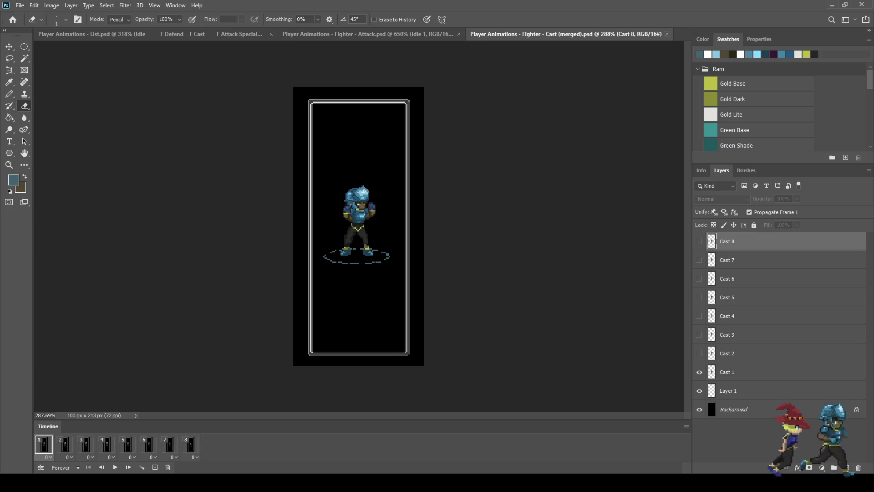
left_click(668, 34)
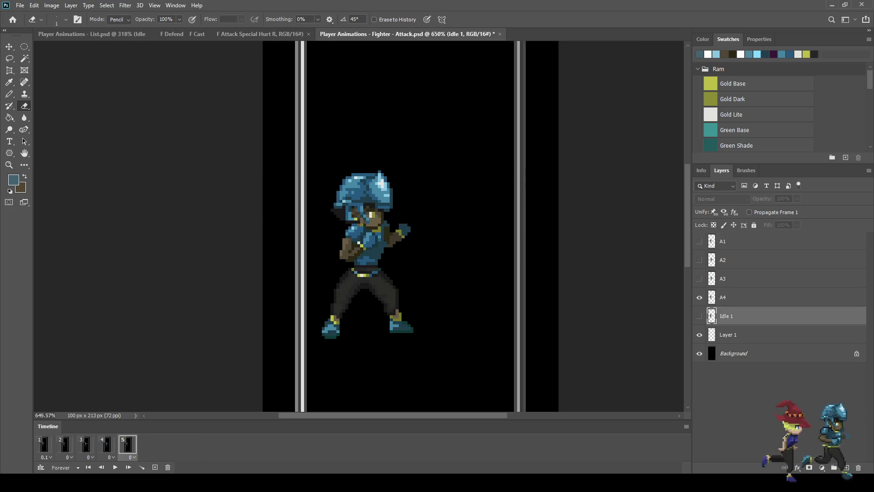
Save the Attack document and preview the attack animation from frame 1
scroll(272, 227, "down", 3)
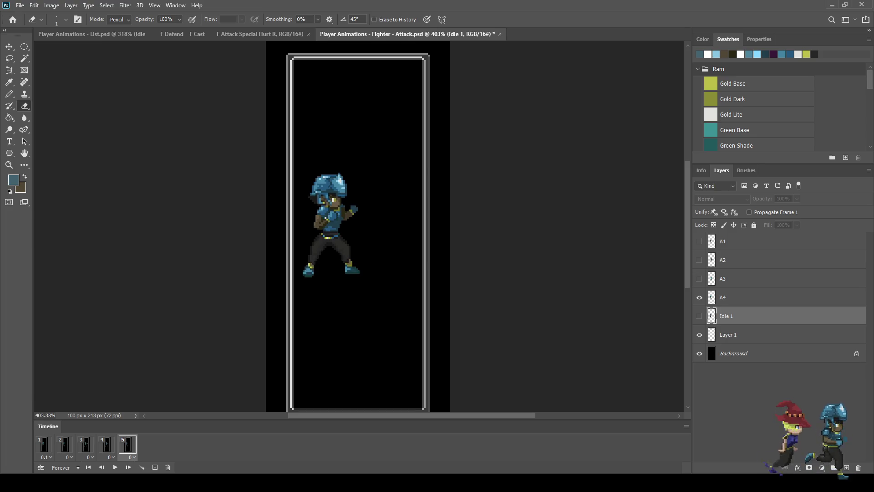
key("ctrl+s")
key("space")
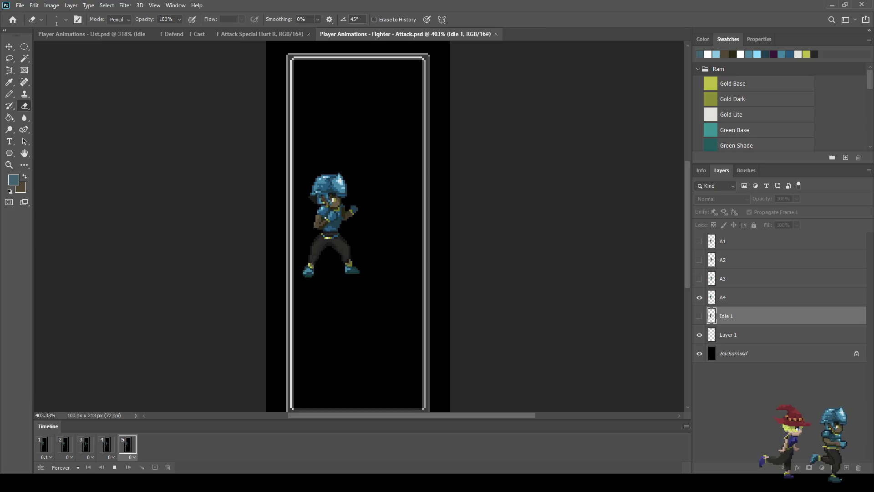
key("space")
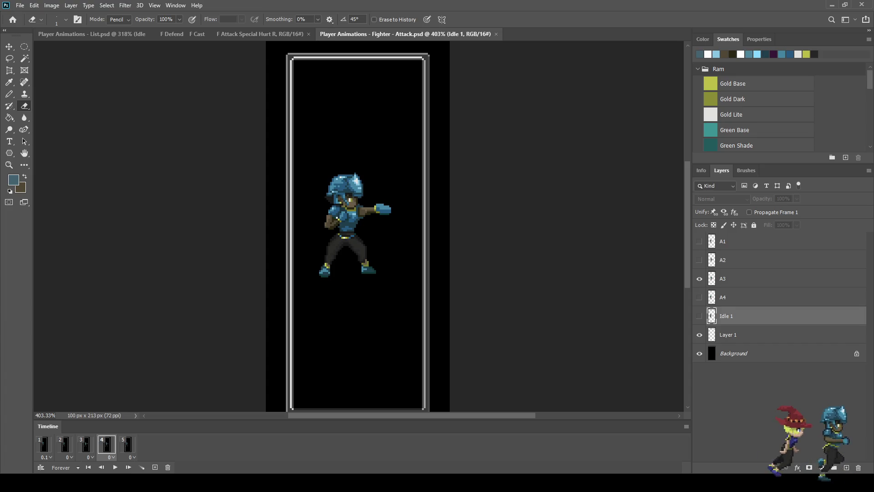
left_click(44, 444)
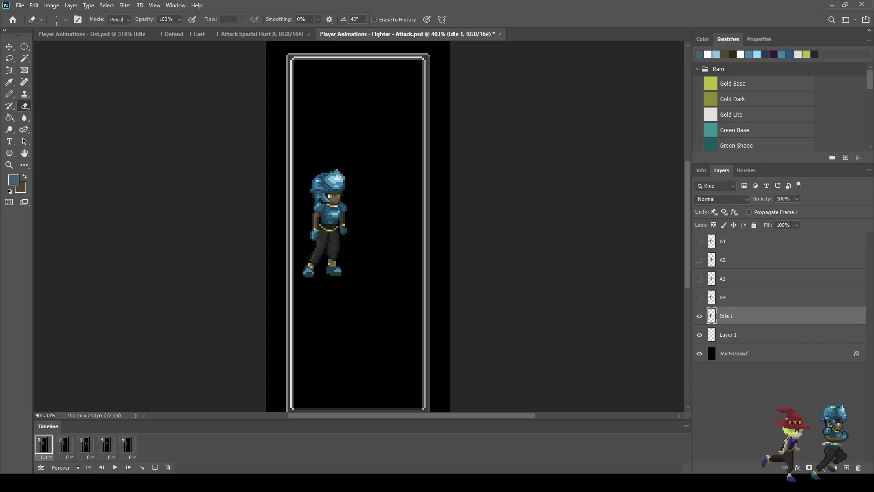
scroll(353, 189, "up", 3)
key("space")
key("space")
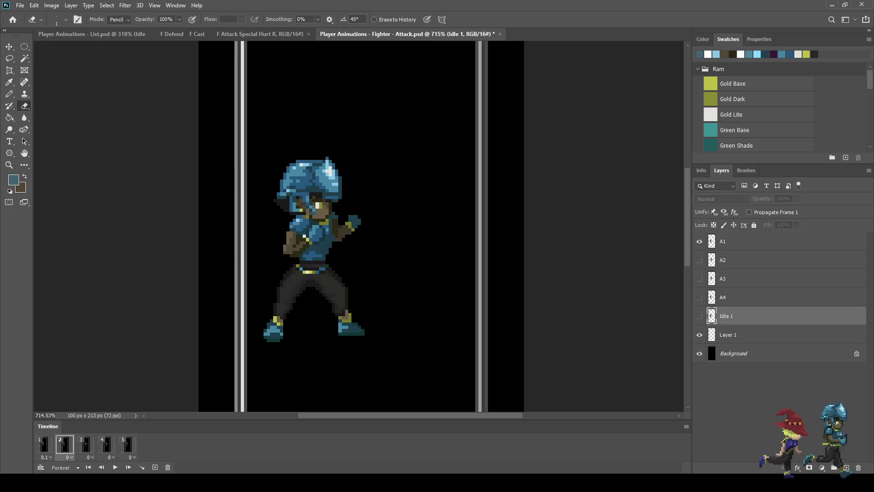
scroll(538, 217, "down", 3)
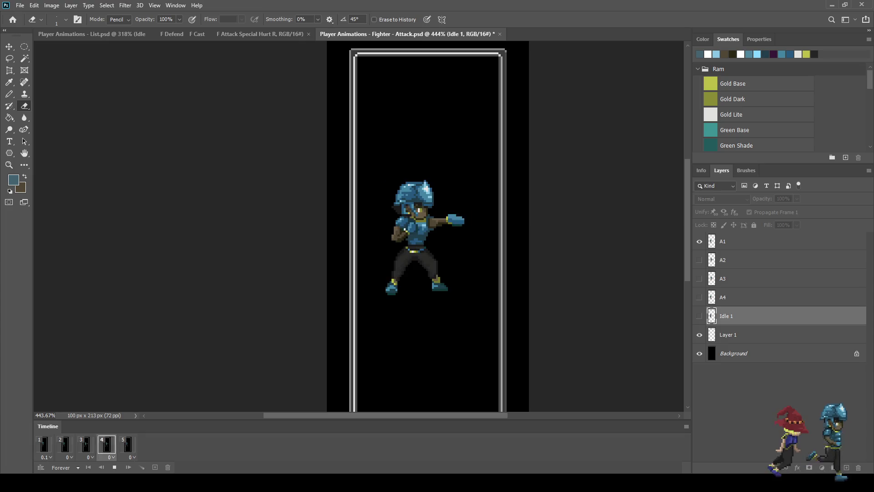
key("space")
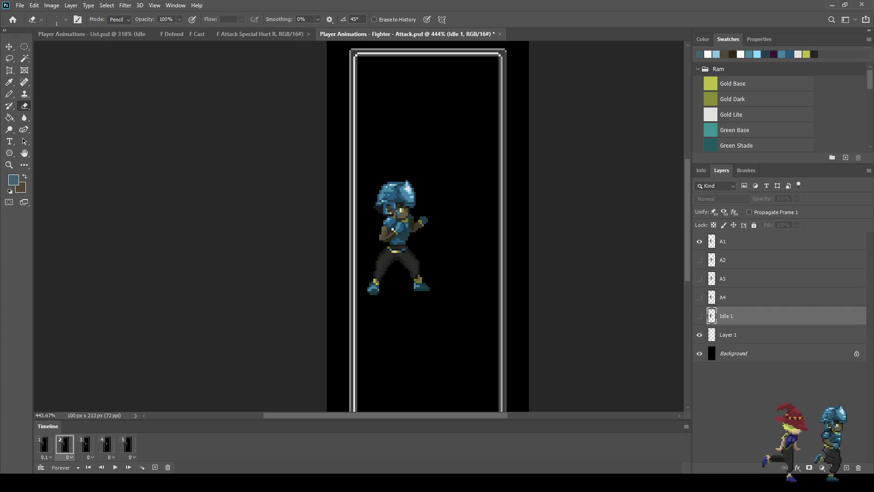
Step through the punch and recoil frames, then undo the last change
key("Right")
key("Right")
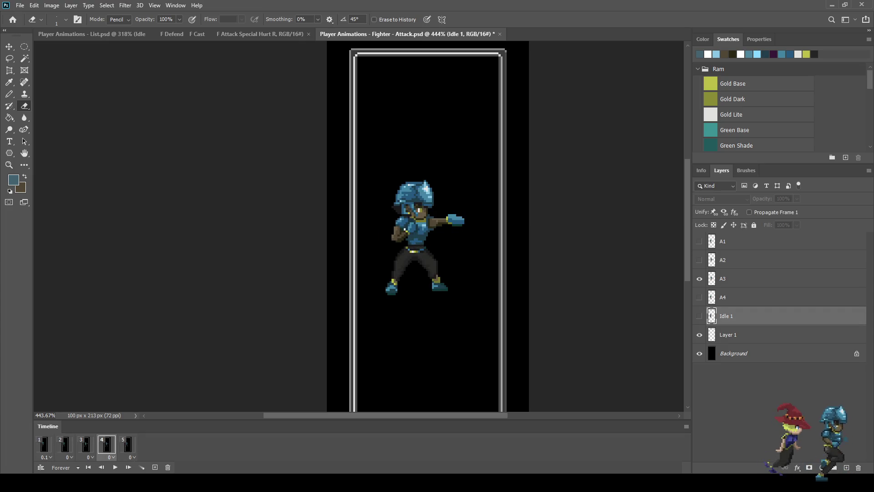
key("Right")
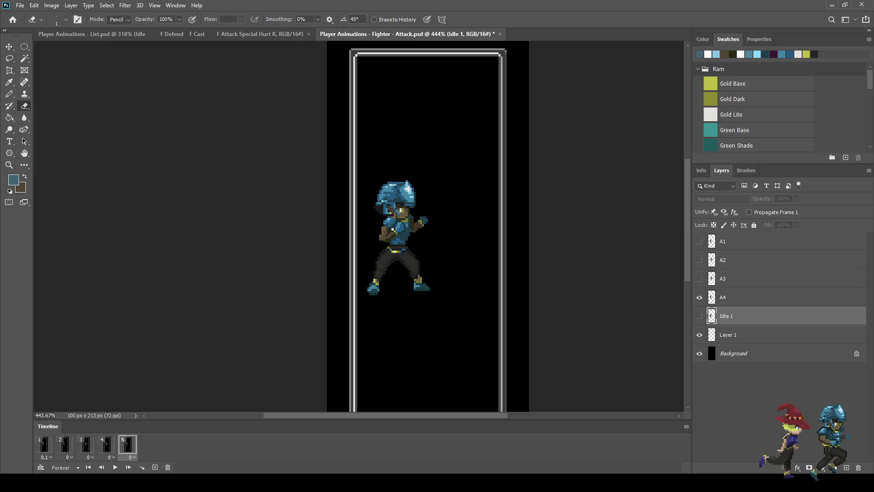
key("Left")
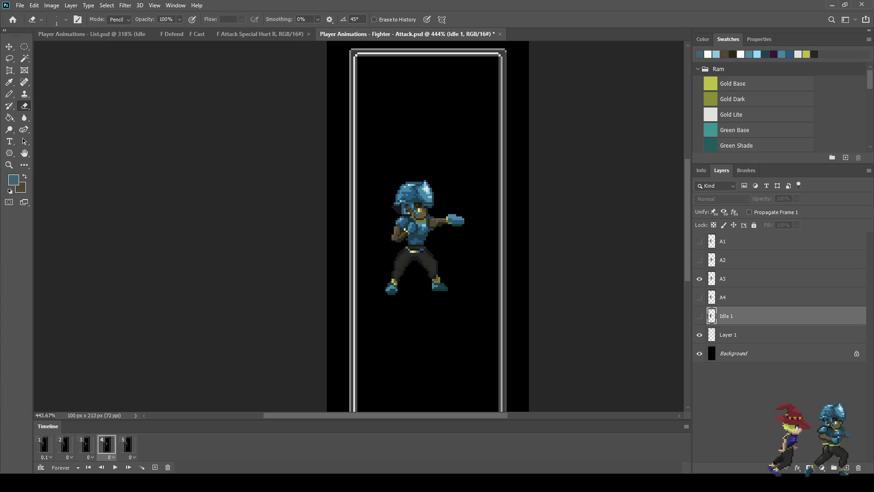
key("Left")
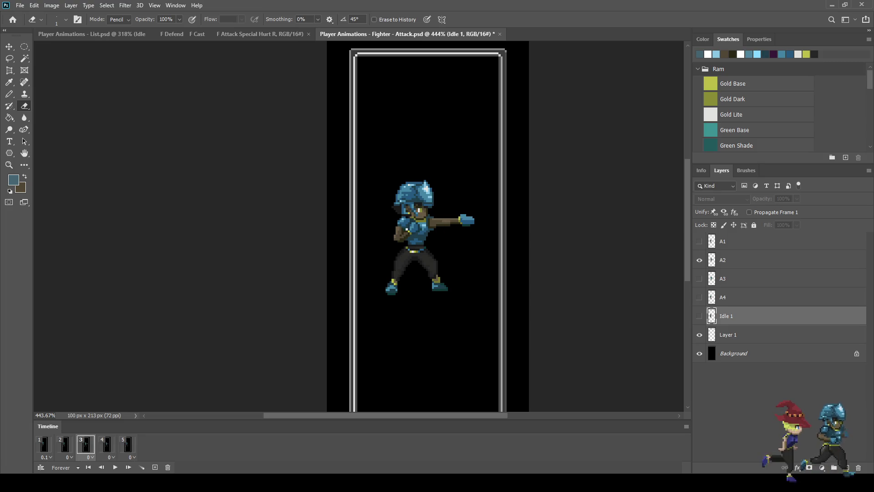
key("ctrl+z")
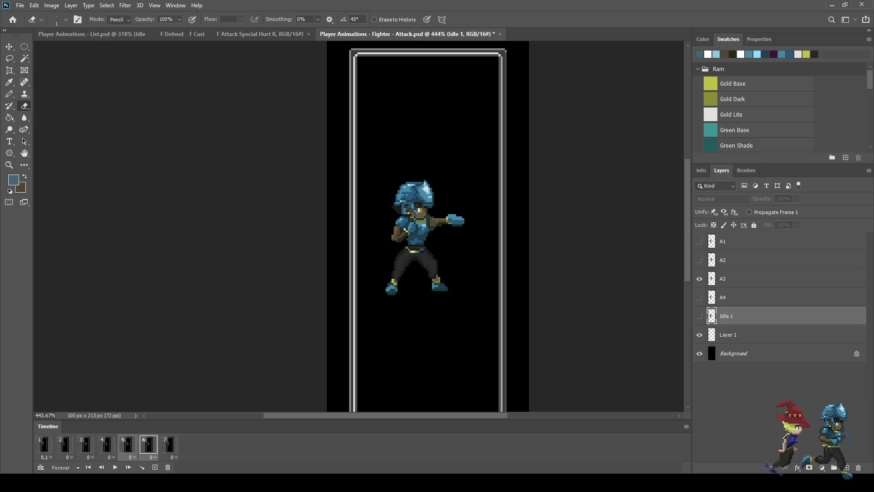
Select frame 4 and delete it from the timeline
left_click(170, 444)
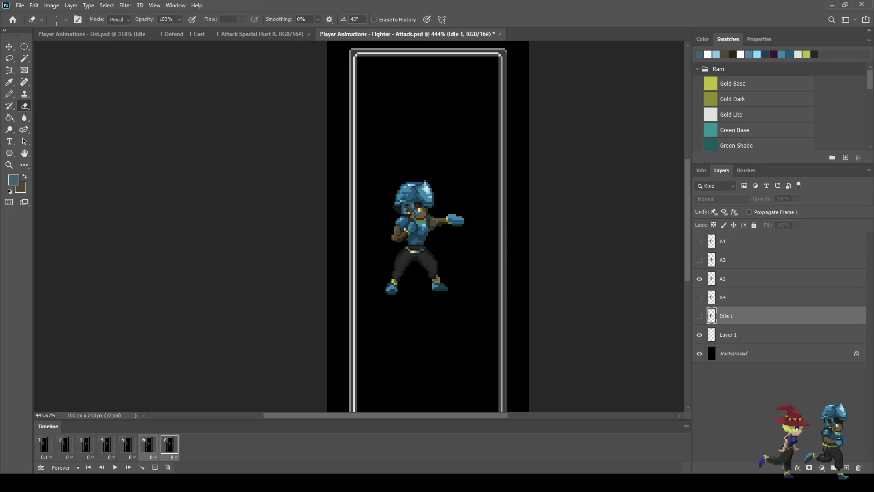
left_click(44, 444)
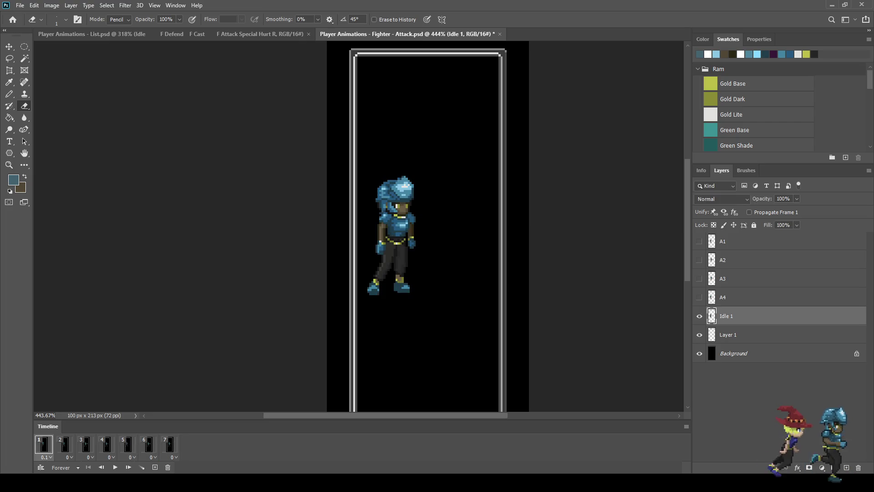
left_click(65, 444)
left_click(85, 444)
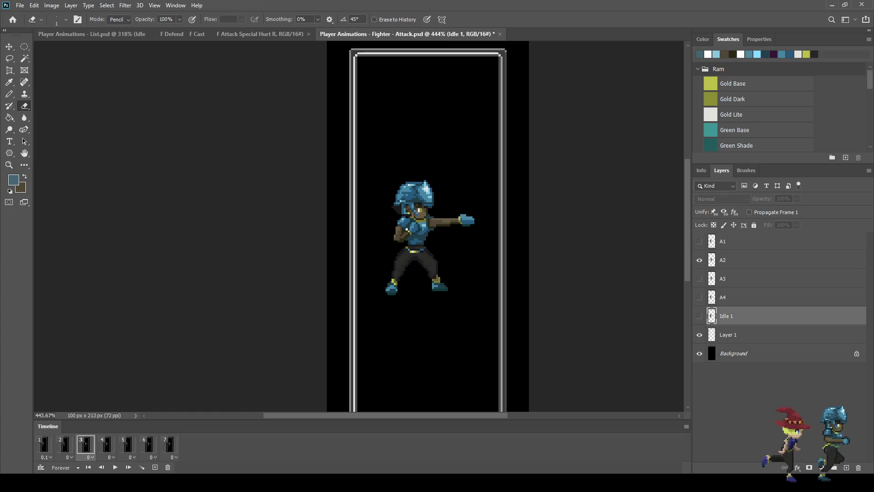
left_click(106, 444)
key("Delete")
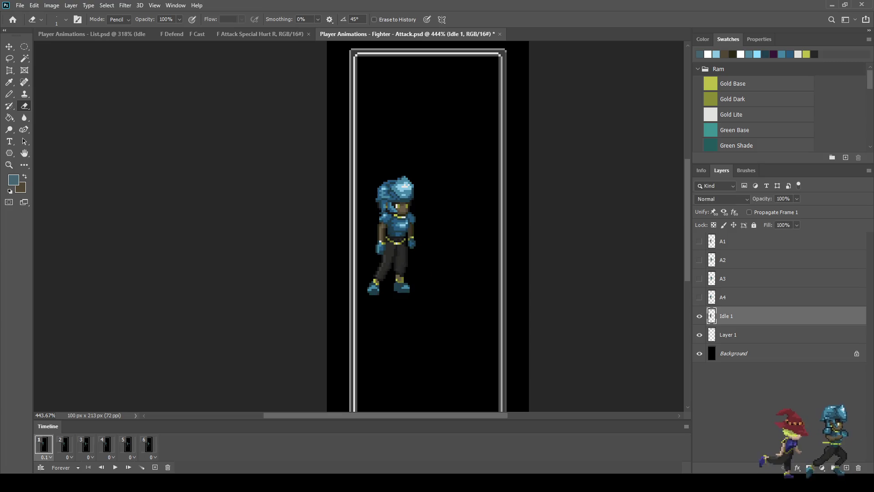
Preview the animation, then duplicate frame 6 as a new frame 7
key("space")
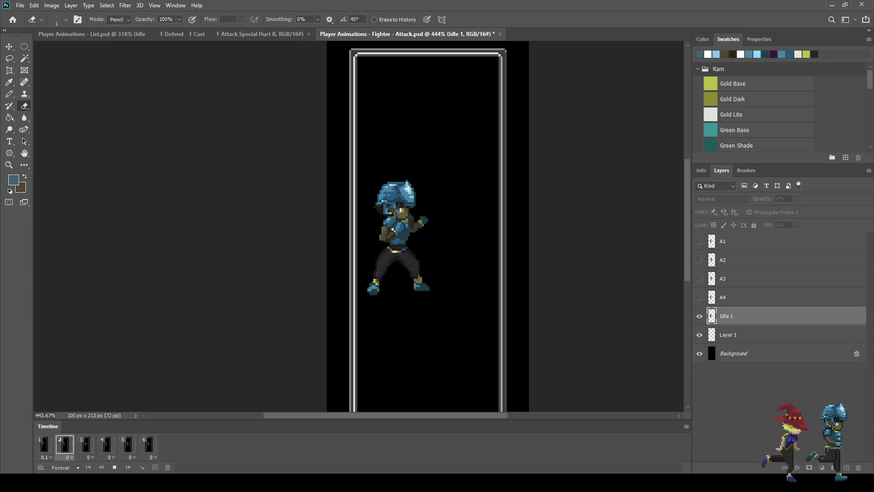
key("space")
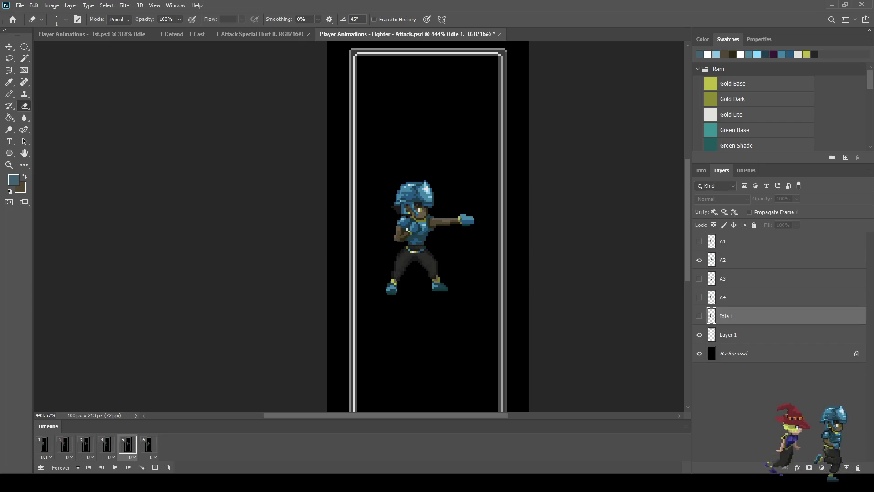
left_click(148, 444)
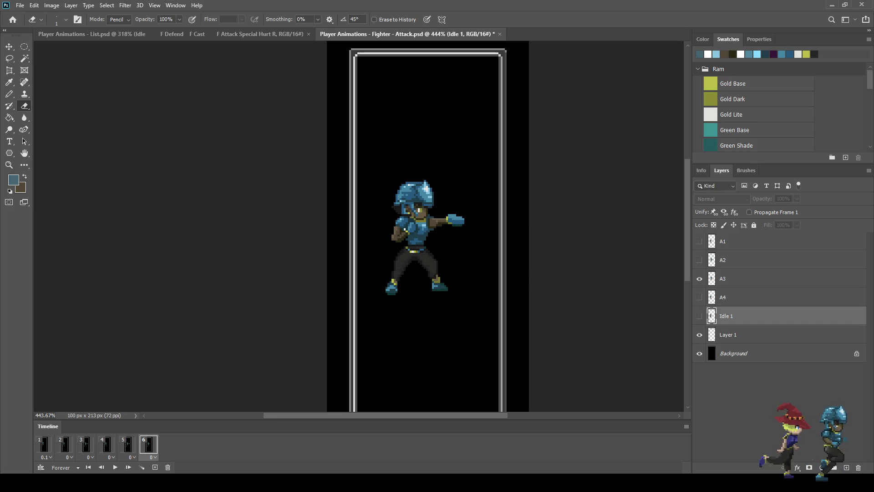
left_click(154, 467)
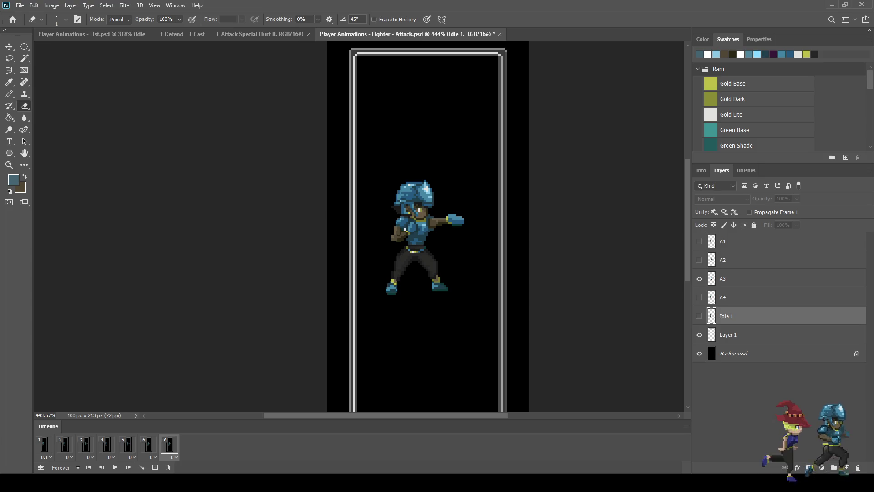
left_click(44, 445)
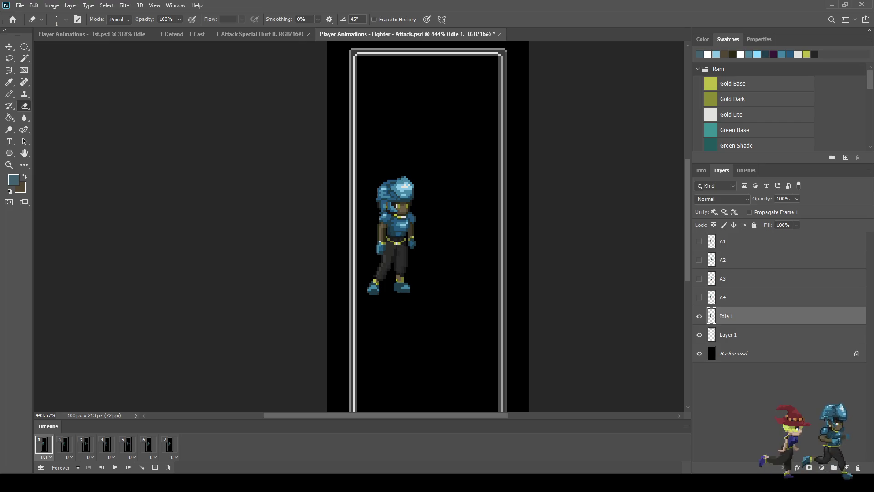
double_click(726, 316)
Rename the Idle 1 layer to A0, save, and move it to the top of the stack
type("A0")
key("Return")
key("ctrl+s")
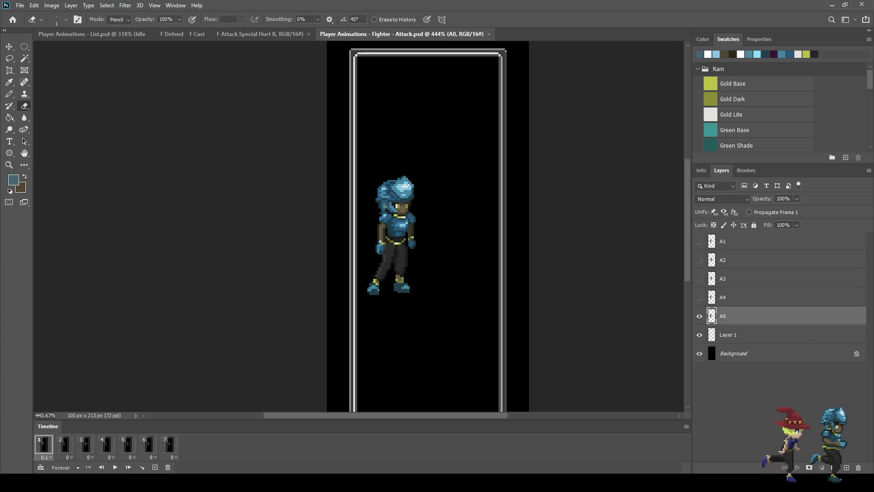
left_click_drag(746, 316, 747, 234)
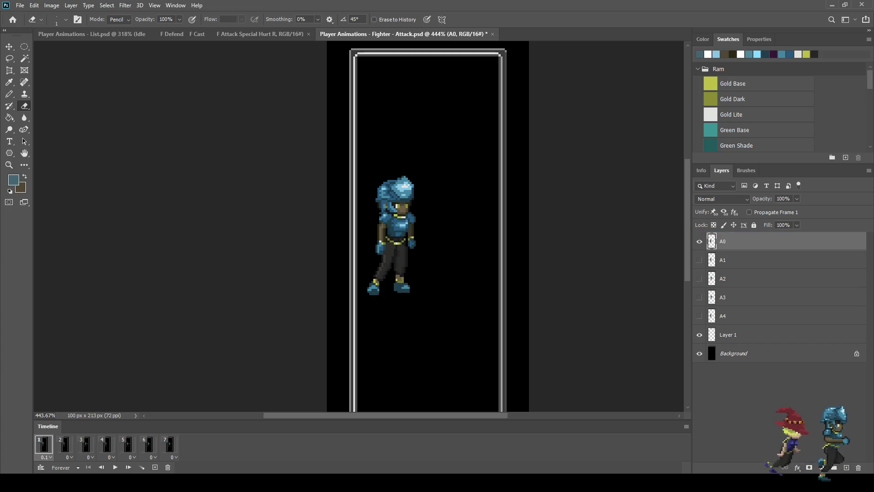
On frame 4, move layer A4 above A3 and rename it A3, then hide A2 on frame 5
key("space")
key("Right")
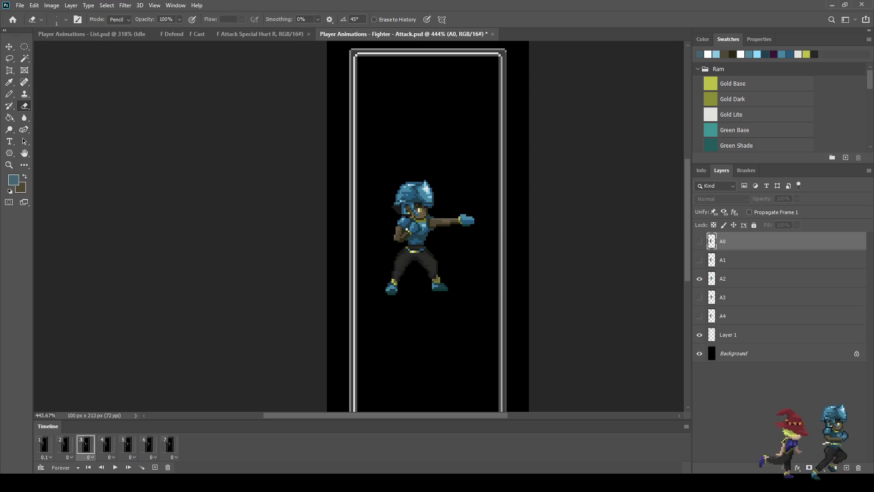
key("Right")
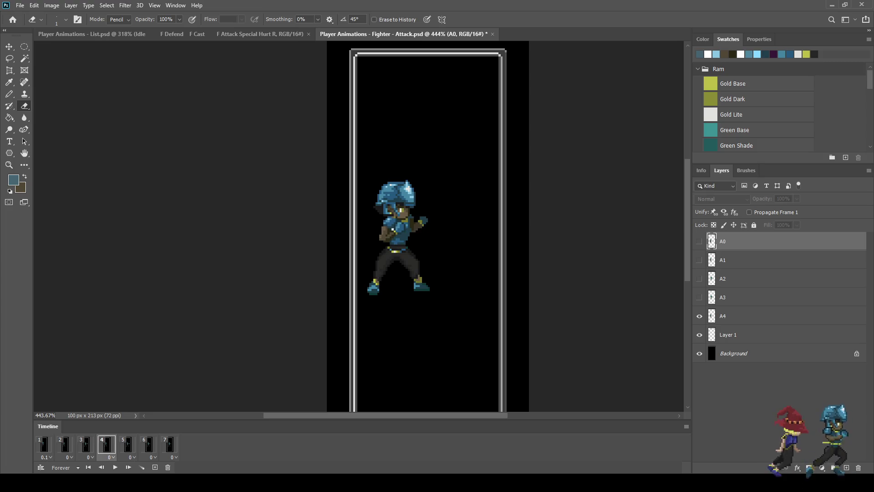
left_click_drag(728, 316, 728, 291)
double_click(724, 297)
type("A3")
key("Return")
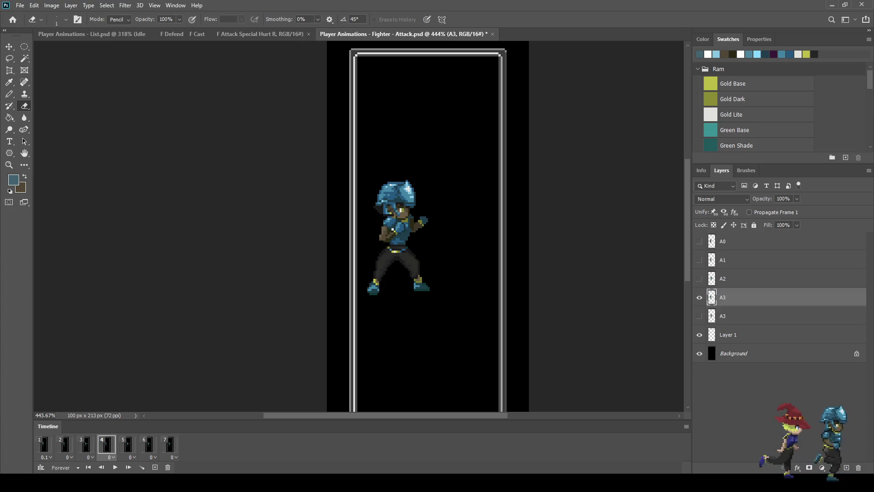
key("Right")
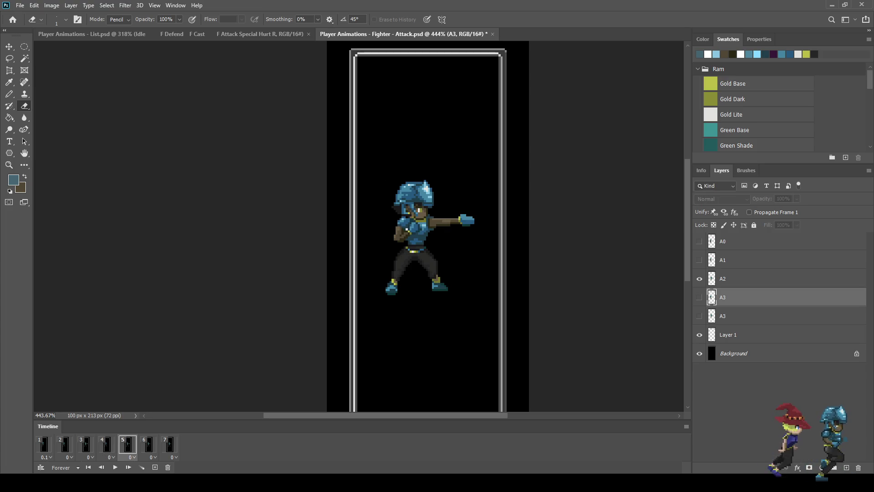
left_click(699, 278)
Duplicate layer A2, name the copy A4, and move it below A3
left_click(729, 279)
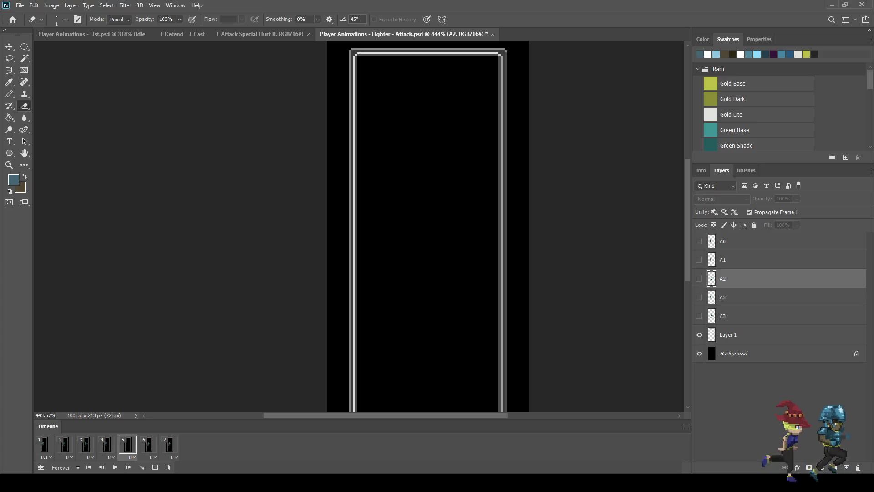
key("ctrl+j")
left_click(699, 278)
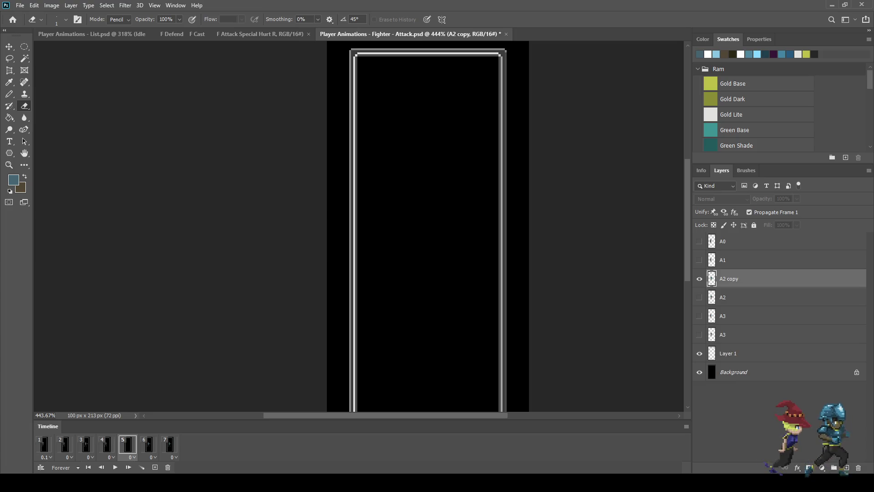
double_click(729, 279)
left_click(738, 278)
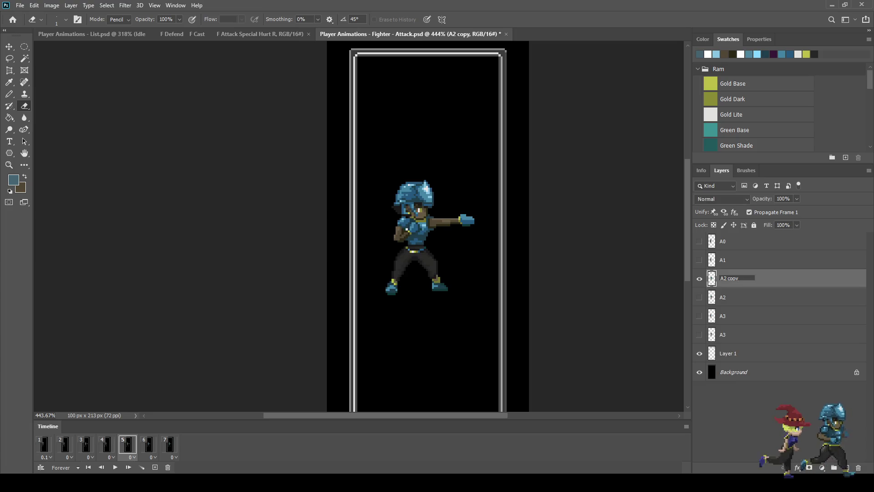
type("A4")
key("Return")
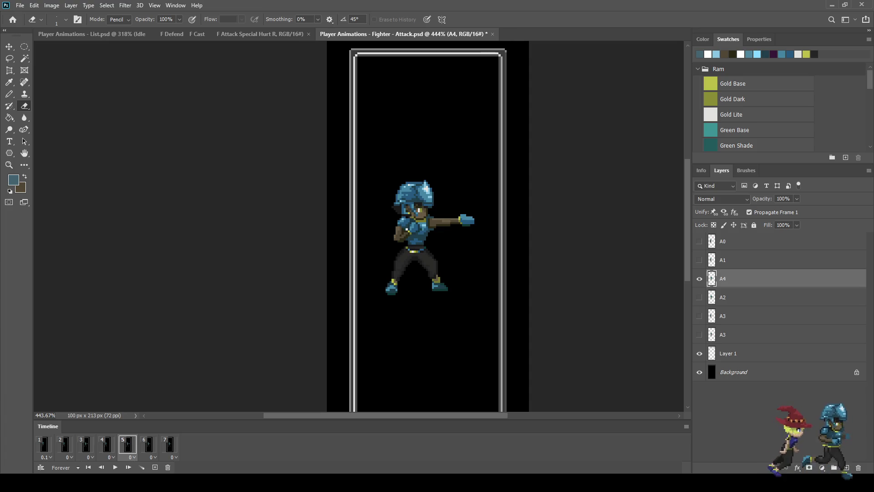
left_click_drag(724, 278, 724, 326)
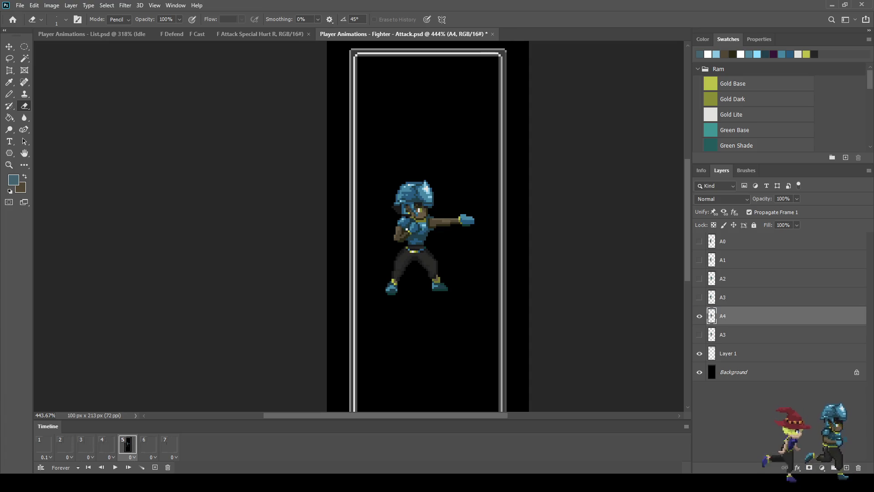
On frame 6, rename the lower A3 layer to A5
left_click(148, 444)
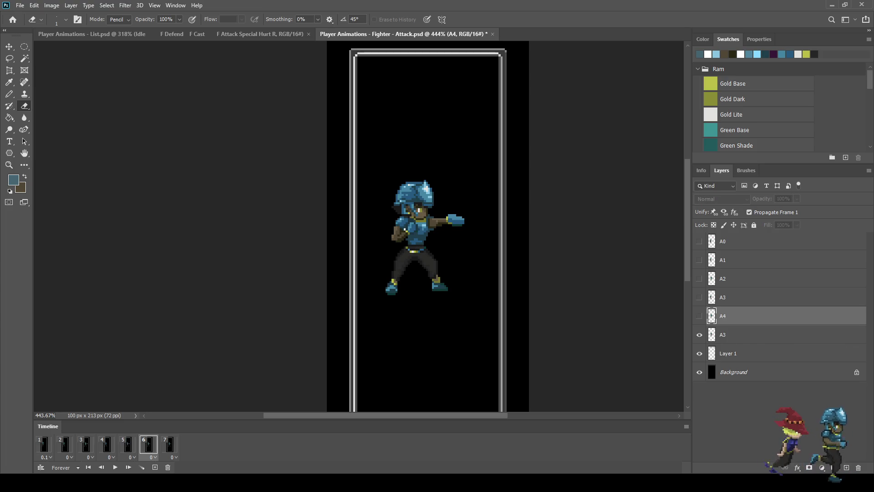
double_click(723, 334)
left_click(727, 334)
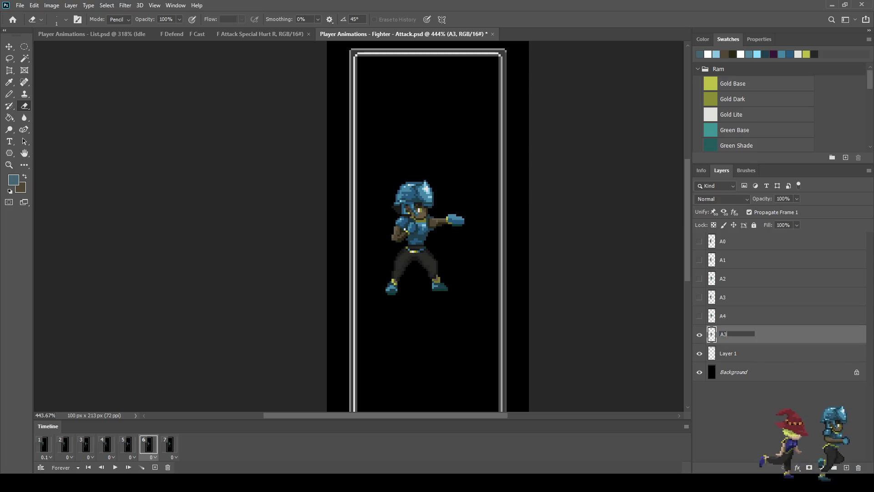
type("5")
key("Return")
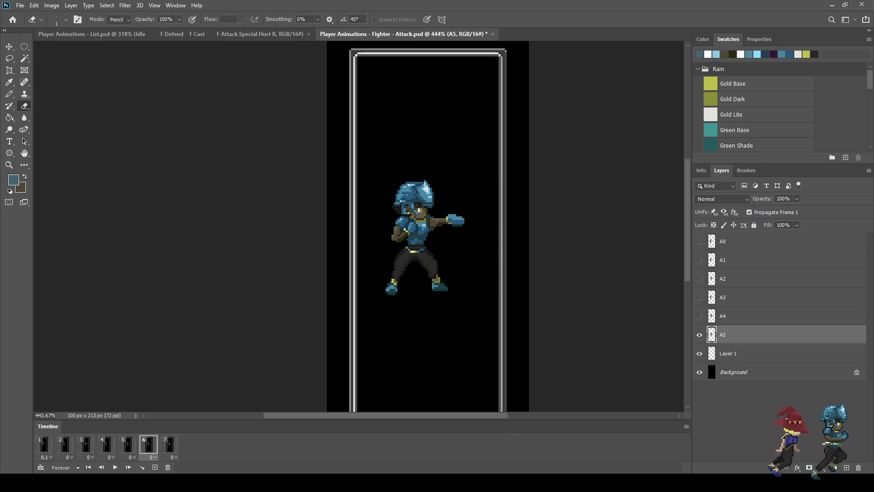
Preview the attack animation, then delete layer A5, leaving frame 7 empty
left_click(169, 444)
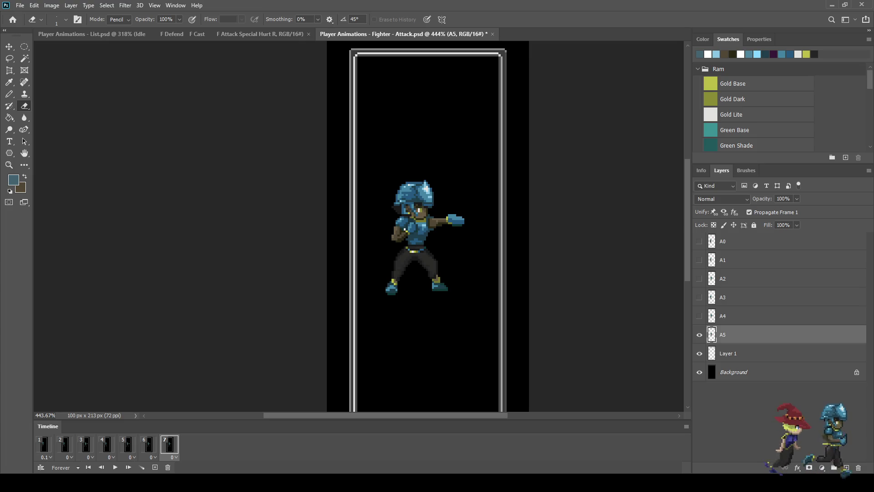
key("space")
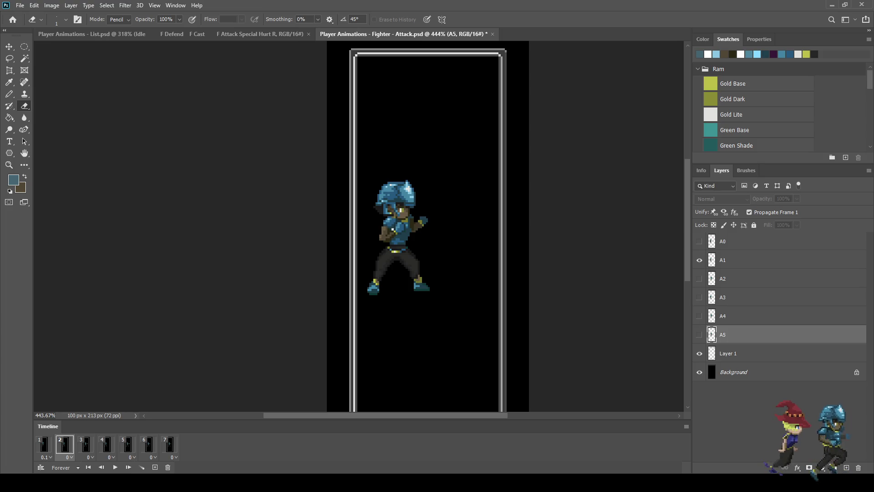
key("Delete")
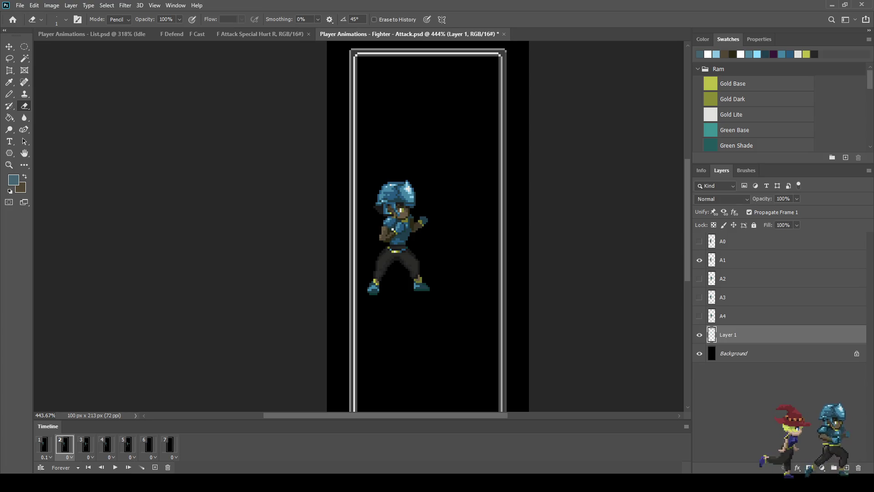
left_click(170, 444)
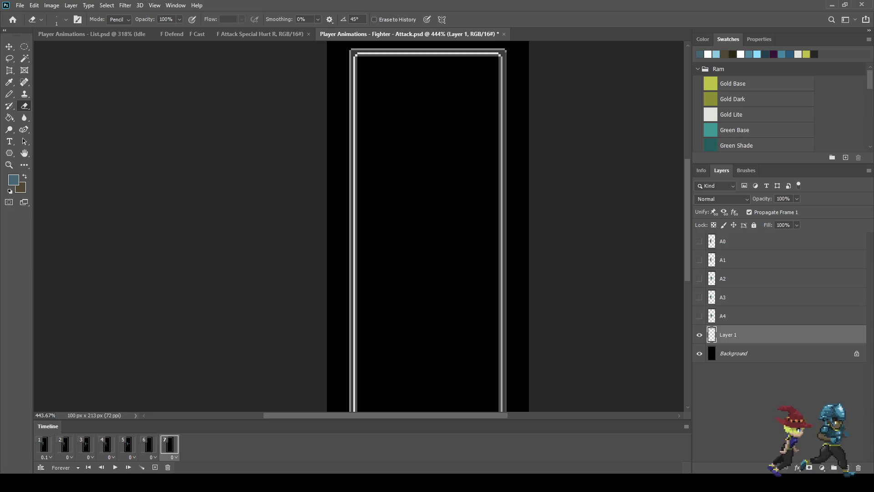
Duplicate layer A1, rename the copy A6, and move it down above Layer 1
left_click(751, 260)
key("ctrl+j")
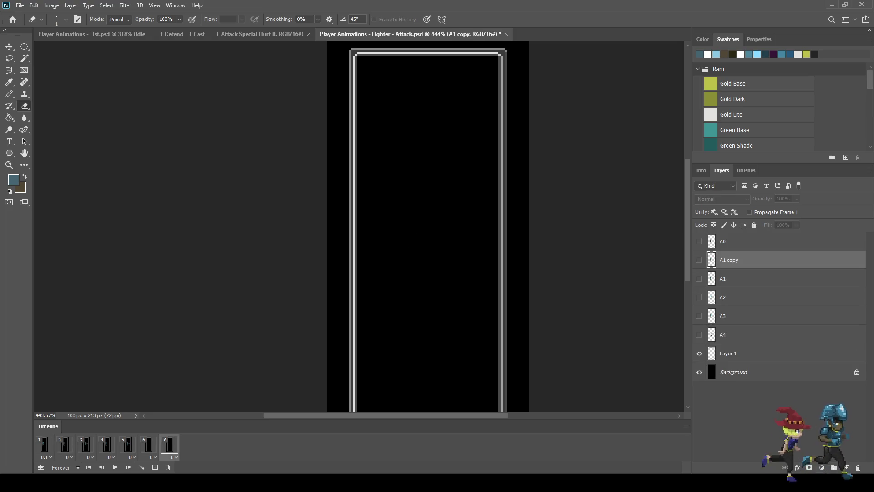
left_click(699, 259)
double_click(729, 260)
key("End")
key("BackSpace")
key("BackSpace")
key("BackSpace")
key("BackSpace")
type("6")
key("Return")
left_click_drag(728, 259, 728, 343)
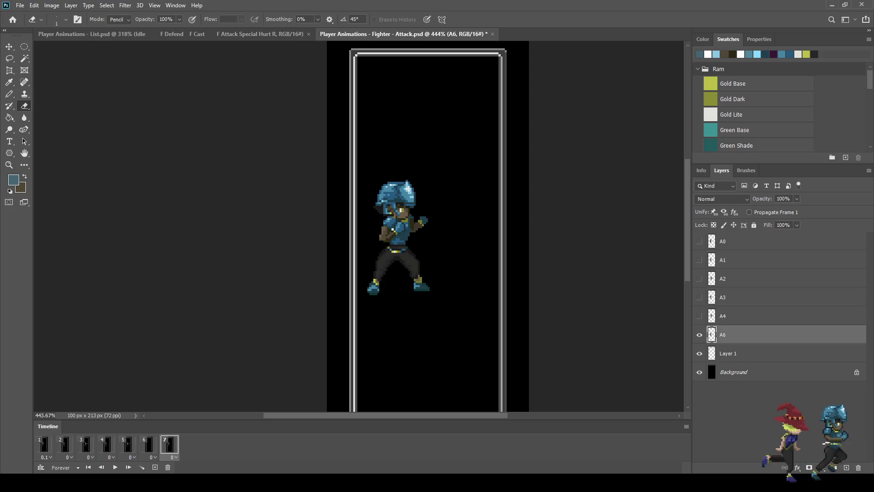
Step through the animation to frame 7, then undo and redo the recent layer changes
left_click(44, 444)
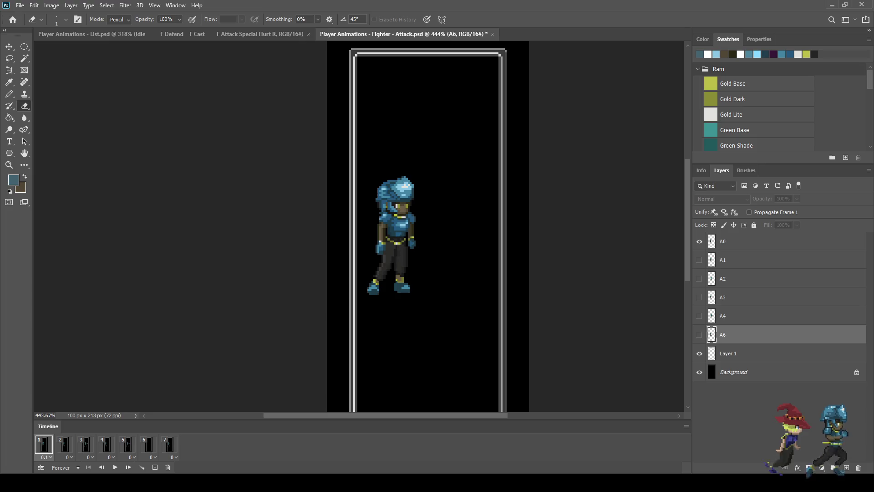
key("Right")
key("Right")
key("Right")
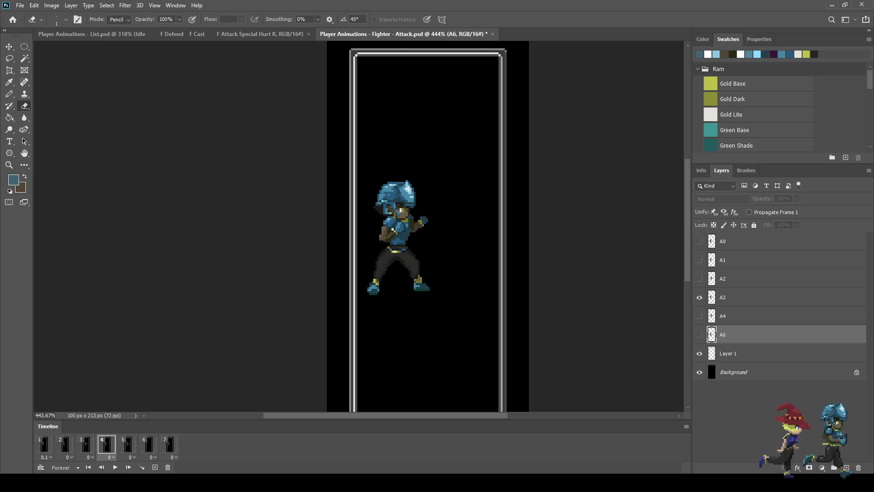
key("Right")
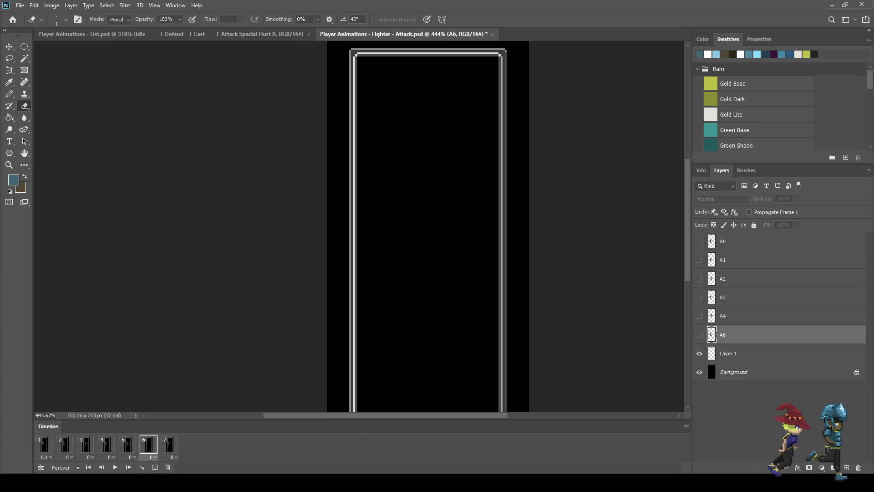
key("Right")
key("ctrl+z")
key("ctrl+z")
key("ctrl+z")
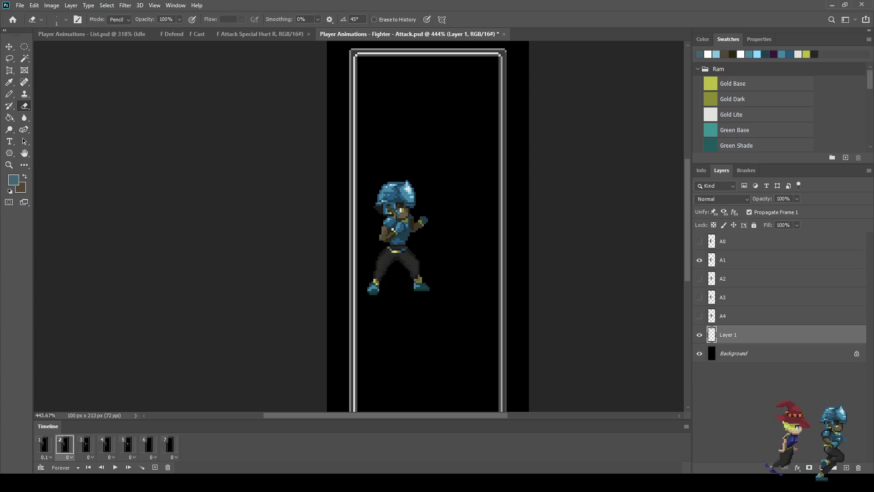
key("ctrl+shift+z")
key("ctrl+shift+z")
key("ctrl+shift+z")
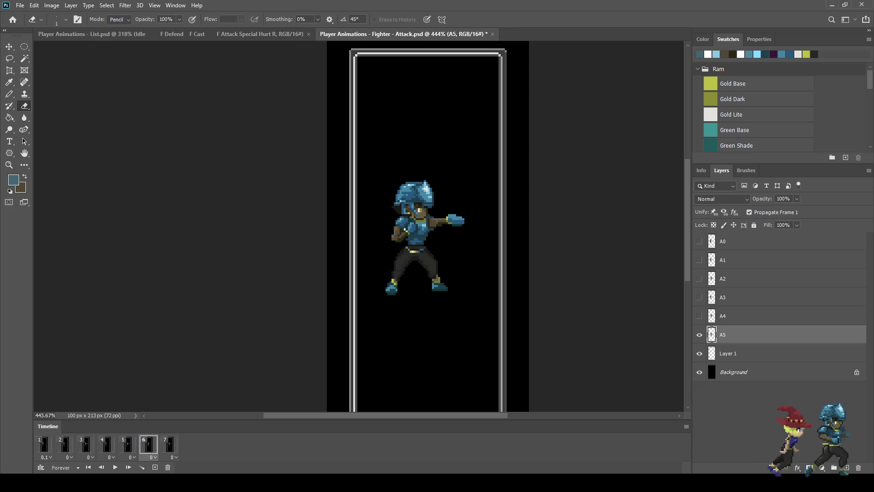
key("ctrl+shift+z")
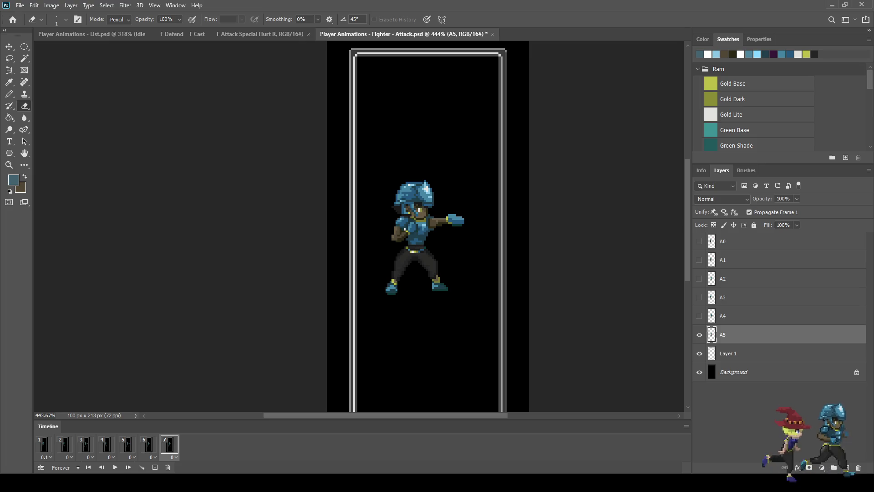
key("ctrl+shift+z")
key("ctrl+shift+z")
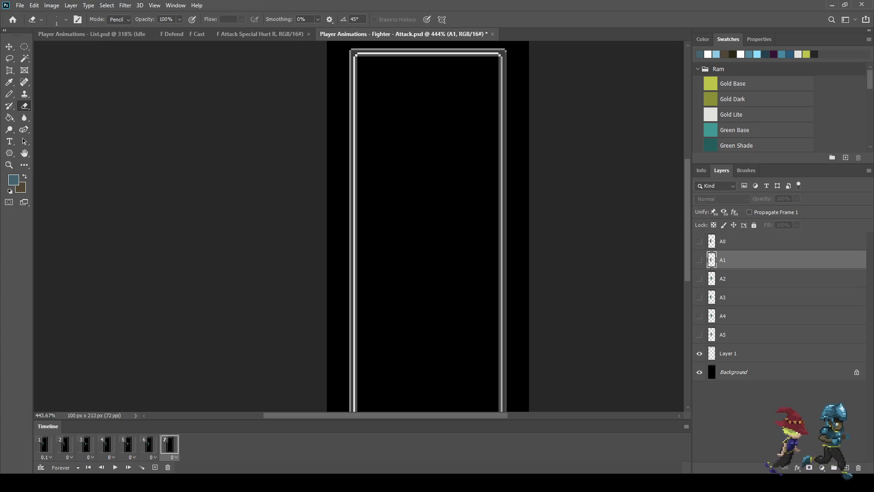
key("ctrl+shift+z")
key("ctrl+shift+z")
Rename the duplicated layer A6 again and drag it down just above Layer 1
double_click(729, 259)
left_click(739, 260)
key("BackSpace")
key("BackSpace")
key("BackSpace")
type("A6")
key("Return")
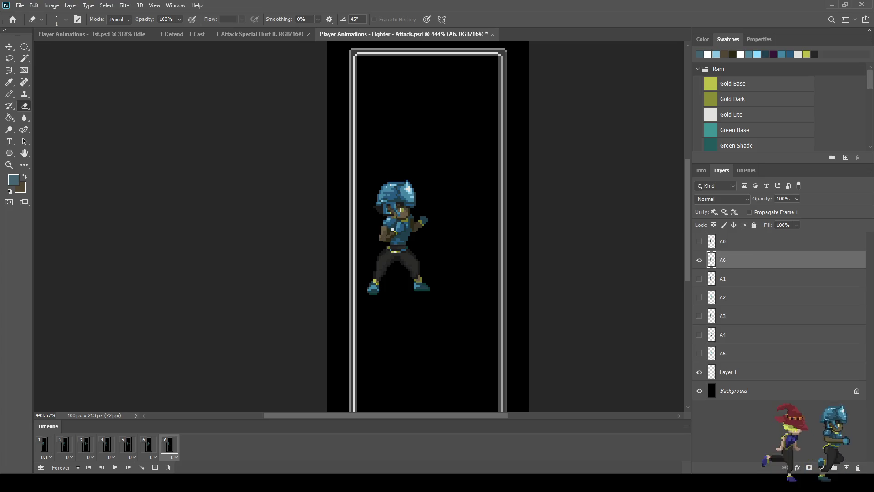
left_click_drag(734, 260, 733, 363)
Save the document and play the animation, stepping forward to frame 7 to view A6
key("ctrl+s")
key("space")
key("space")
key("Right")
key("Right")
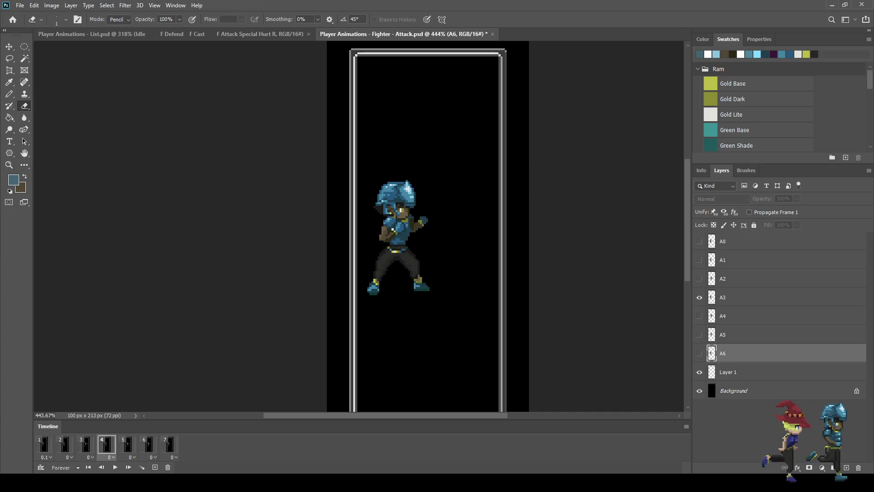
key("Right")
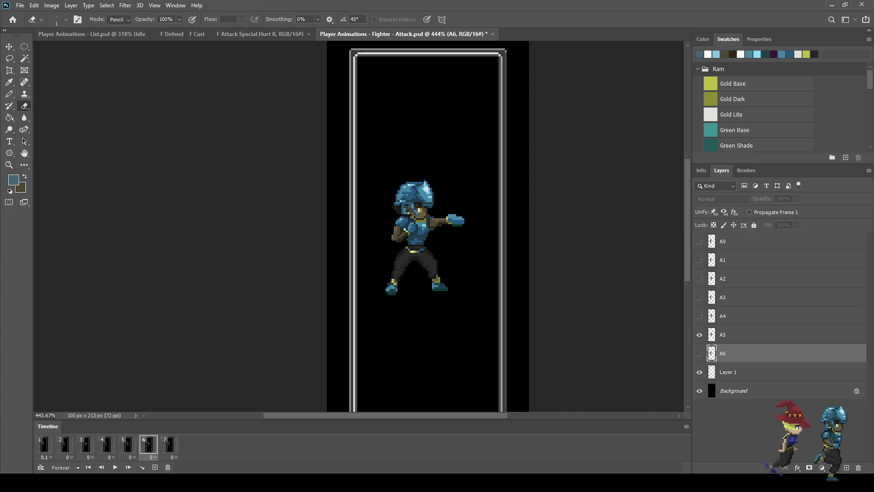
key("Right")
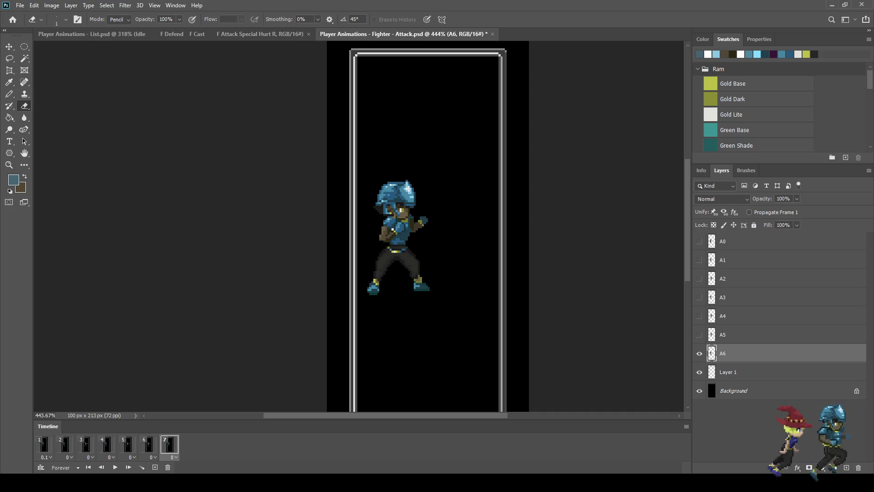
scroll(416, 234, "up", 5)
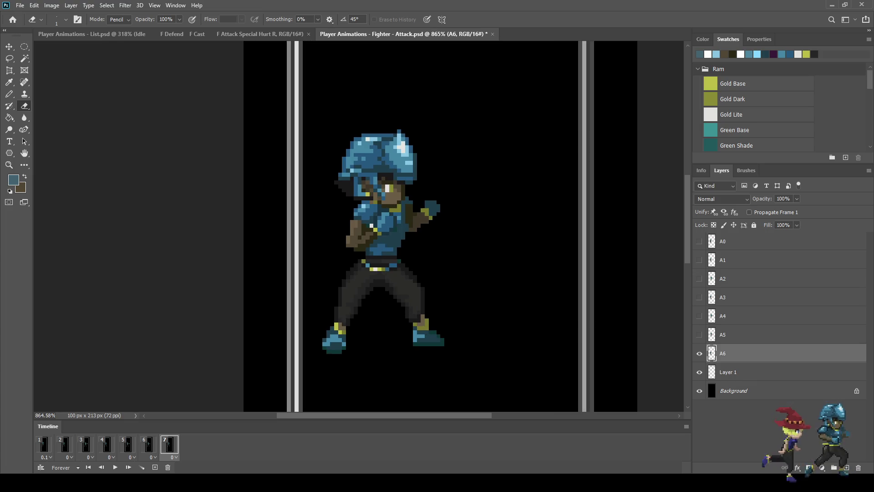
Step through the frames and play the animation to preview the A6 frame
key("Right")
key("Right")
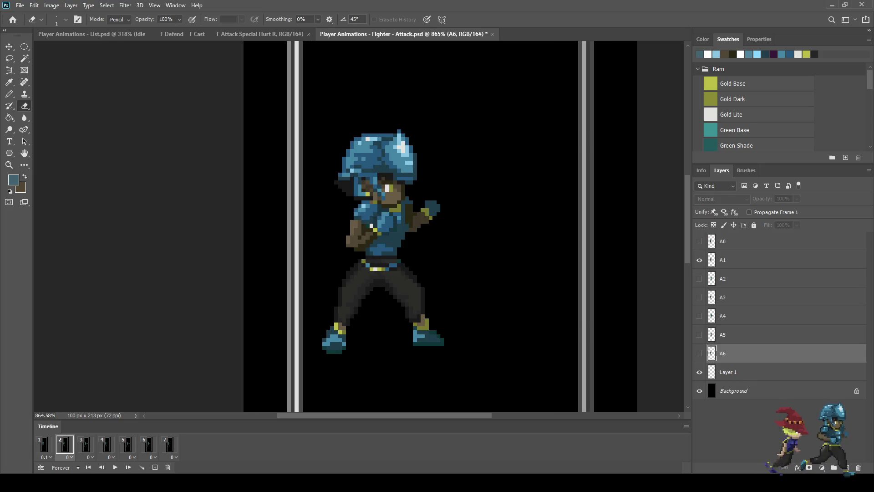
key("Right")
key("Right")
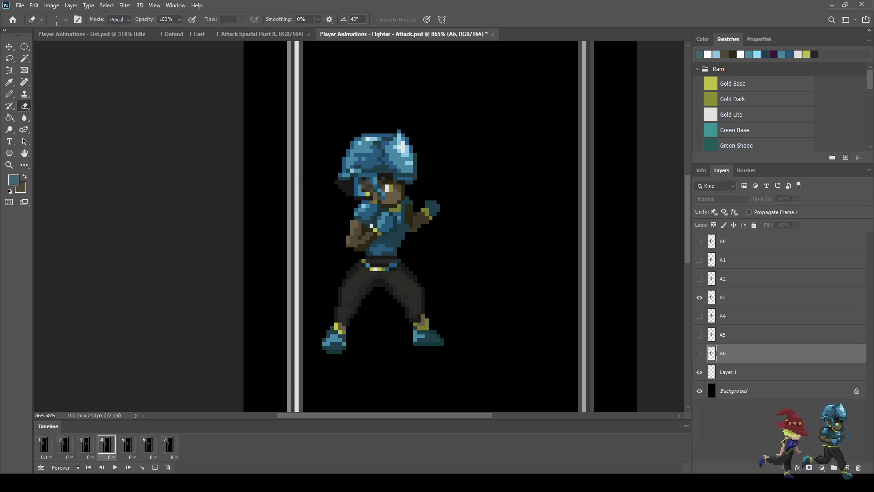
key("Right")
key("Right")
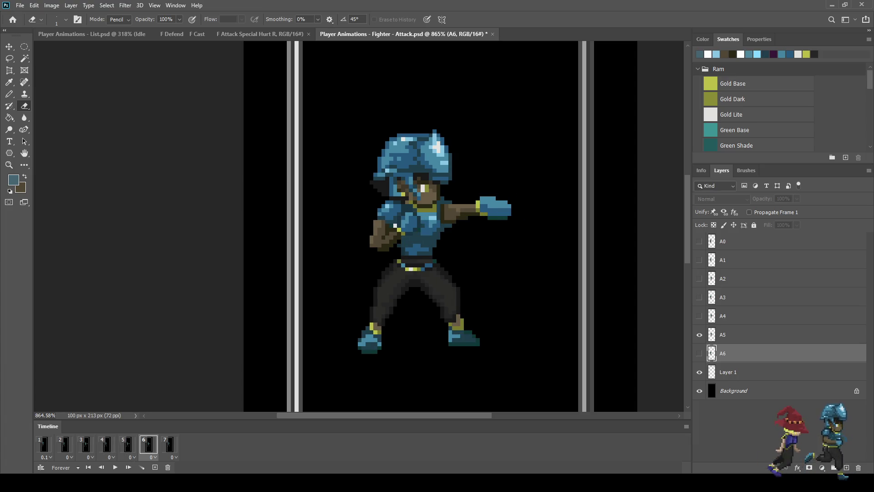
key("Right")
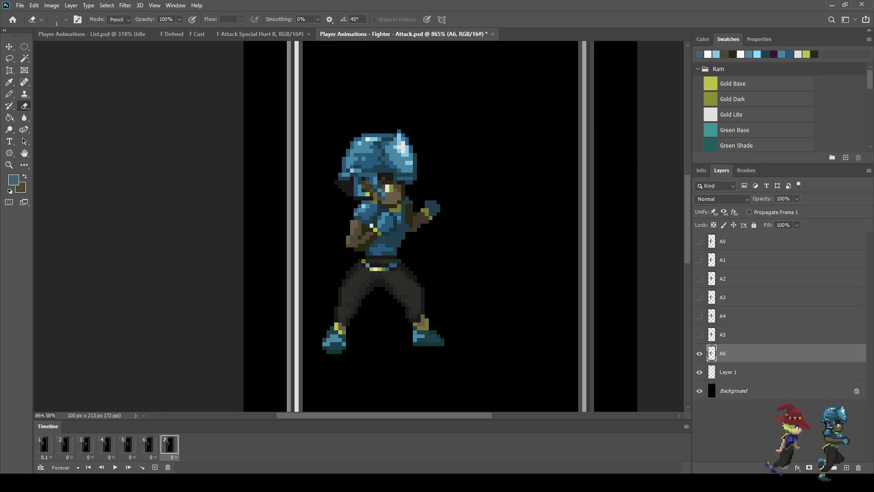
scroll(445, 260, "up", 2)
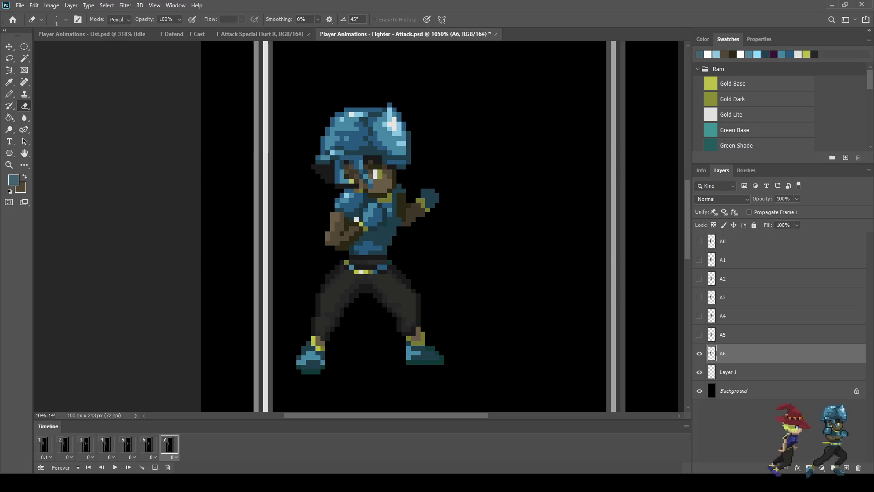
key("space")
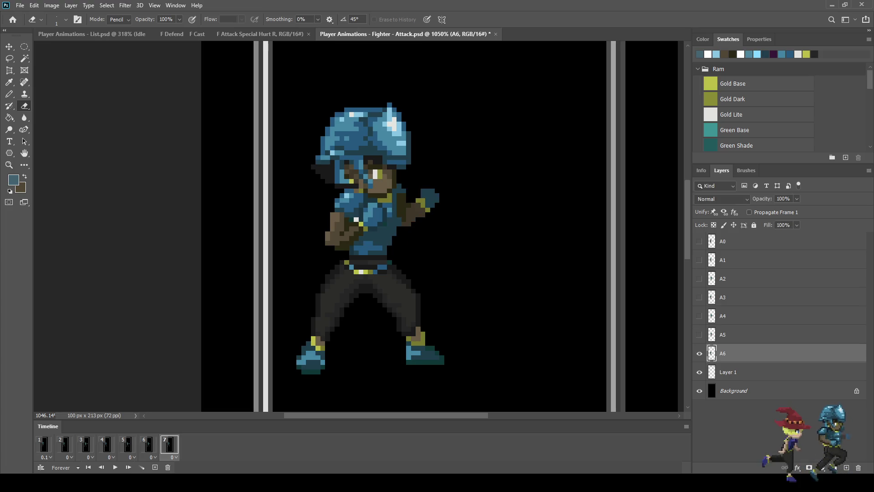
Nudge the A6 sprite one pixel right with Free Transform
key("ctrl+t")
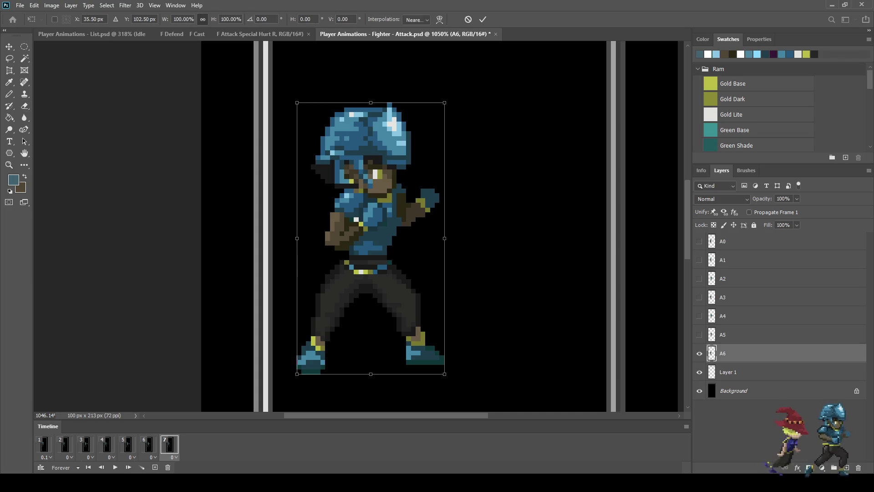
key("Right")
key("Right")
key("Right")
key("Return")
key("e")
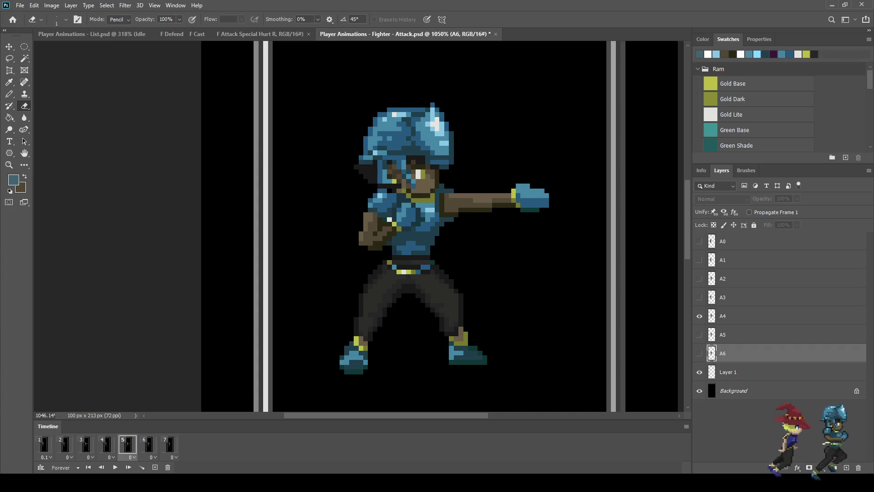
Compare frames 6 and 7, then duplicate frame 7 to add frame 8
left_click(148, 444)
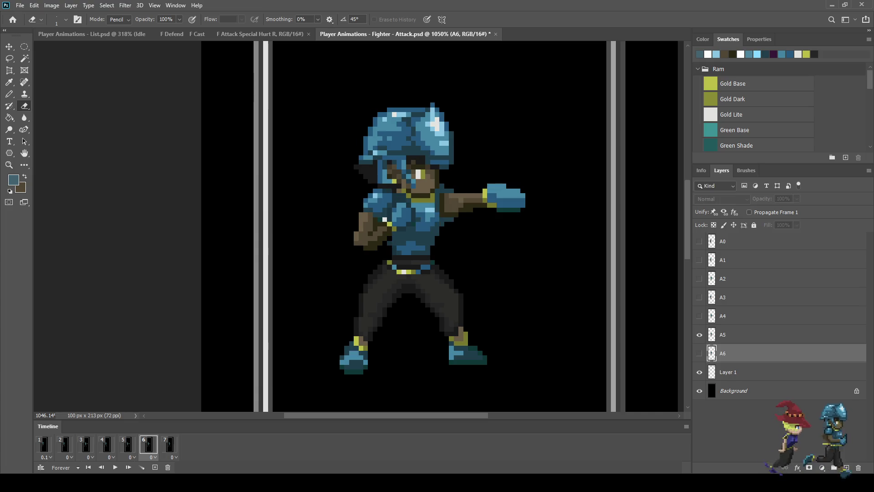
left_click(169, 444)
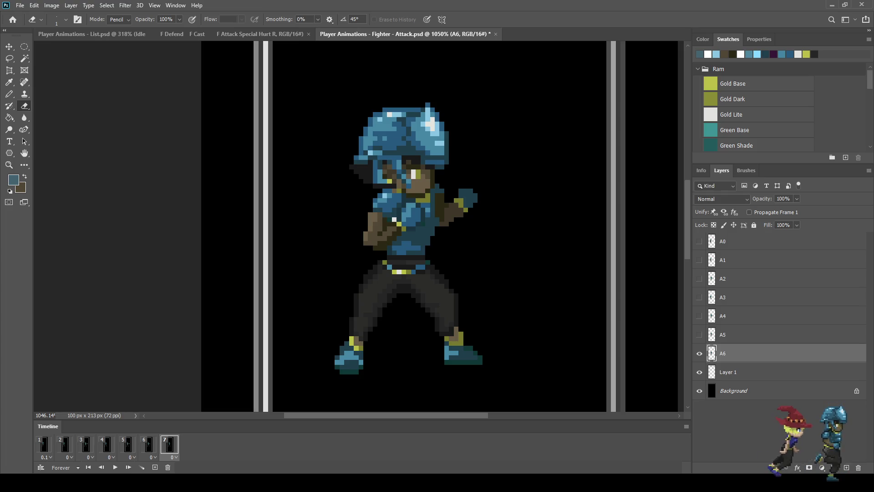
left_click(155, 468)
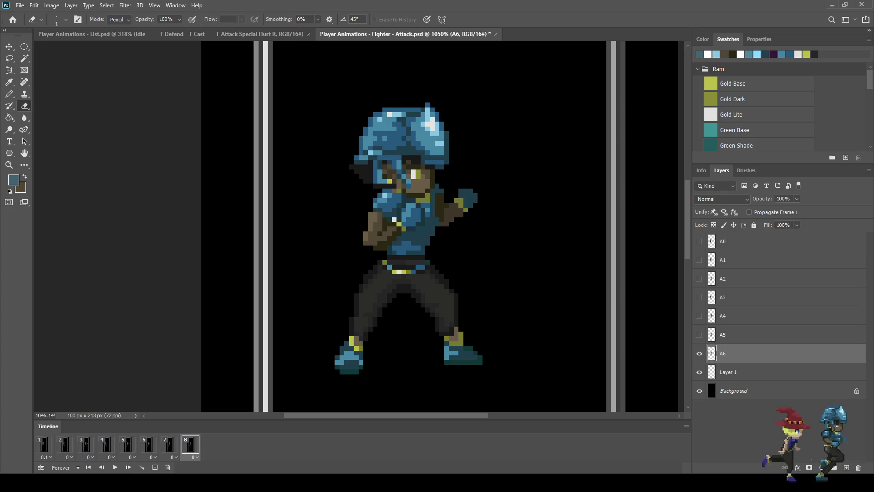
Hide A6 on frame 8, duplicate it below as A7, and make A7 visible
key("ctrl+comma")
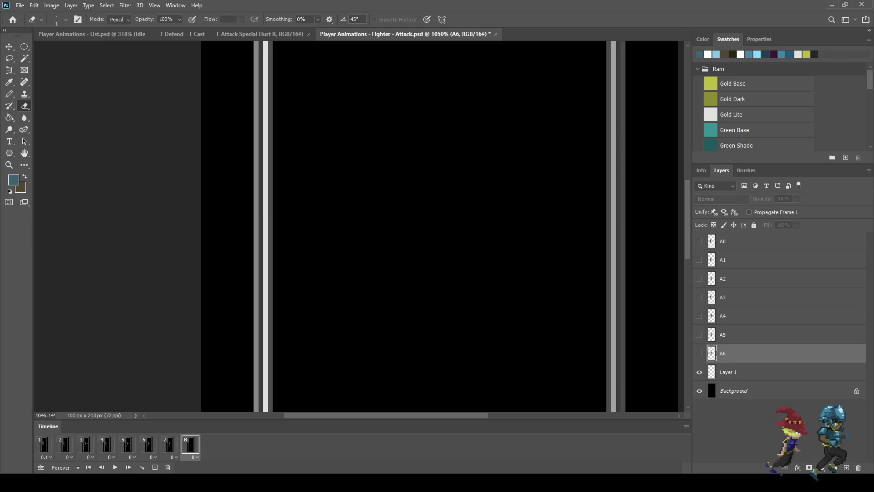
key("ctrl+j")
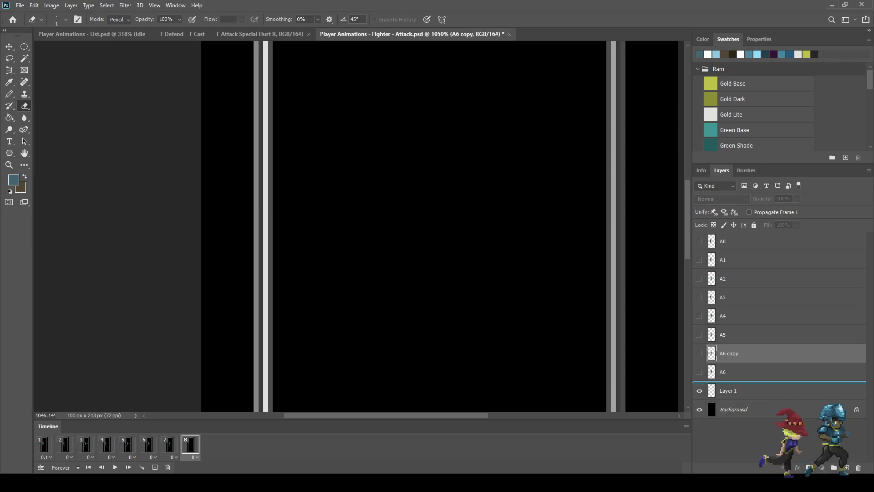
key("ctrl+bracketleft")
double_click(729, 372)
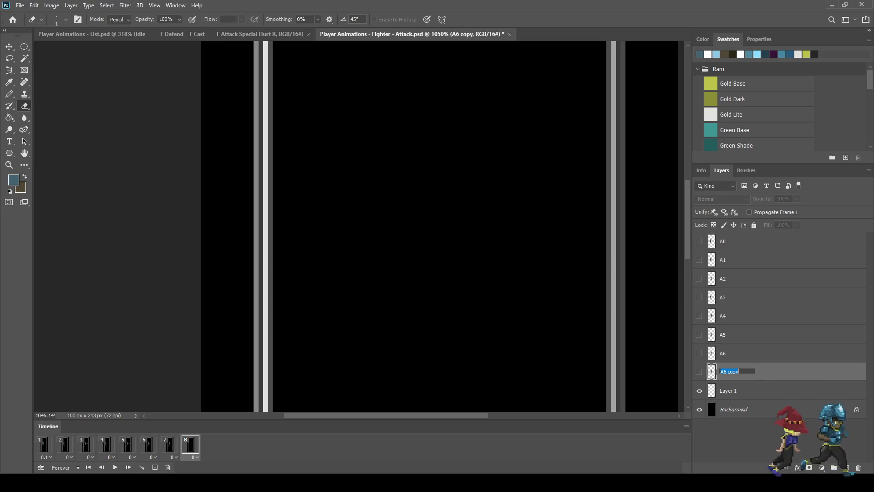
key("Right")
key("BackSpace")
key("BackSpace")
key("BackSpace")
type("7")
key("Return")
left_click(700, 372)
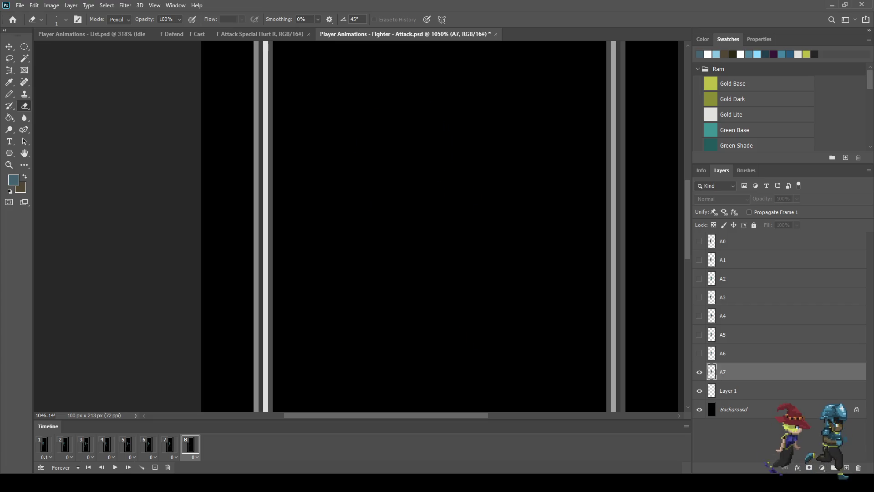
Step back and forth through the frames to compare the A7 pose with earlier poses
scroll(443, 228, "up", 3)
scroll(432, 160, "down", 4)
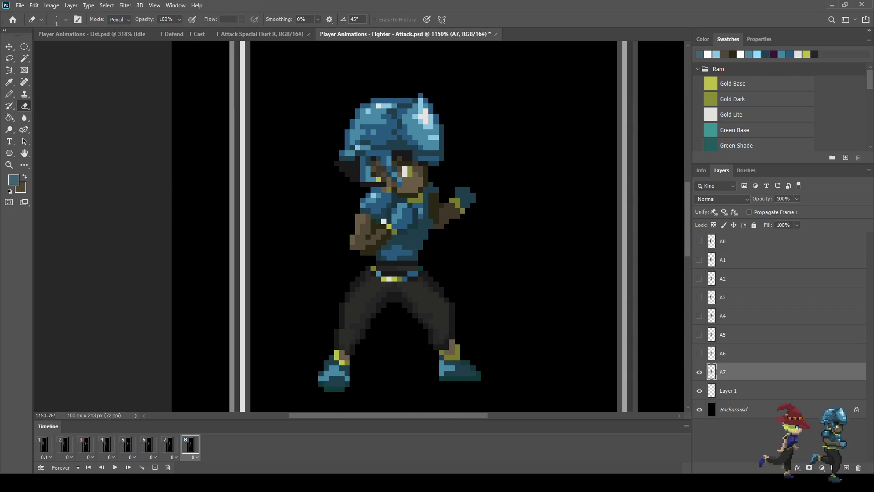
key("Left")
key("Left")
key("Left")
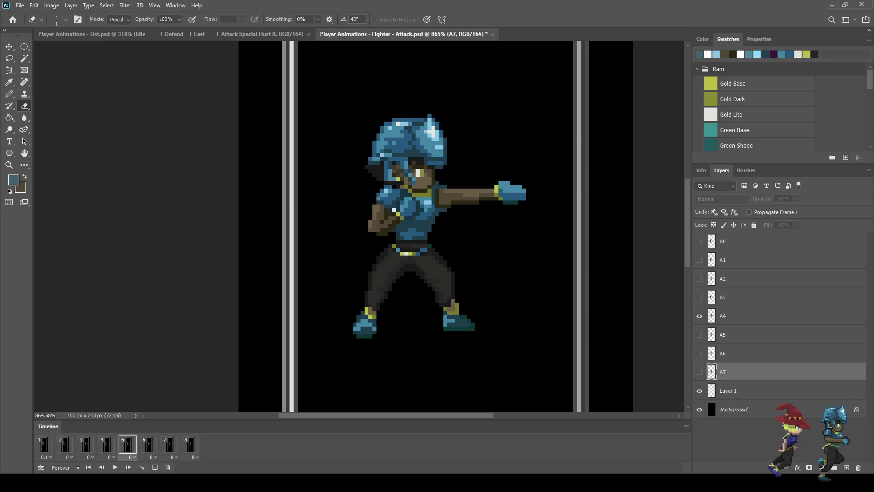
key("Right")
key("Right")
key("Right")
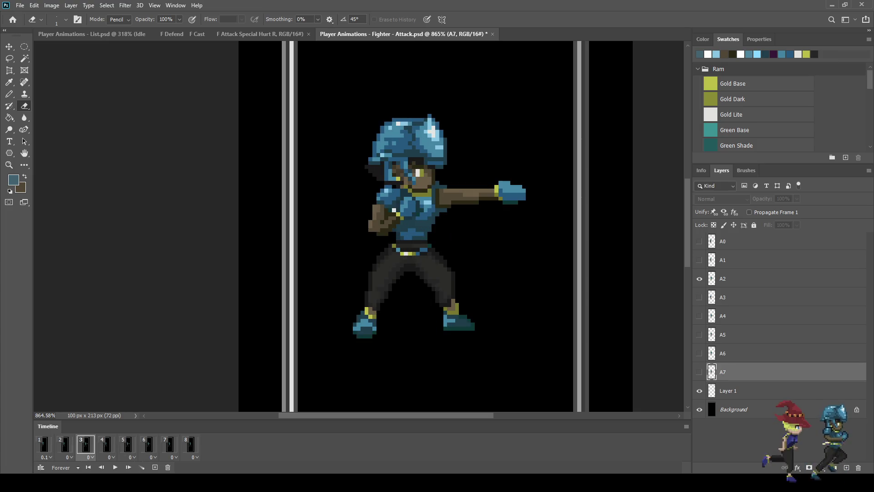
key("Right")
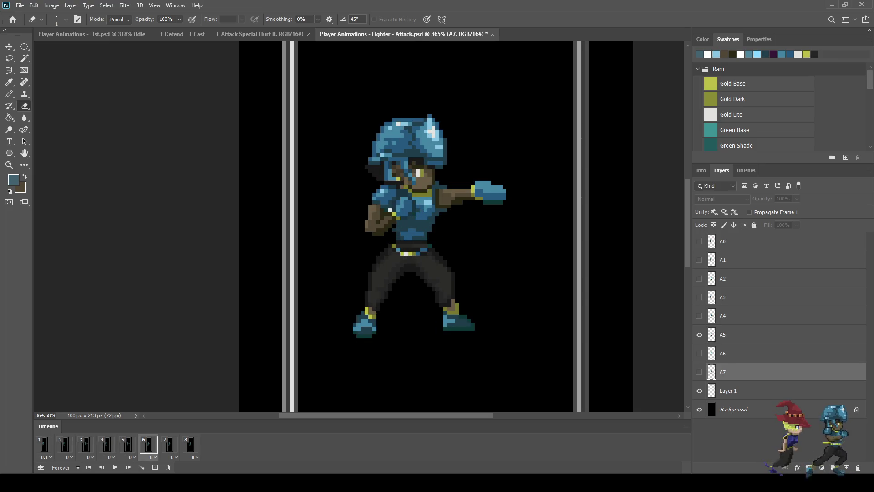
key("Right")
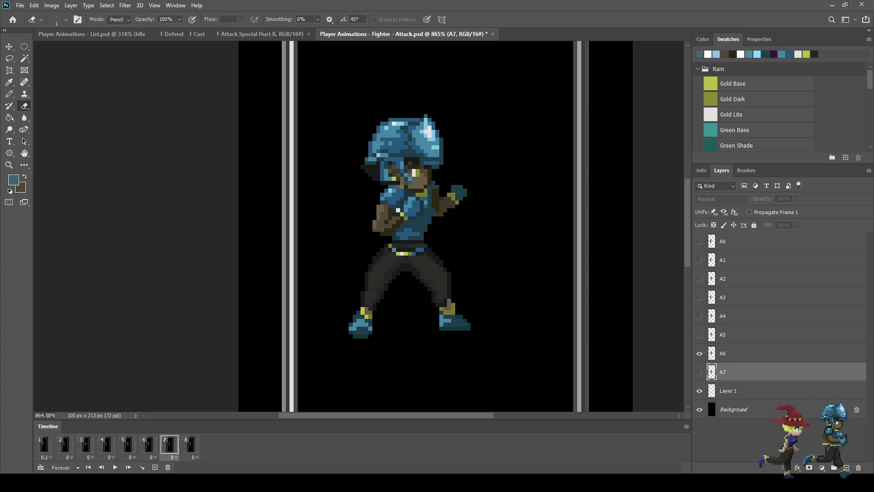
key("Left")
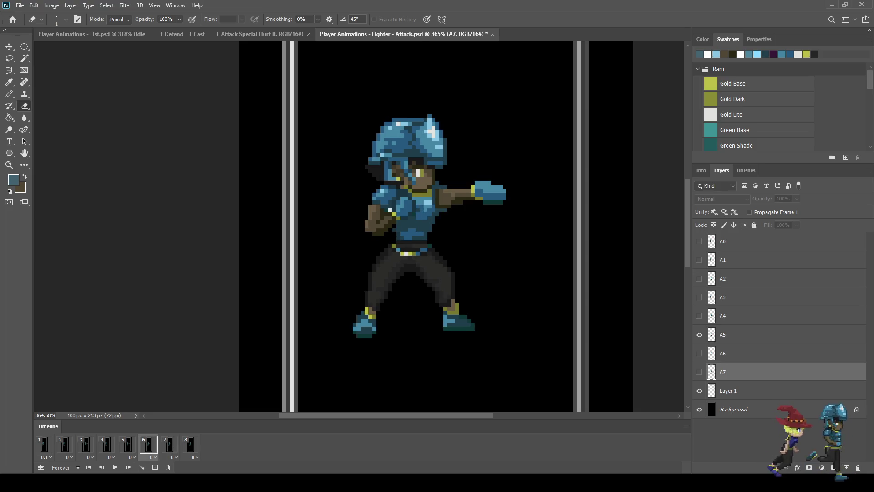
key("Right")
key("Right")
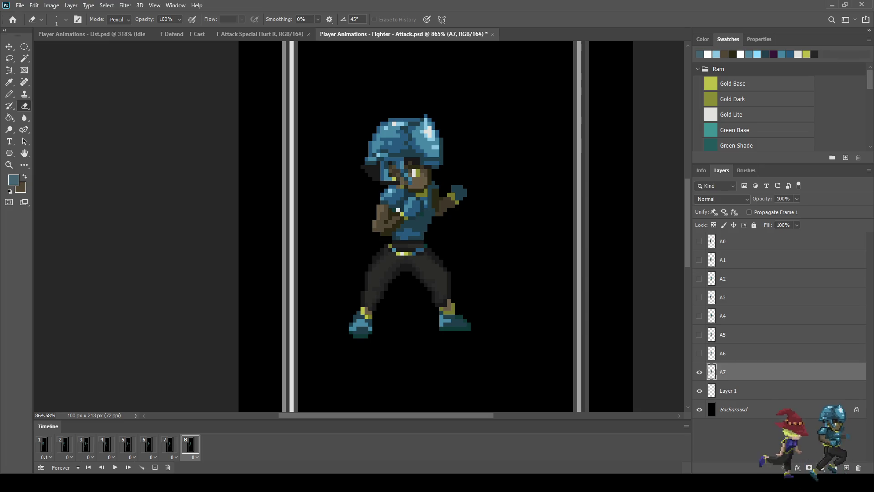
scroll(410, 190, "up", 3)
Lasso the near arm on A7, nudge it one pixel left, and deselect
key("l")
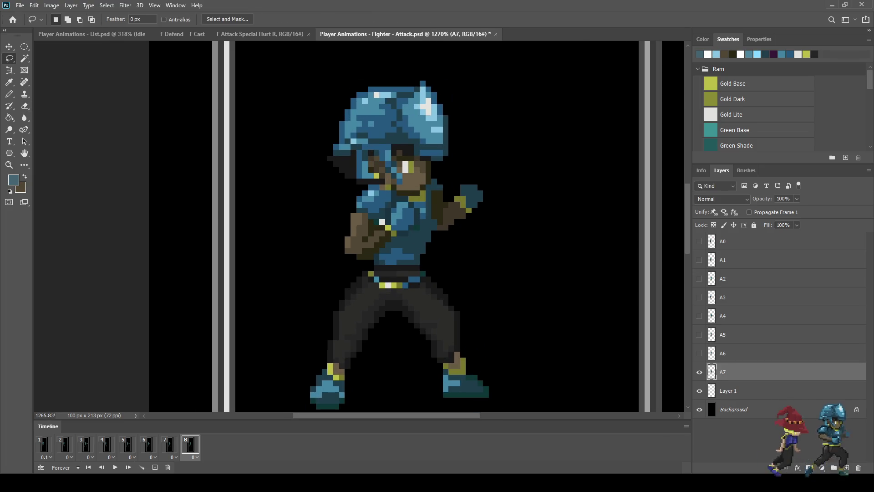
left_click_drag(344, 203, 383, 182)
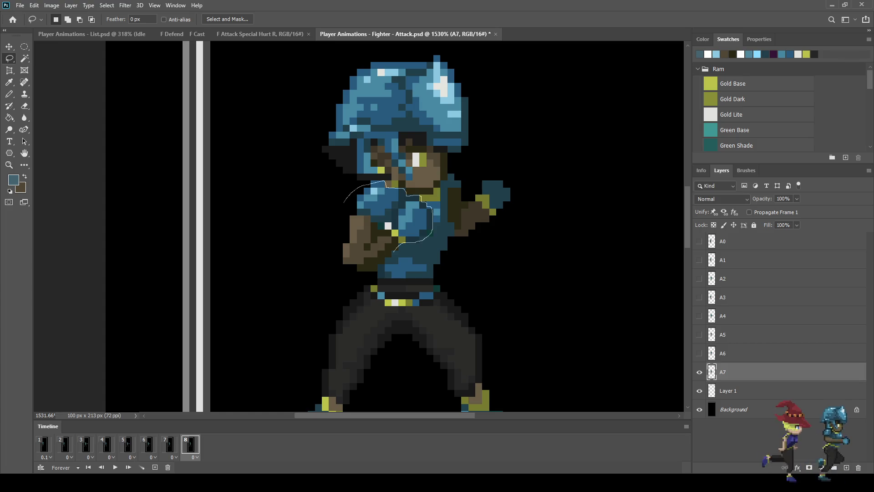
mouse_move(378, 270)
left_mouse_down()
mouse_move(347, 273)
mouse_move(334, 225)
mouse_move(344, 204)
left_mouse_up()
key("ctrl+t")
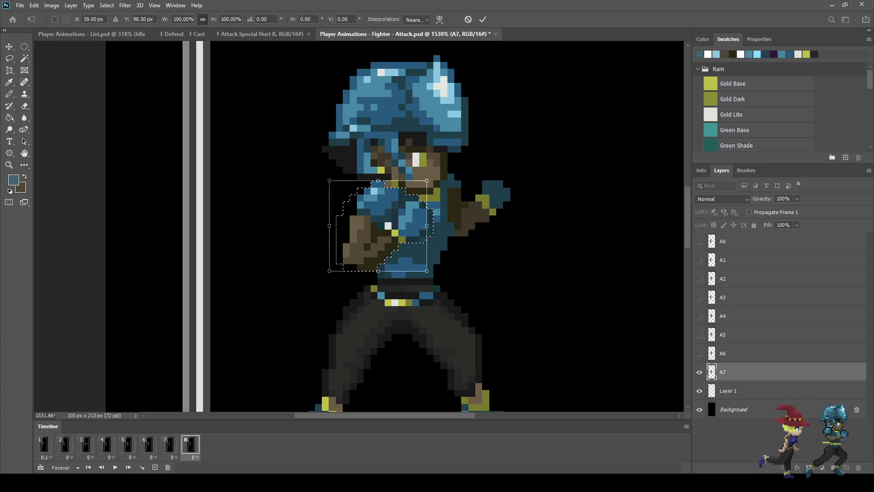
key("Left")
key("Left")
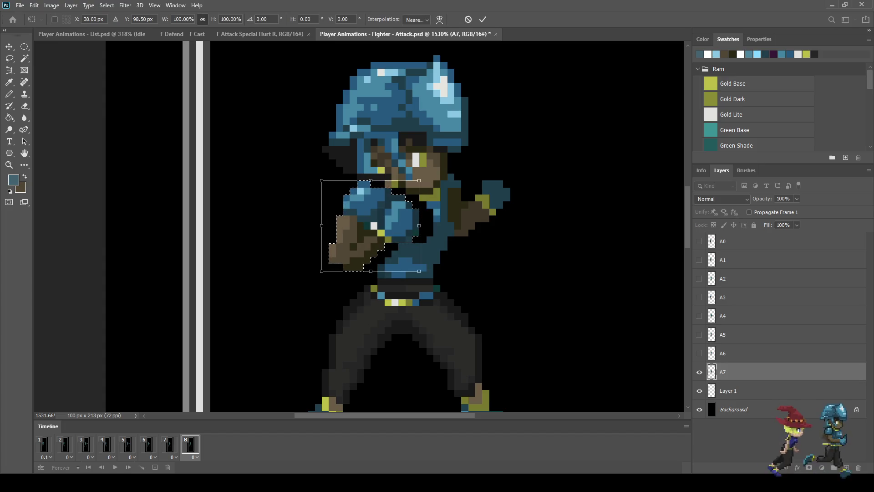
key("Return")
key("ctrl+d")
Nudge the whole A7 figure right twice, previewing the animation in between
key("ctrl+t")
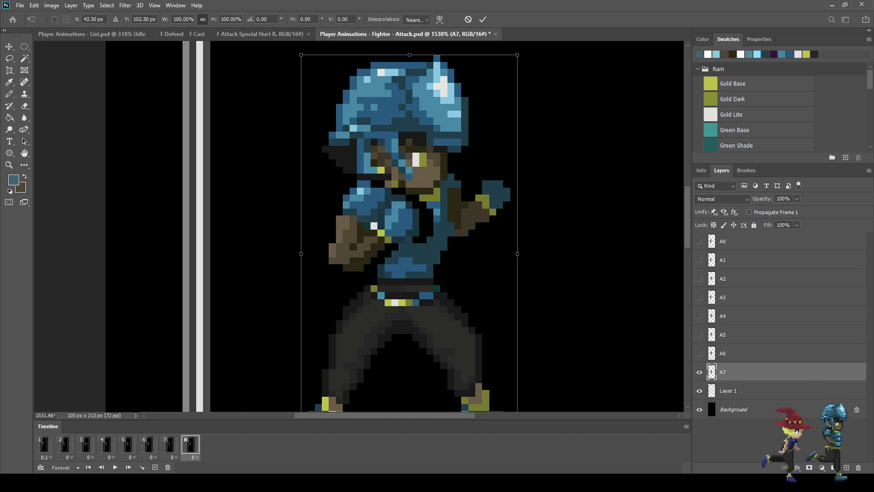
key("Right")
key("Right")
key("Return")
key("space")
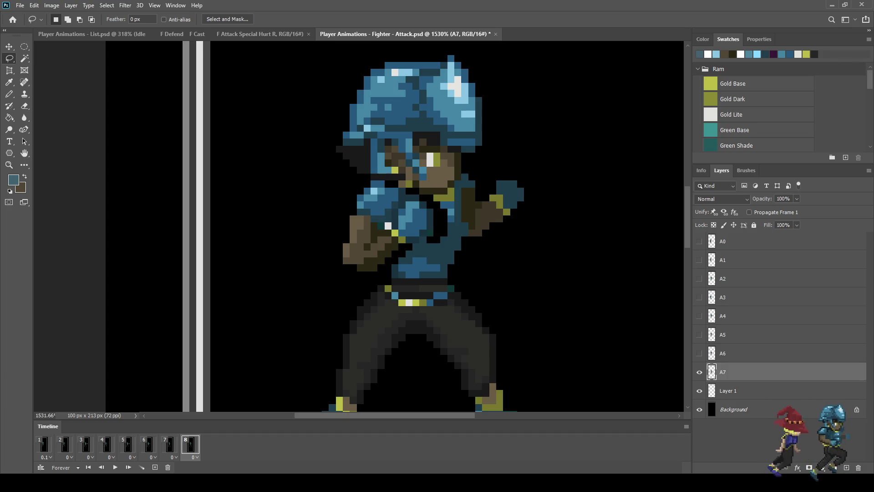
key("ctrl+t")
key("Right")
key("Right")
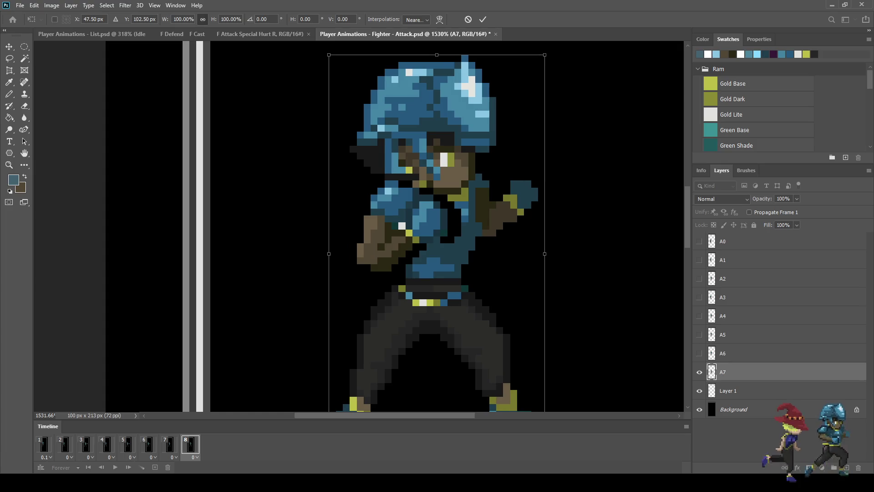
key("Return")
Lasso the near fist and arm, shift them left, and deselect
scroll(412, 235, "up", 2)
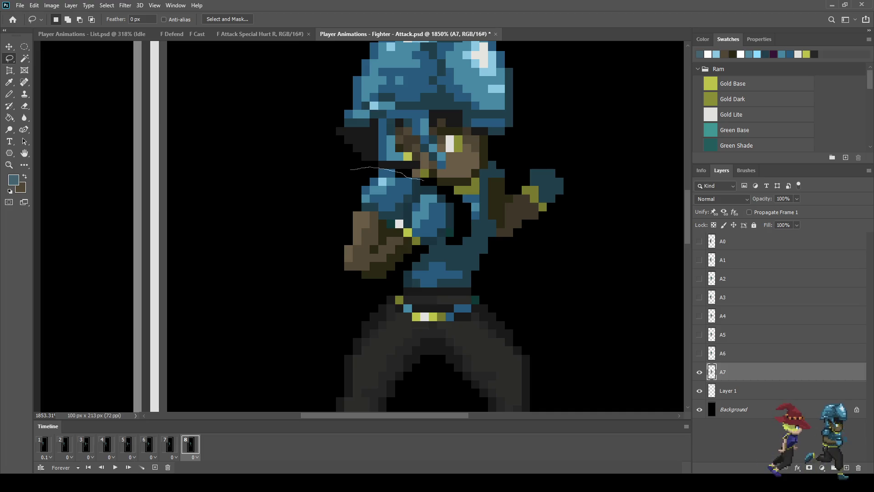
left_click_drag(436, 186, 453, 207)
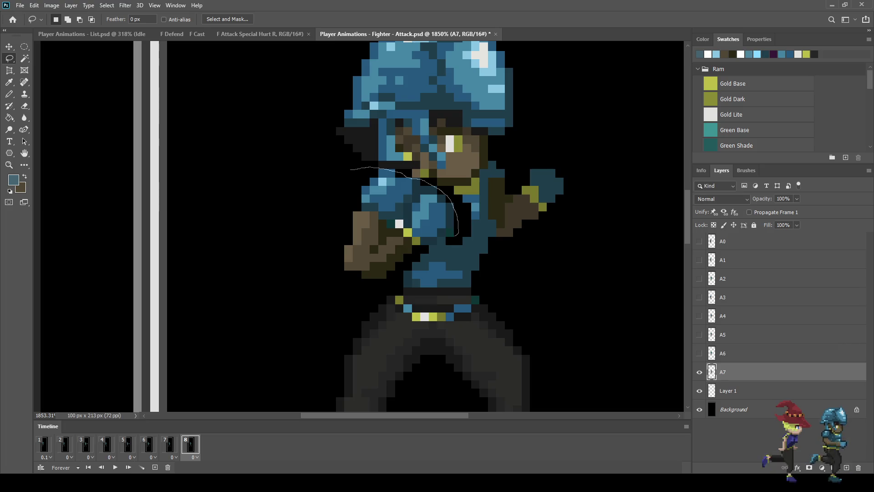
mouse_move(428, 246)
left_mouse_down()
mouse_move(351, 287)
mouse_move(335, 206)
mouse_move(351, 178)
left_mouse_up()
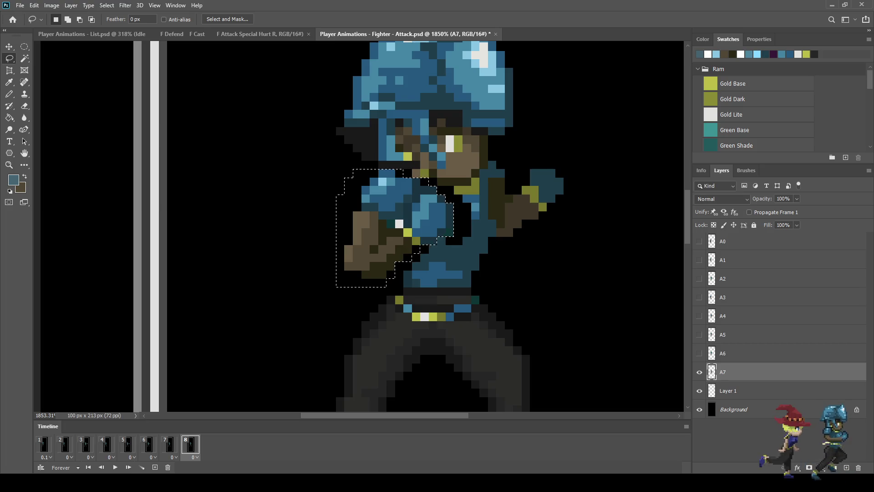
key("ctrl+Left")
key("ctrl+Left")
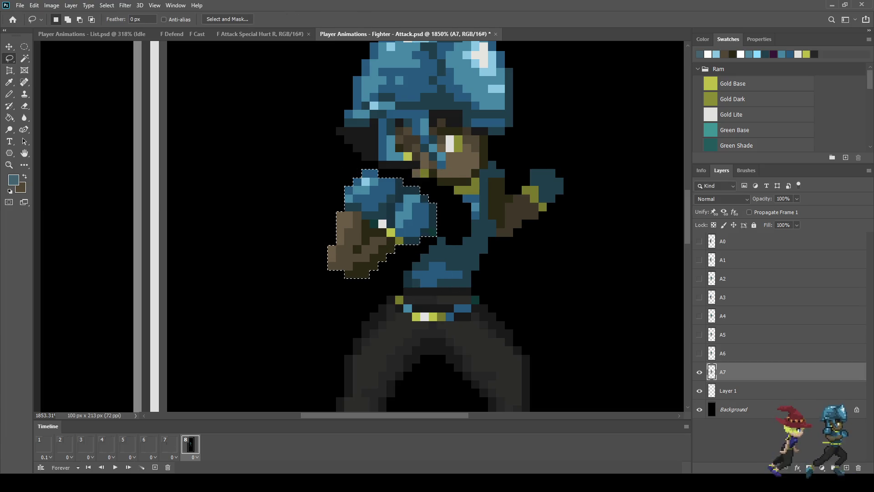
key("ctrl+d")
scroll(460, 205, "down", 5)
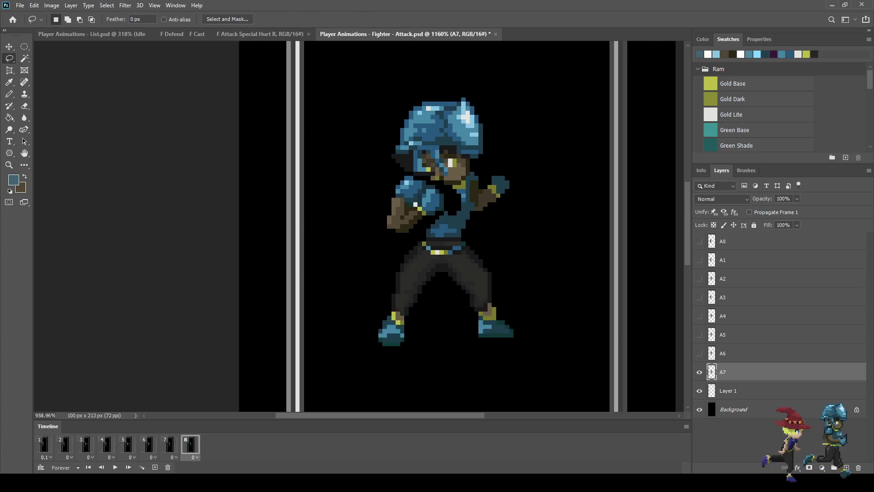
Compare frames 7 and 8 in playback, then add a ninth frame with layer A6 hidden
key("space")
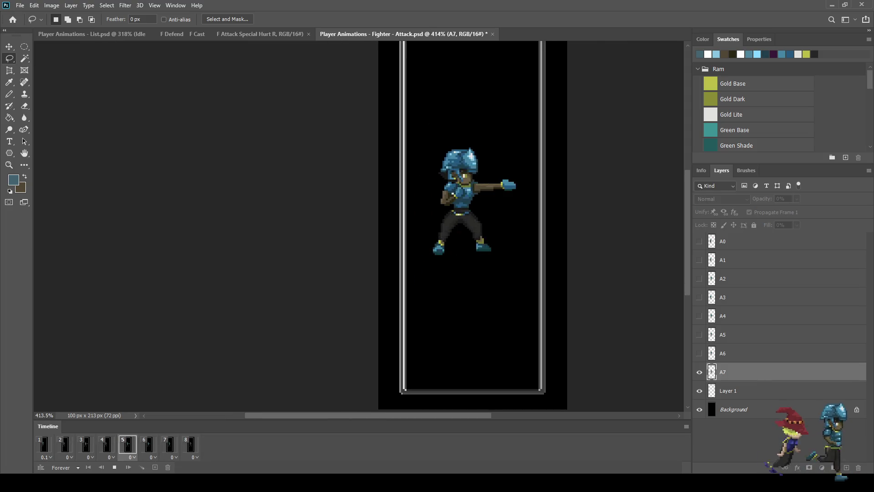
key("space")
key("Right")
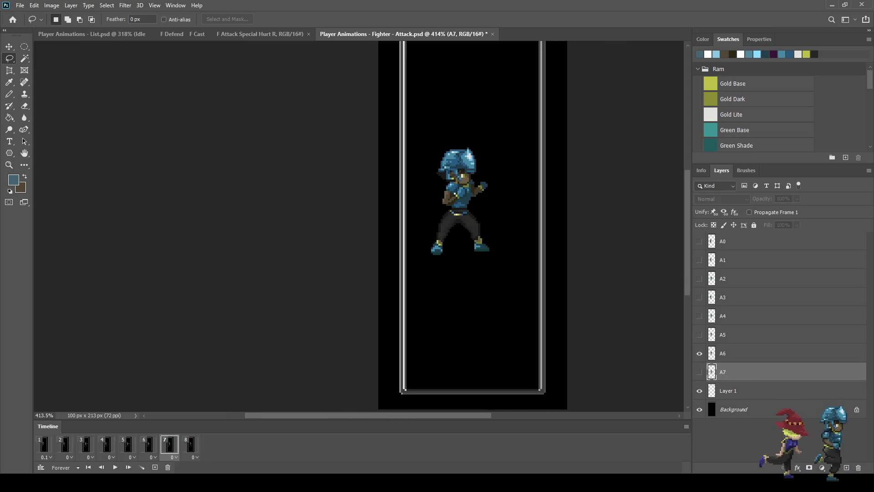
key("Right")
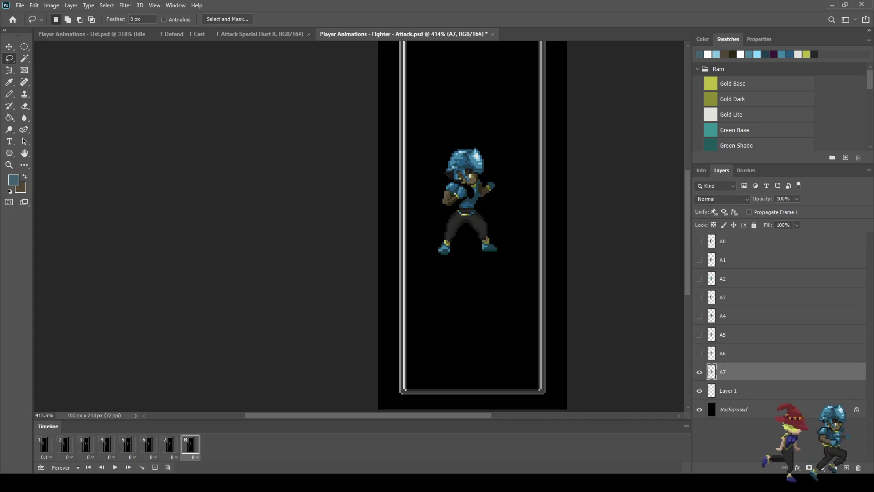
key("Left")
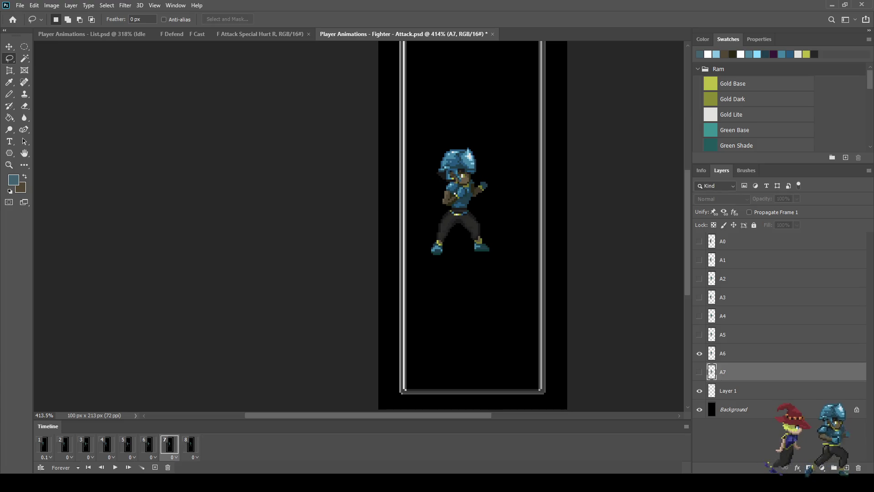
key("Right")
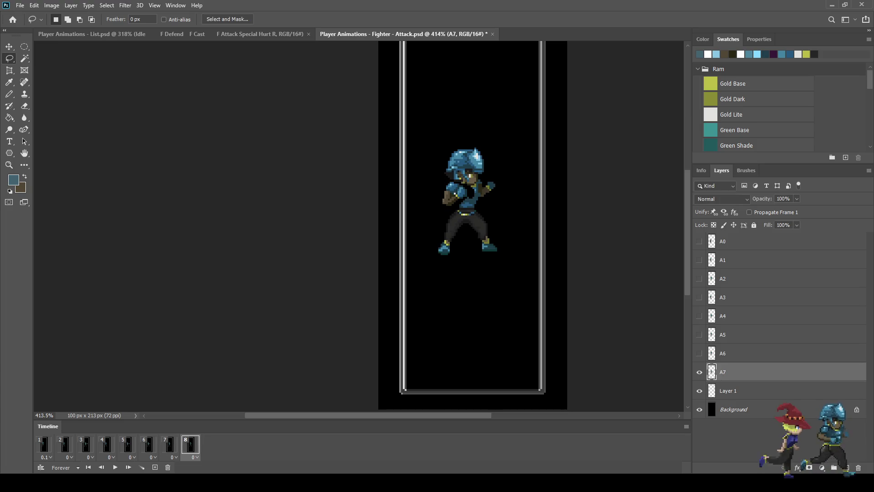
key("Left")
left_click(155, 467)
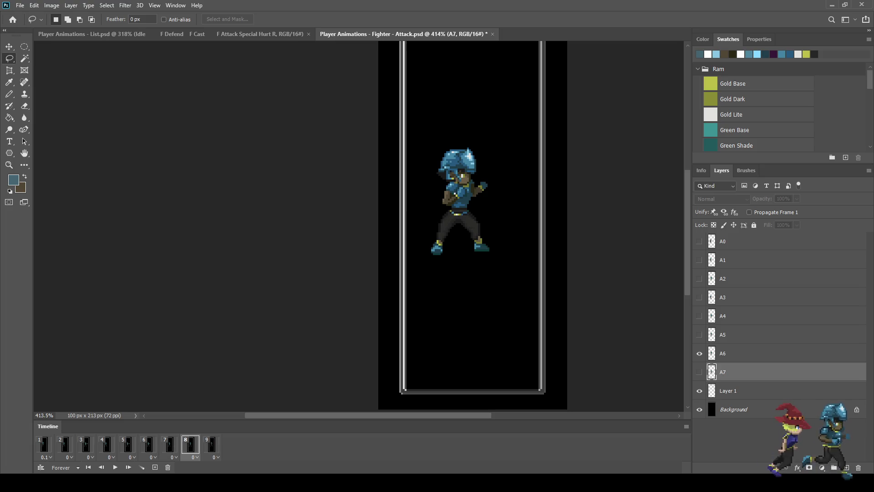
left_click(699, 353)
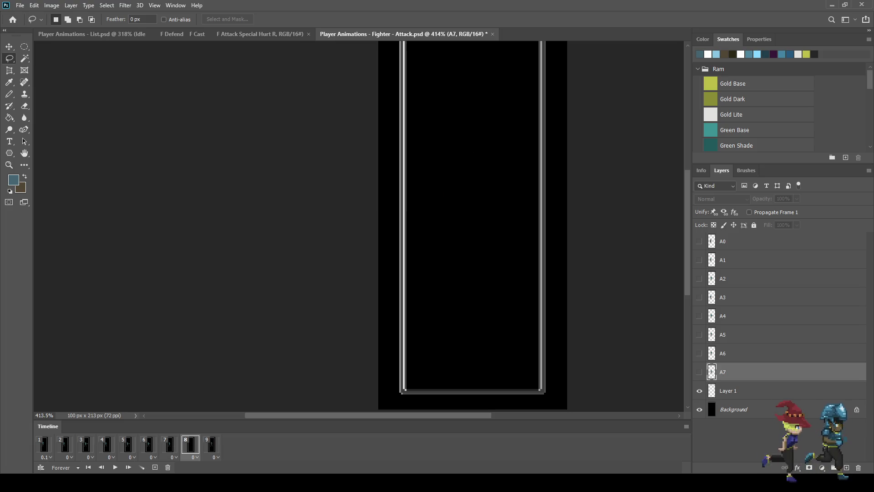
Duplicate layer A6 and switch to working on layer A7
left_click(738, 353)
key("ctrl+j")
key("Right")
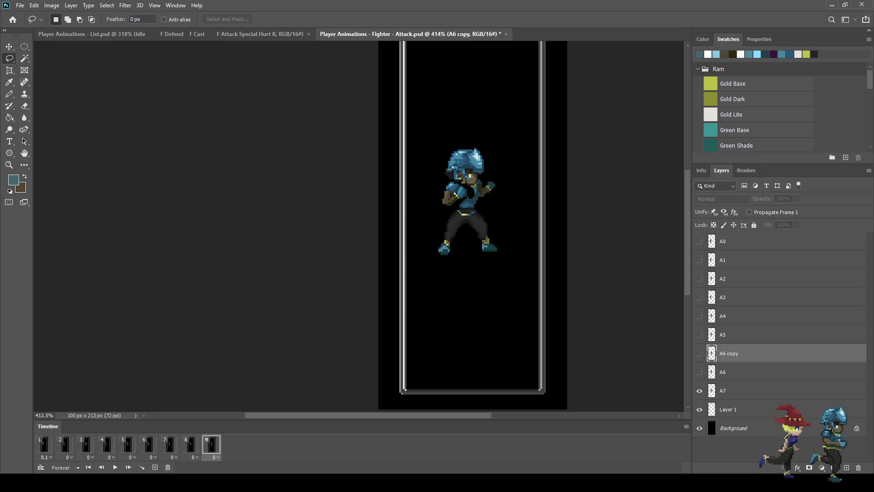
key("alt+bracketleft")
key("alt+bracketleft")
Lasso the A7 fighter's front arm and shoulder, then add the front fist to the selection
scroll(466, 185, "up", 5)
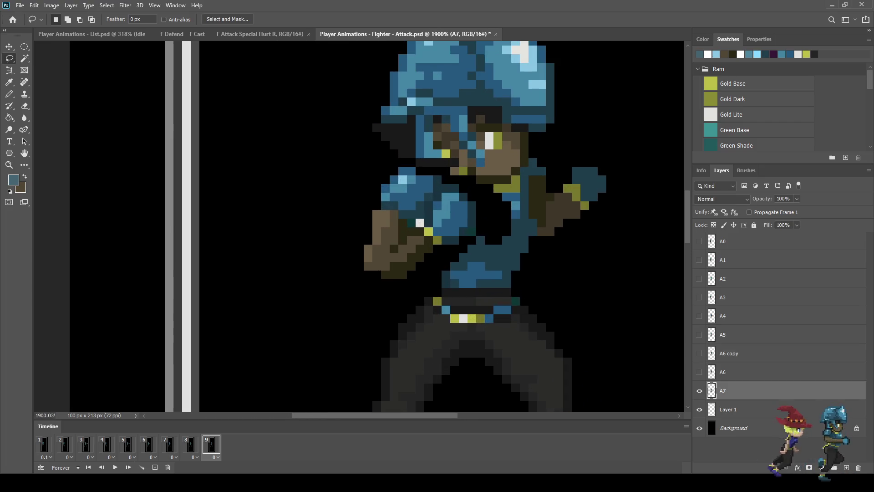
scroll(438, 186, "up", 1)
left_click_drag(427, 206, 423, 228)
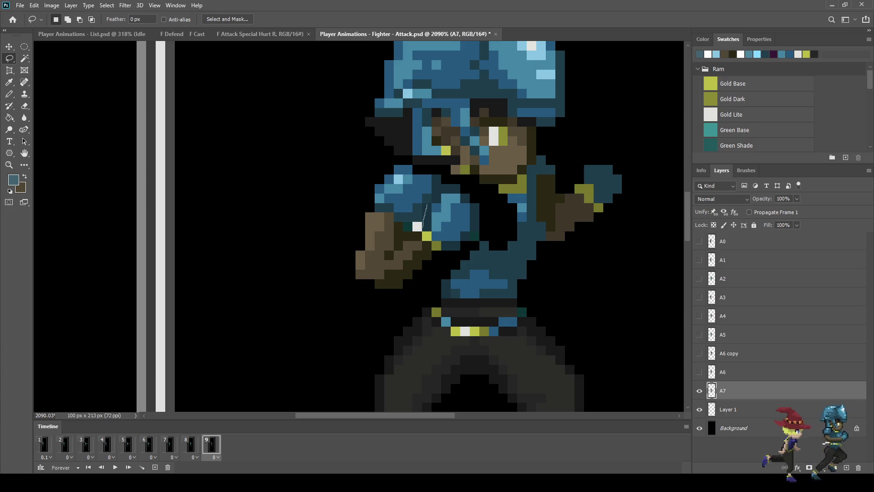
mouse_move(436, 190)
left_mouse_down()
mouse_move(463, 184)
mouse_move(479, 212)
left_mouse_up()
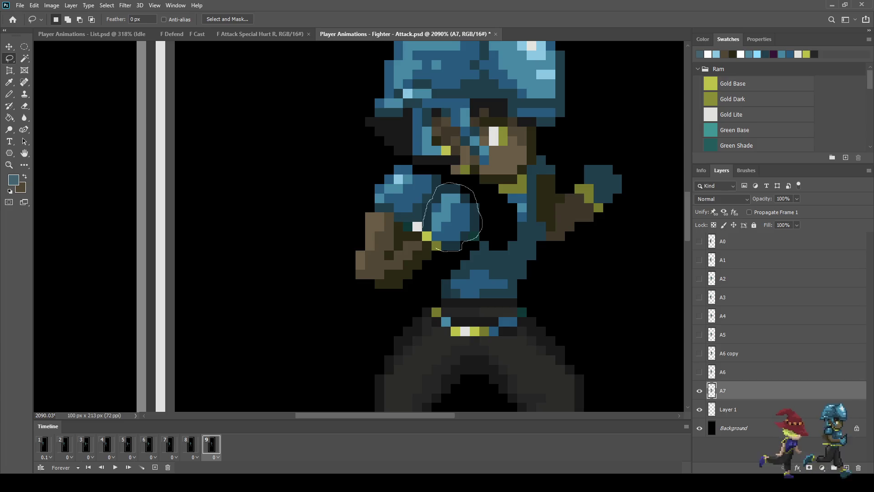
left_click_drag(416, 228, 417, 222)
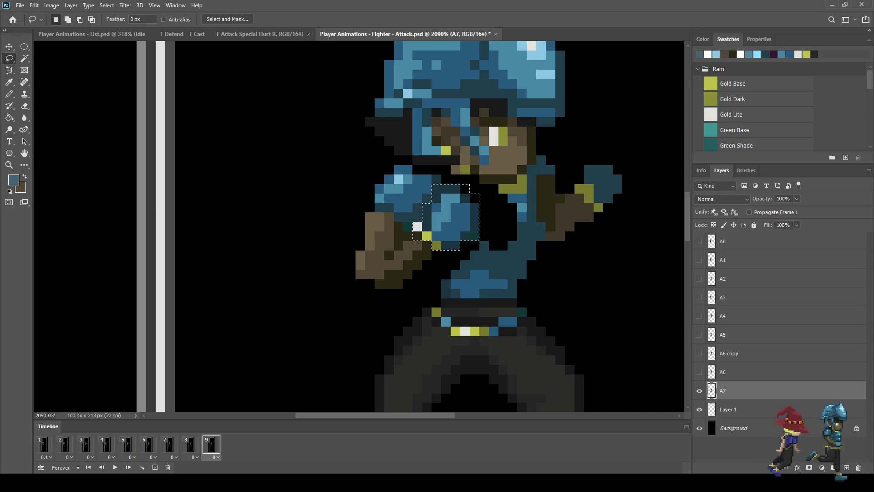
key("shift")
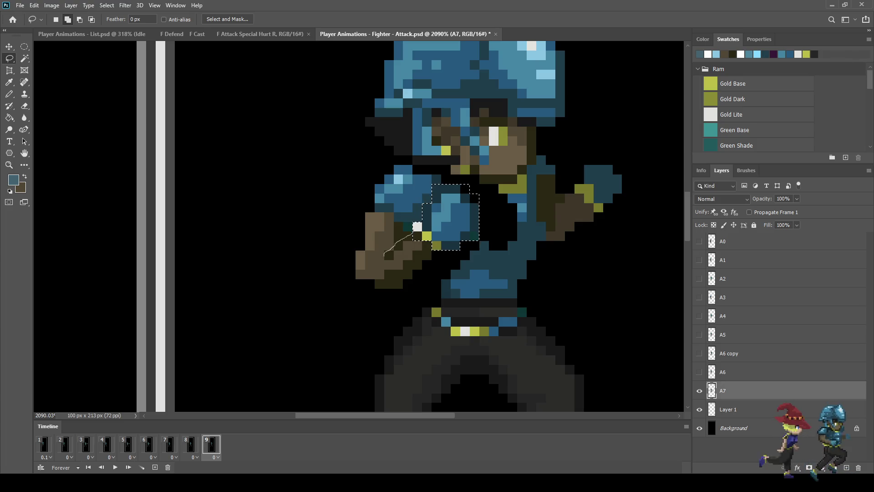
left_click_drag(388, 287, 441, 251)
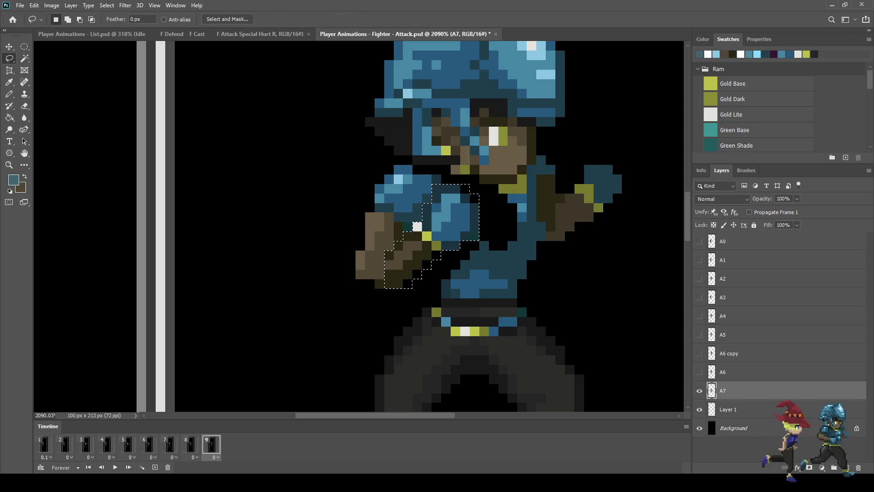
Shift the selected arm and fist two pixels left, deselect, and save the file
key("ctrl+t")
key("Left")
key("Left")
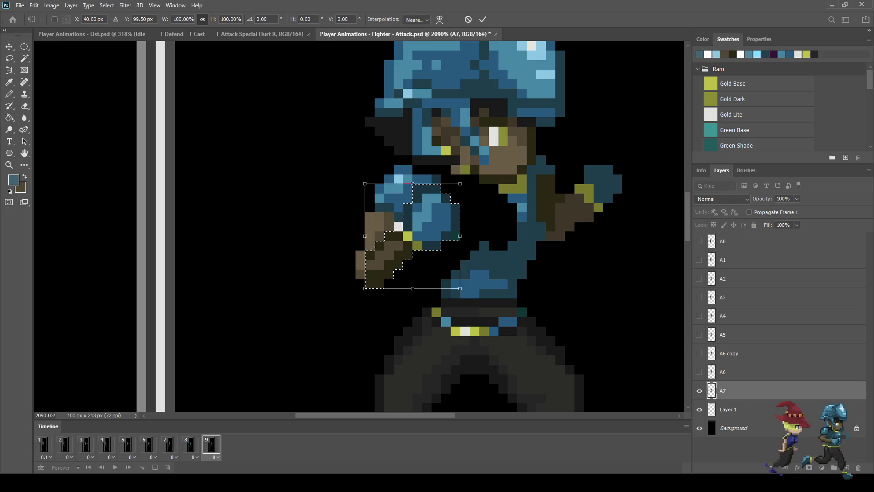
key("Return")
key("ctrl+d")
scroll(539, 150, "down", 5)
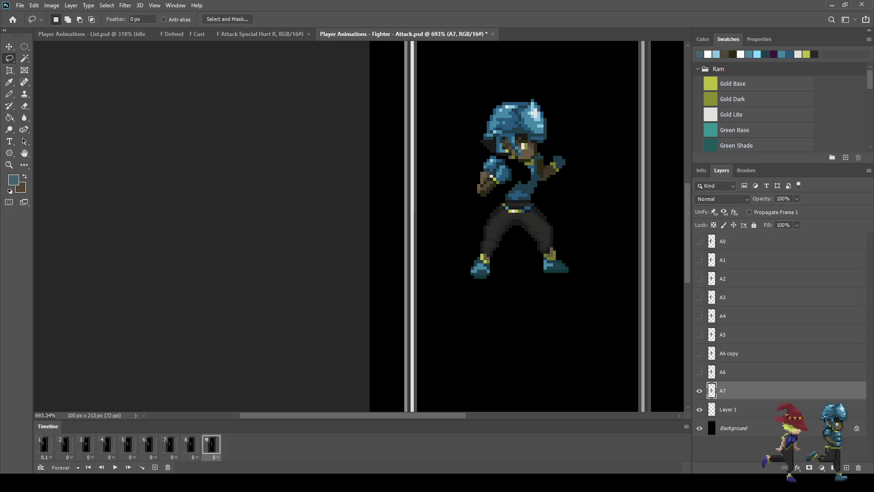
key("ctrl+s")
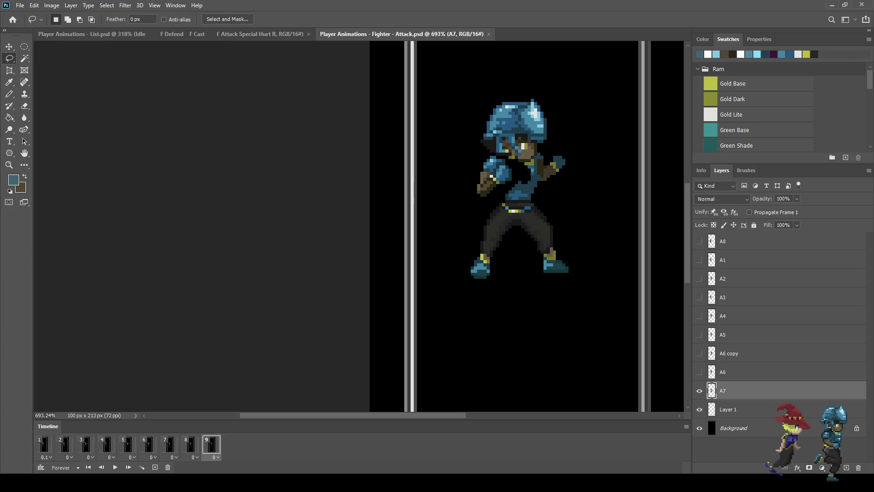
Play and stop the attack animation twice, ending the preview on frame 9
key("space")
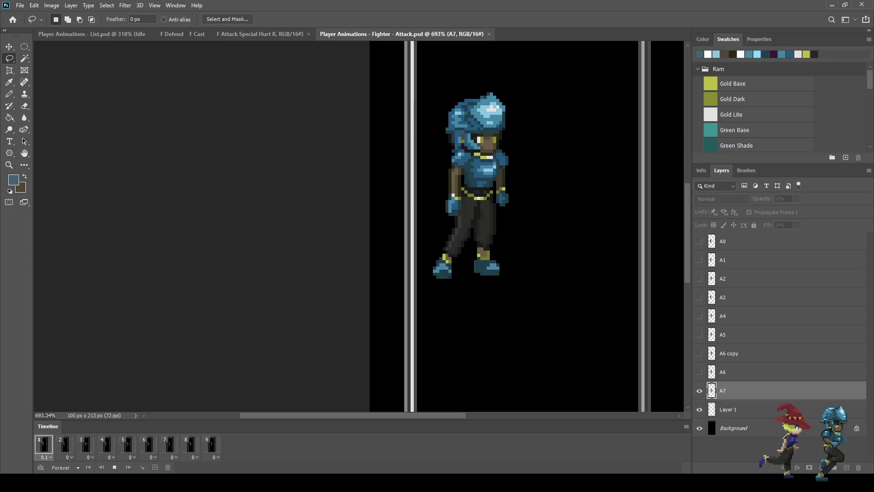
key("space")
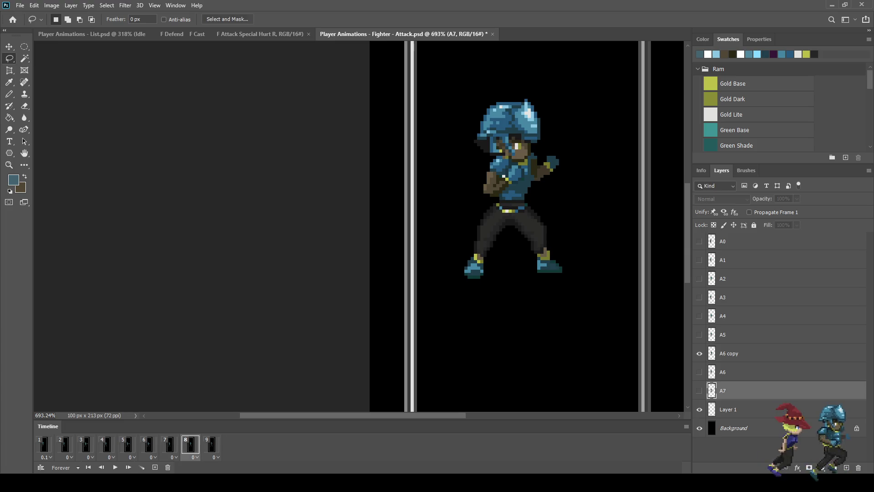
key("space")
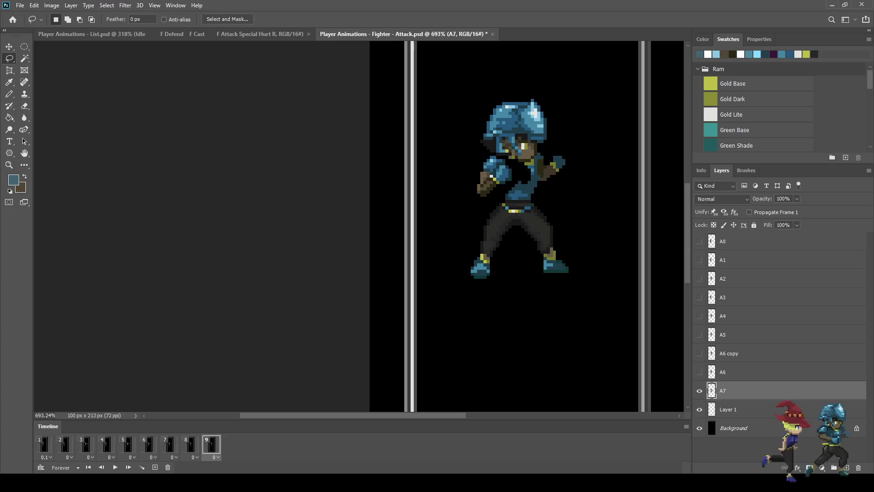
key("space")
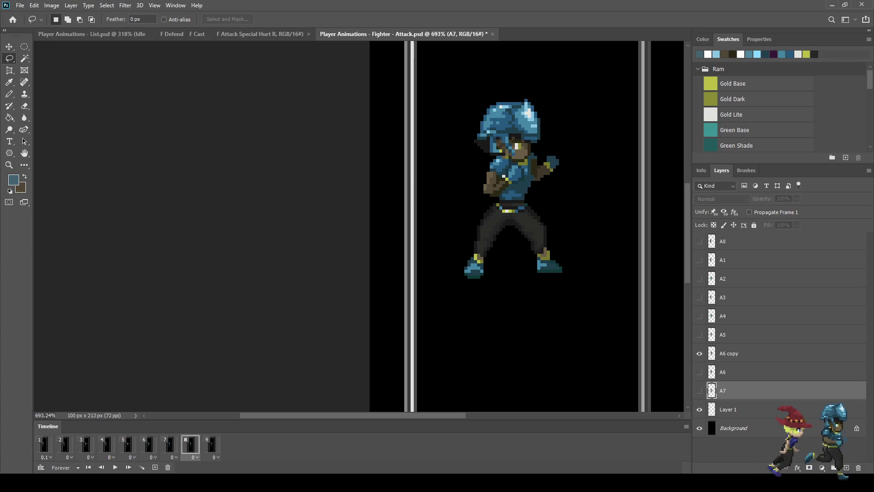
key("space")
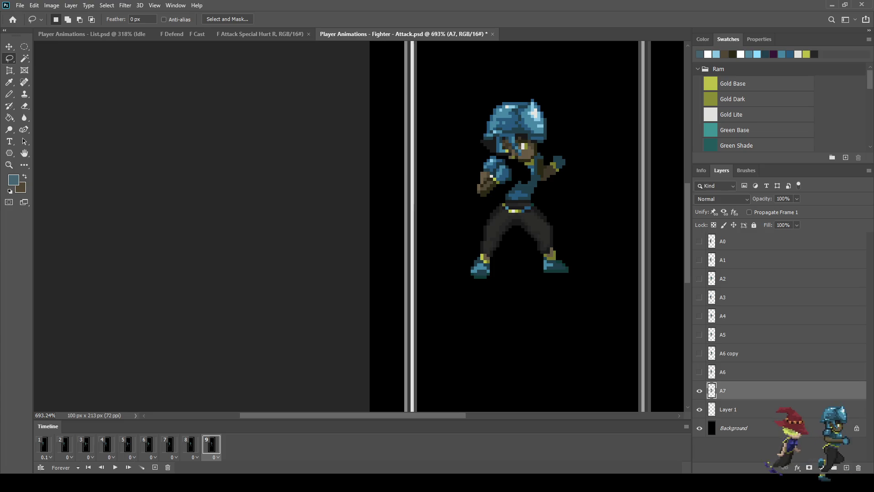
scroll(569, 137, "up", 6)
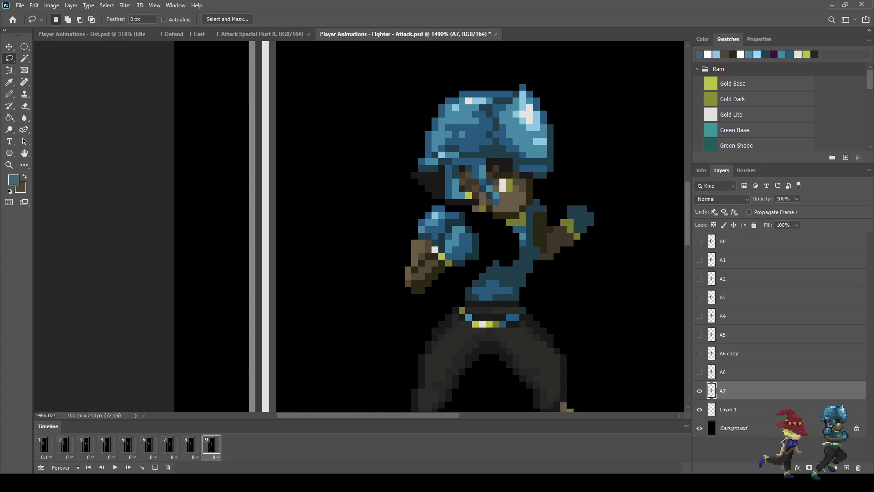
Lasso the fighter's raised rear fist and nudge it one pixel left
scroll(501, 205, "up", 1)
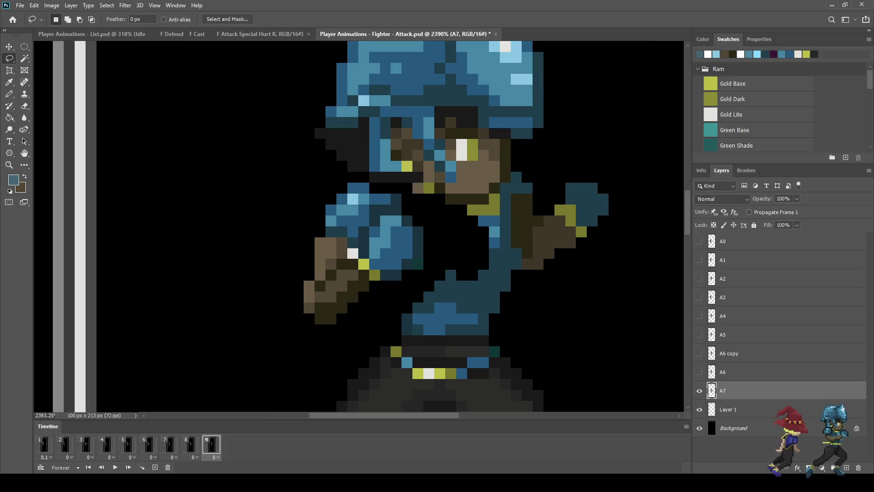
mouse_move(539, 272)
left_mouse_down()
mouse_move(533, 221)
mouse_move(563, 168)
mouse_move(613, 233)
mouse_move(543, 277)
left_mouse_up()
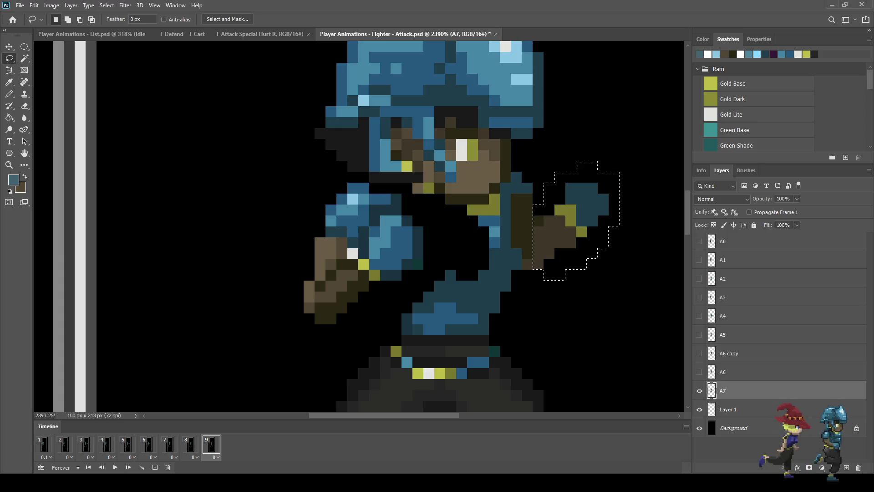
key("ctrl+Left")
key("ctrl+d")
Reselect the rear fist, nudge it one pixel down and one more left, then deselect
scroll(565, 255, "up", 1)
mouse_move(571, 271)
left_mouse_down()
mouse_move(541, 216)
mouse_move(546, 173)
mouse_move(613, 257)
mouse_move(588, 261)
left_mouse_up()
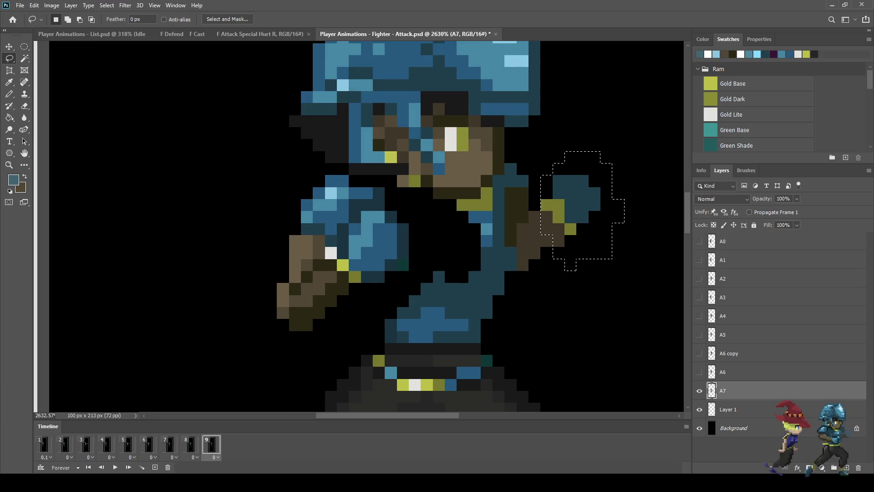
key("ctrl+Down")
key("ctrl+Left")
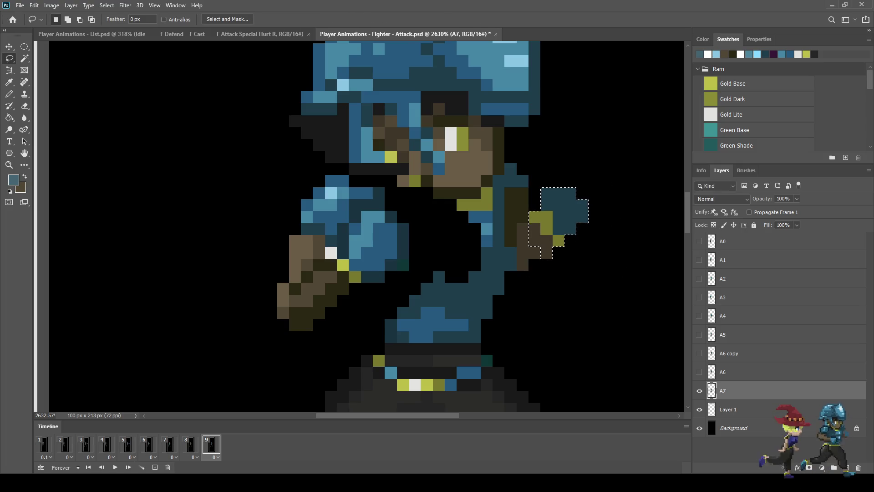
key("ctrl+d")
scroll(596, 235, "down", 5)
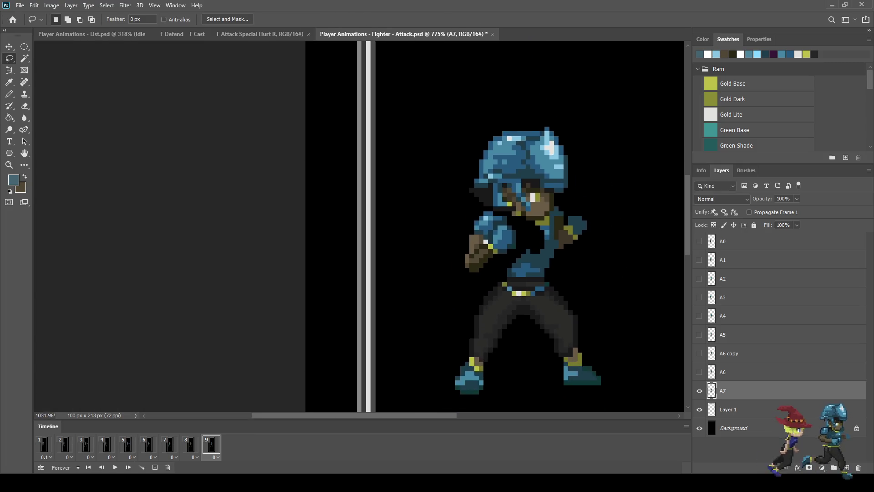
scroll(595, 235, "up", 3)
scroll(595, 235, "up", 3)
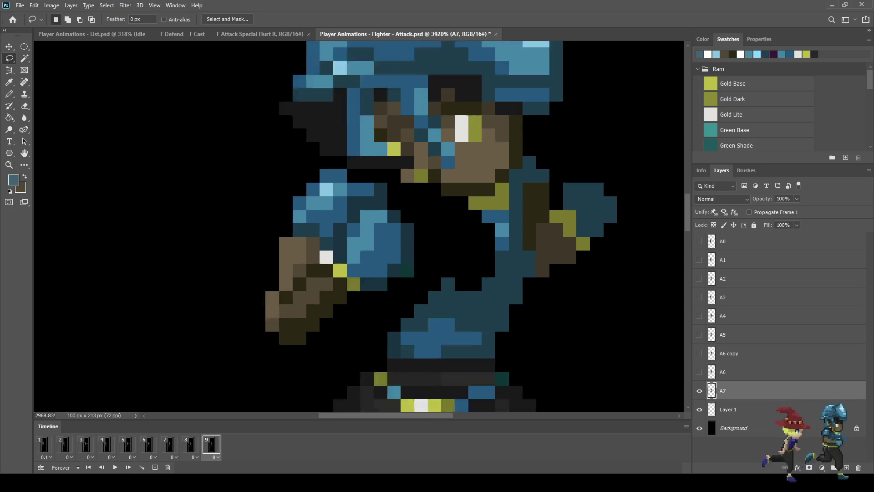
scroll(595, 235, "down", 2)
scroll(596, 228, "down", 3)
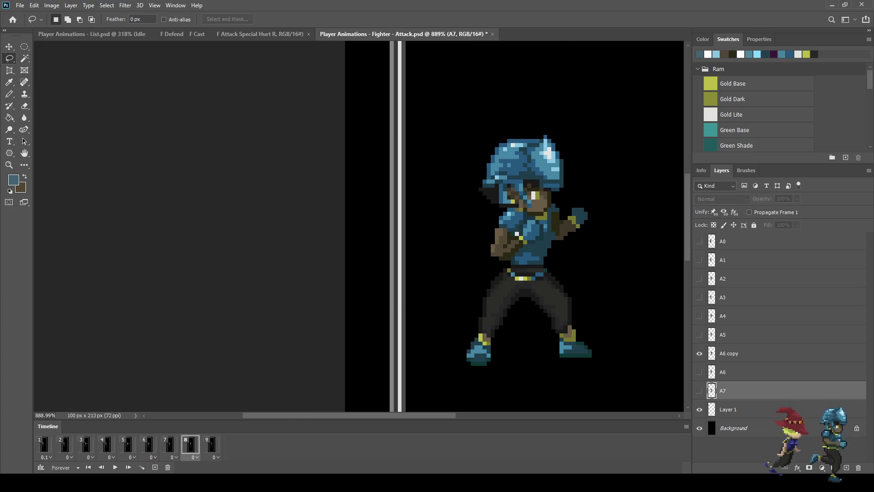
scroll(572, 231, "up", 5)
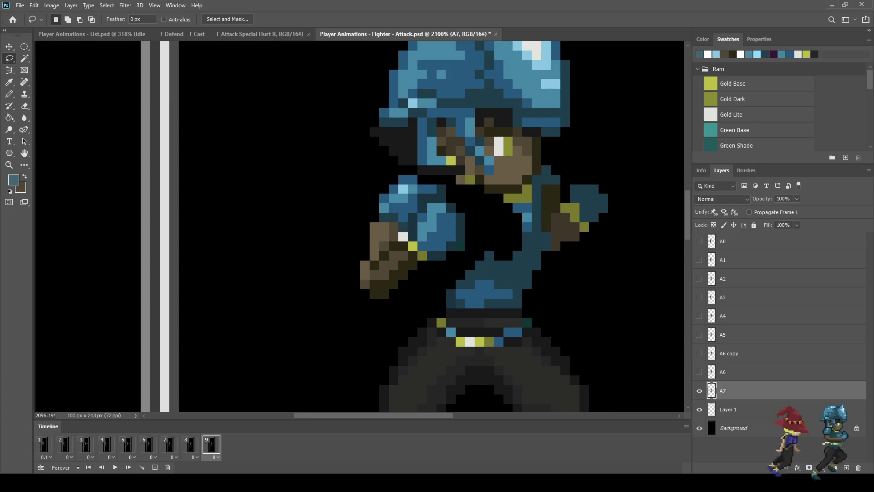
Lasso the whole raised rear arm, nudge it one pixel left, and deselect
left_click_drag(532, 301, 510, 239)
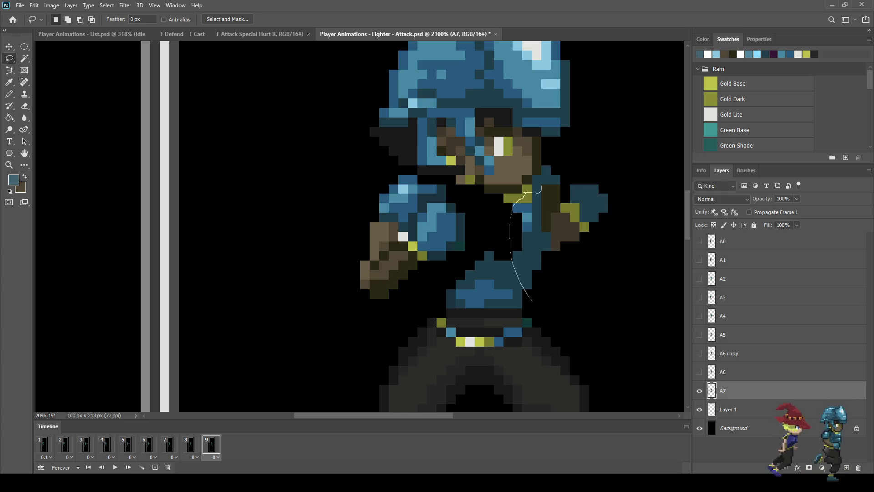
mouse_move(547, 173)
left_mouse_down()
mouse_move(630, 187)
mouse_move(557, 293)
mouse_move(540, 300)
left_mouse_up()
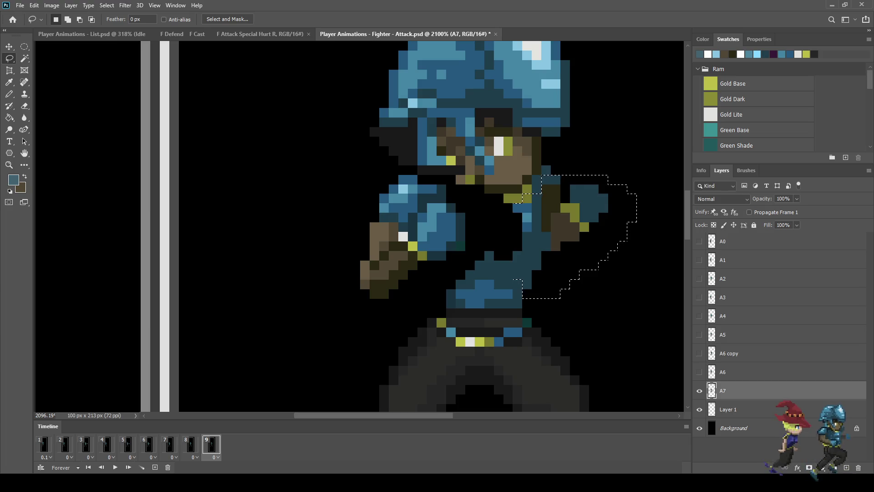
key("ctrl+t")
key("Left")
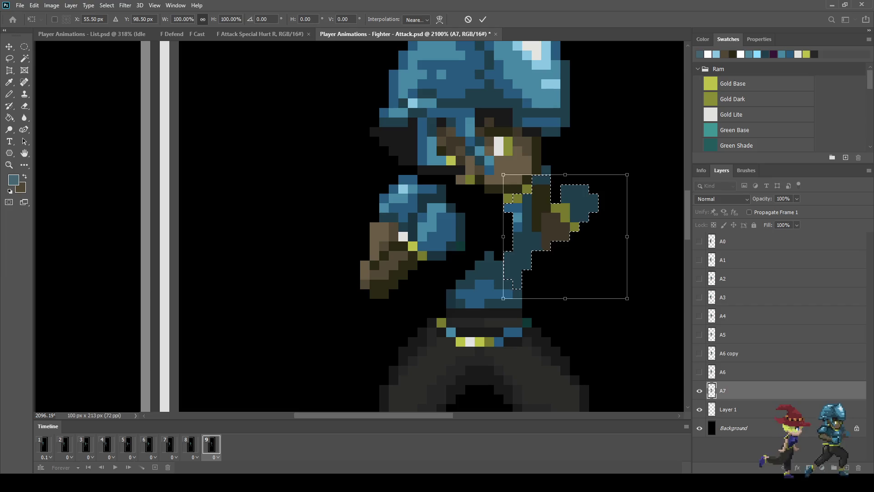
key("Return")
key("ctrl+d")
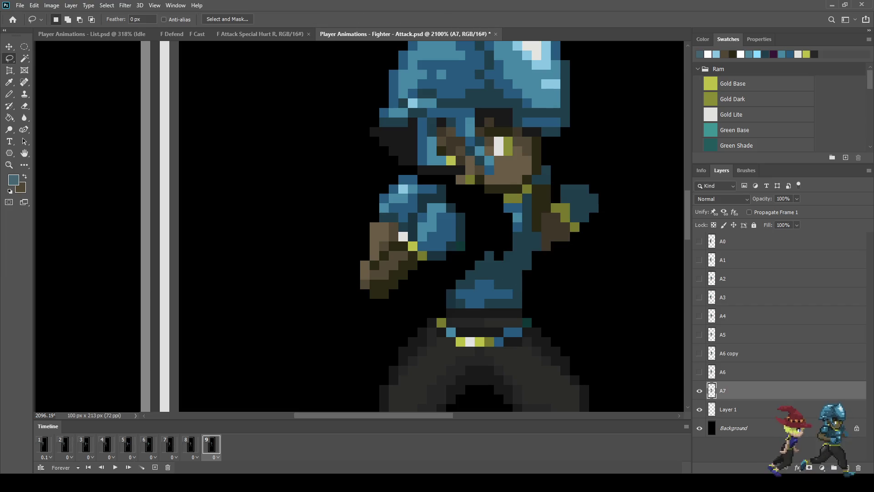
scroll(577, 270, "down", 6)
scroll(575, 275, "down", 1)
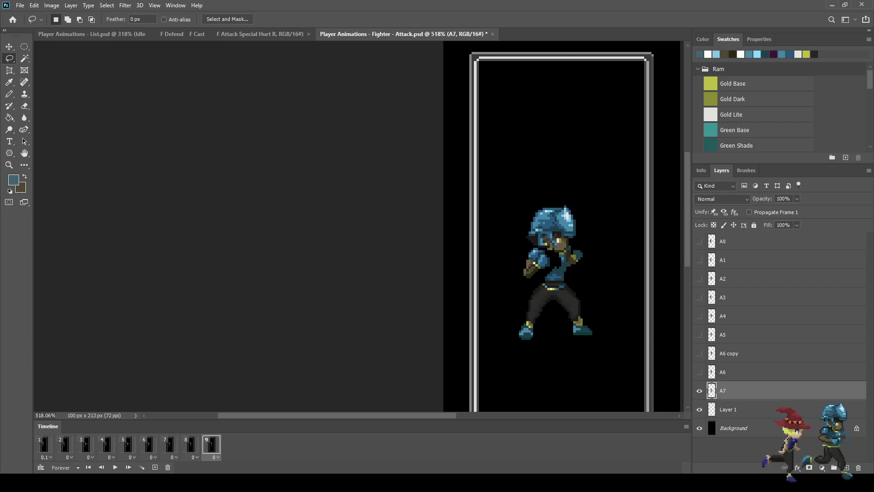
scroll(558, 266, "up", 8)
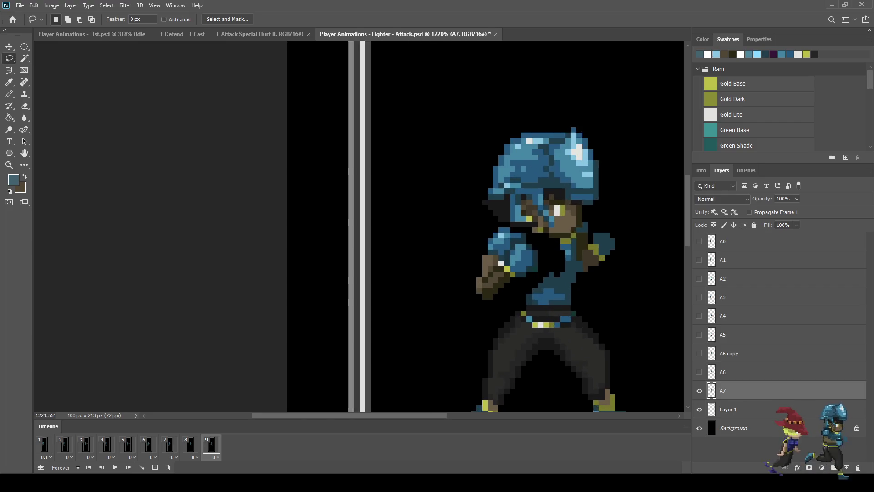
Sample the shirt's dark blue and pencil a line of pixels along the torso edge to close the gap
key("i")
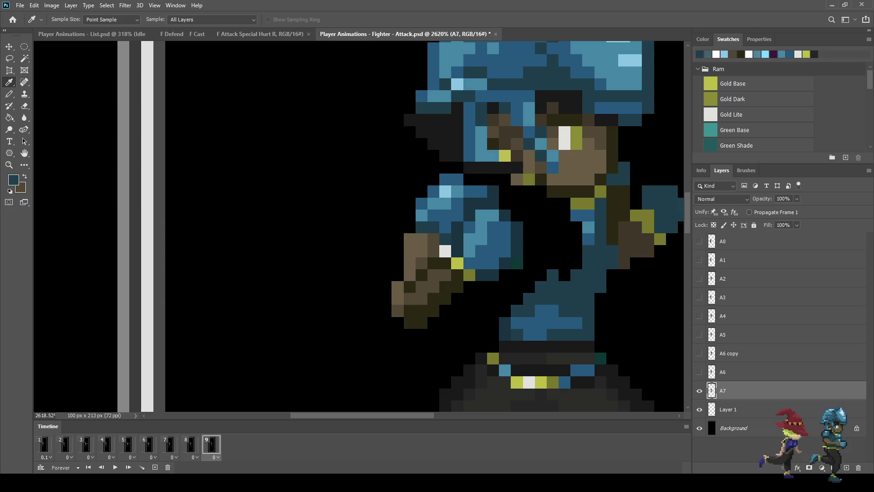
key("b")
left_click(505, 311)
left_click(505, 298)
left_click(493, 286)
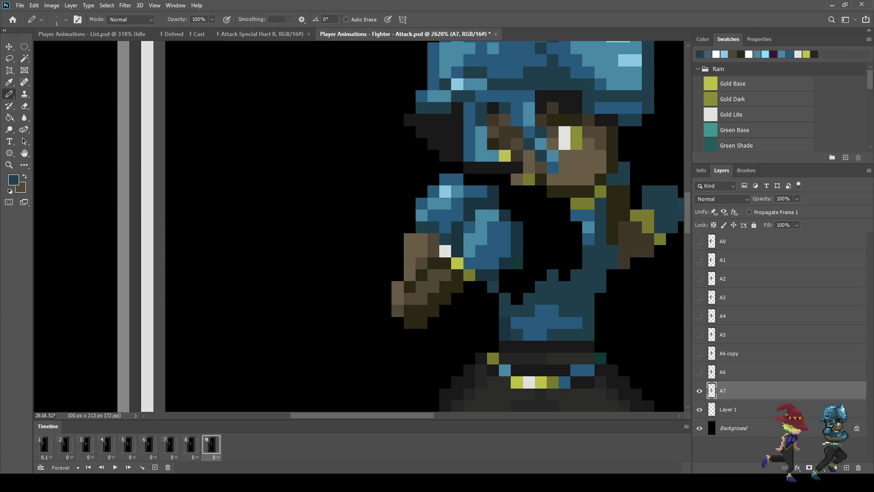
Fill the enclosed black torso gap with dark blue using Paint Bucket with Contiguous on
key("g")
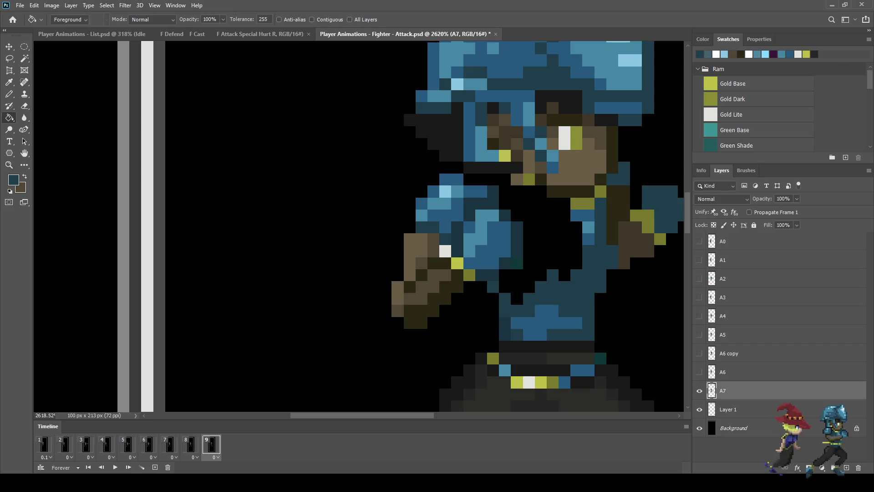
left_click(312, 19)
left_click(546, 228)
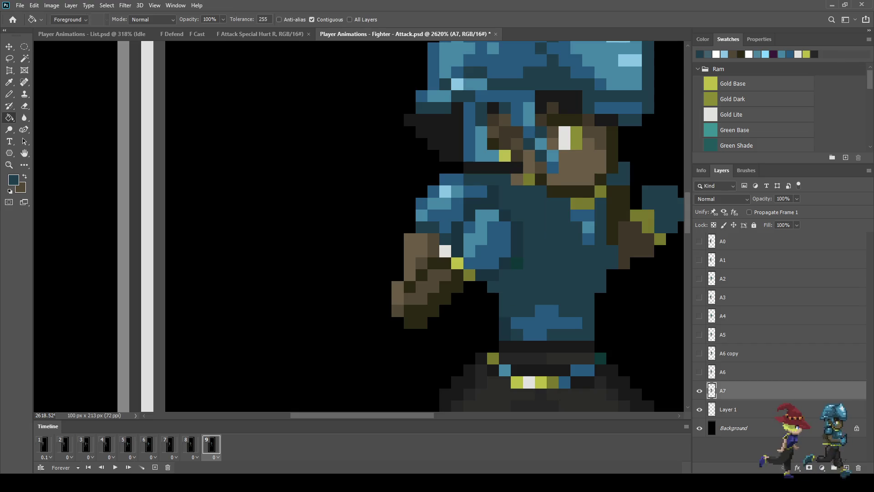
scroll(551, 250, "down", 8)
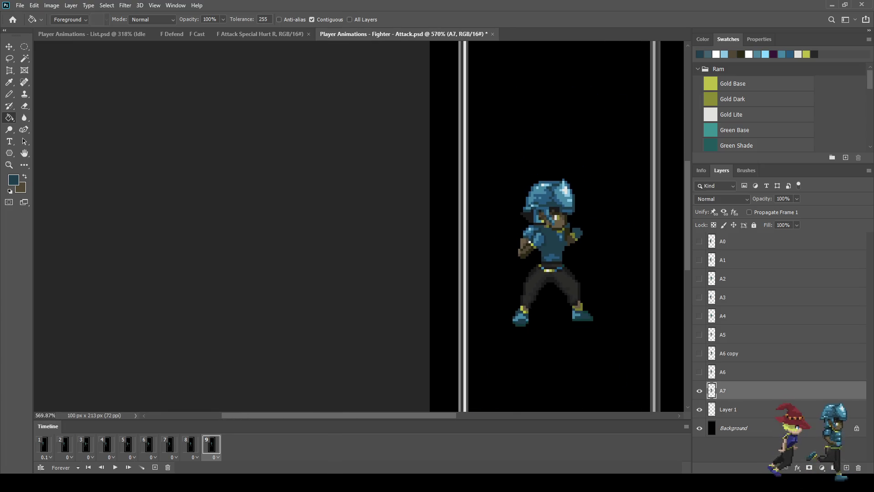
scroll(554, 250, "down", 2)
scroll(556, 241, "up", 5)
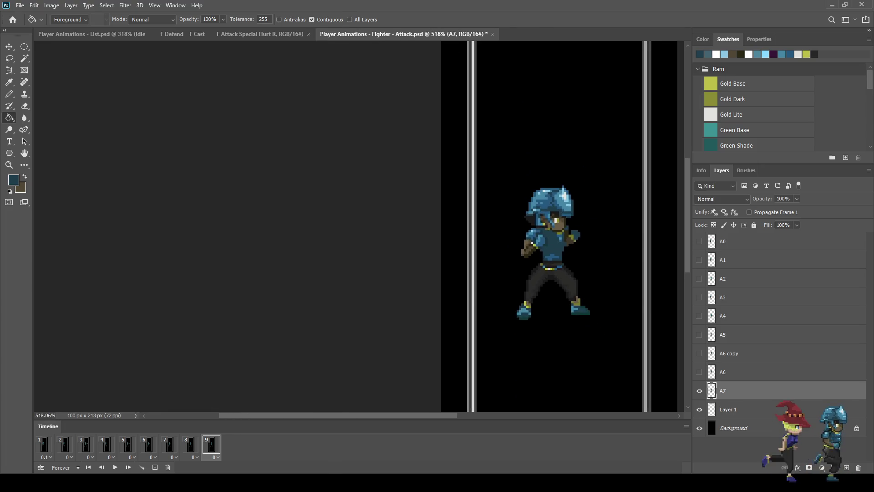
scroll(542, 230, "up", 3)
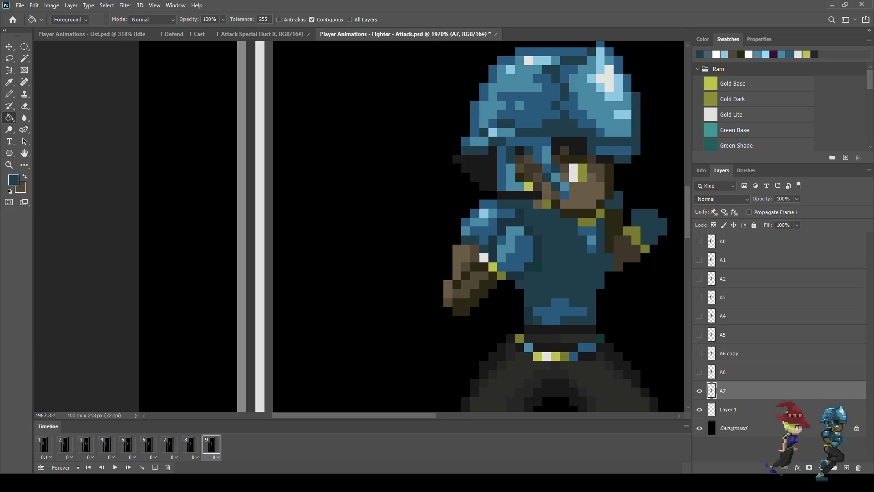
scroll(537, 246, "down", 4)
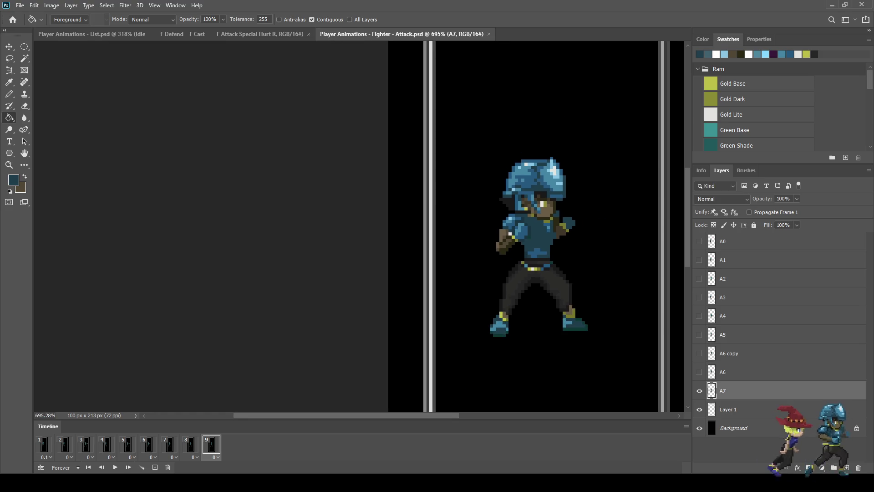
scroll(538, 237, "down", 1)
scroll(521, 237, "up", 3)
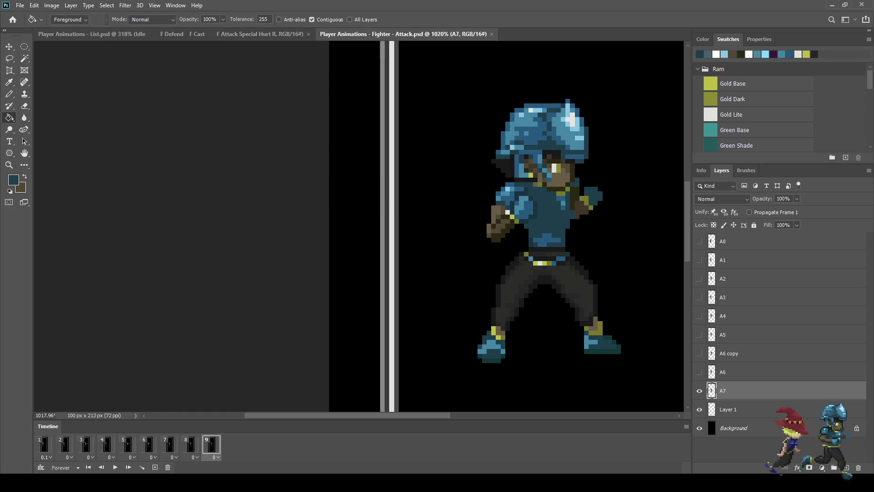
left_click(44, 444)
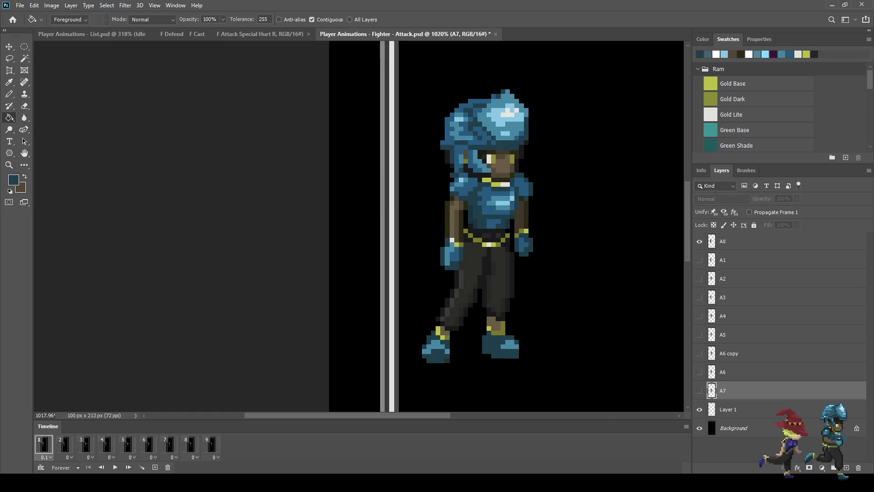
left_click(65, 444)
left_click(86, 444)
left_click(107, 444)
left_click(128, 444)
left_click(149, 444)
left_click(169, 444)
left_click(191, 444)
left_click(212, 444)
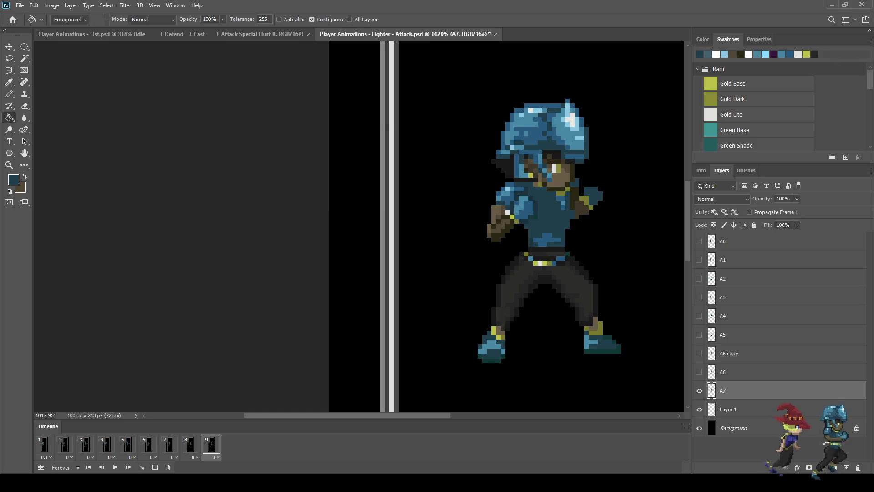
scroll(546, 228, "down", 5)
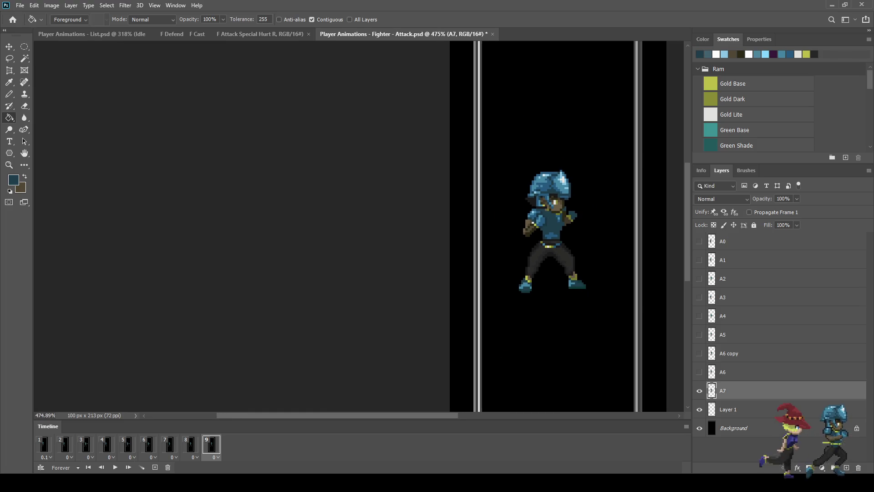
scroll(546, 227, "up", 3)
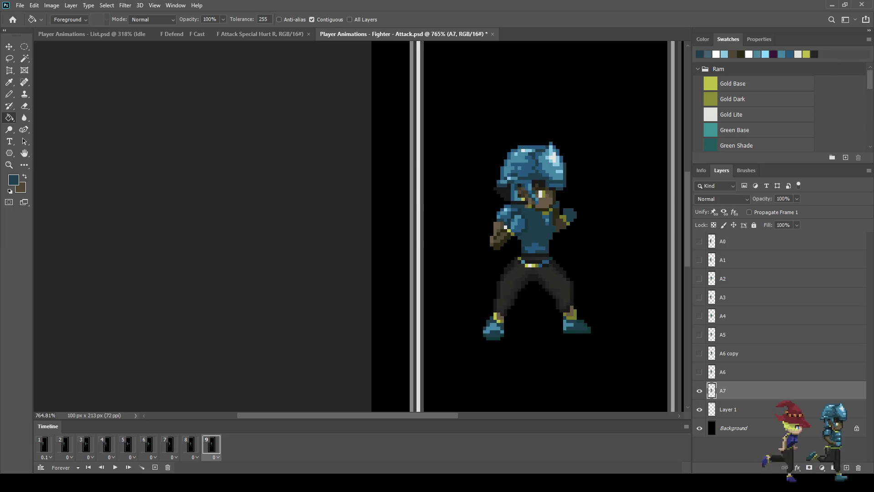
key("Left")
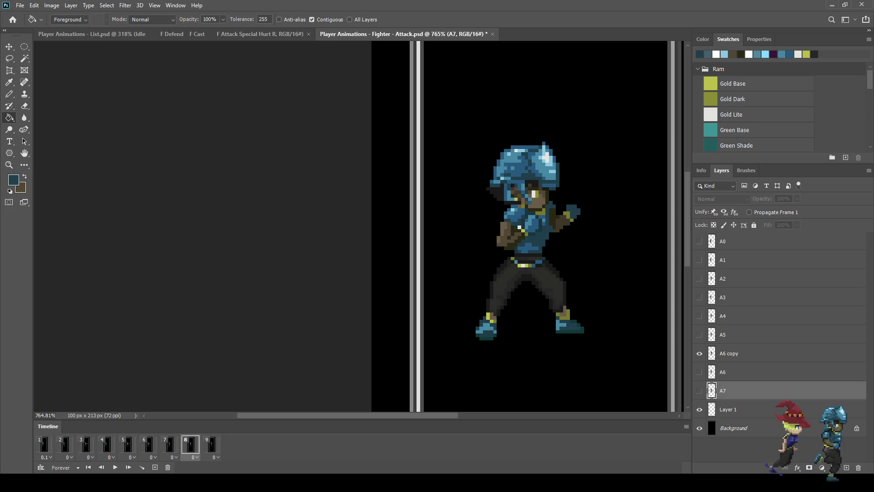
key("Right")
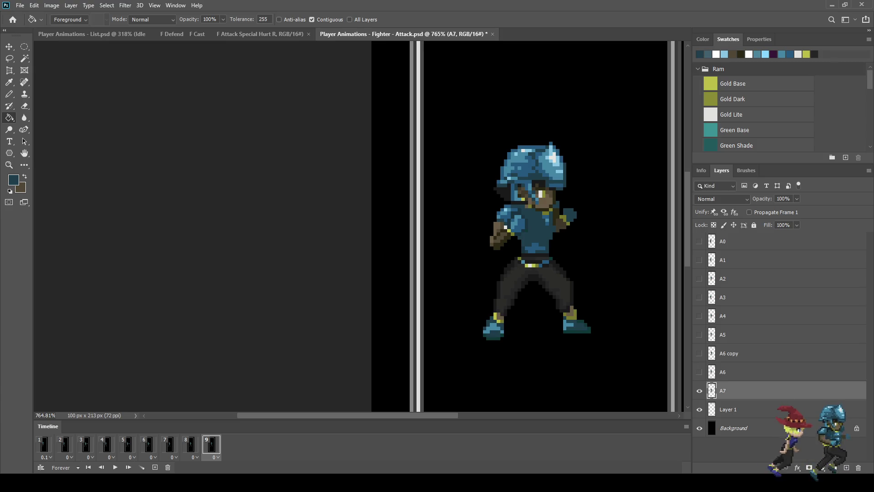
key("space")
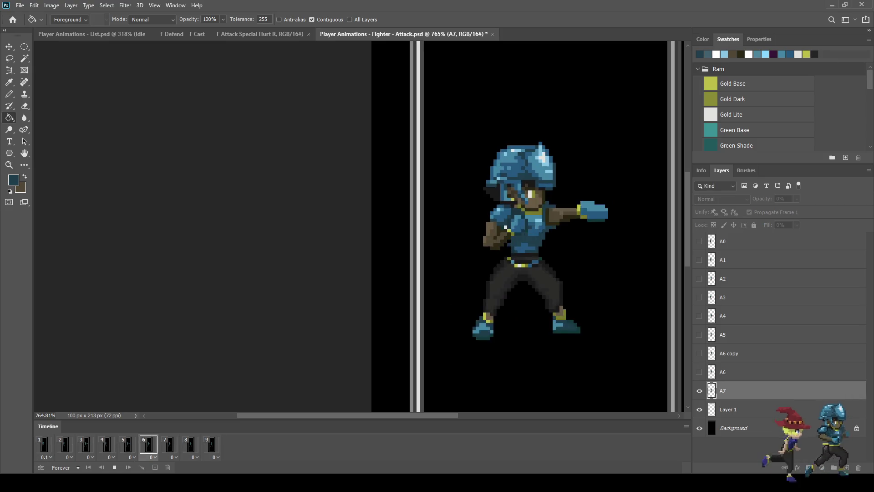
key("space")
key("Right")
key("Right")
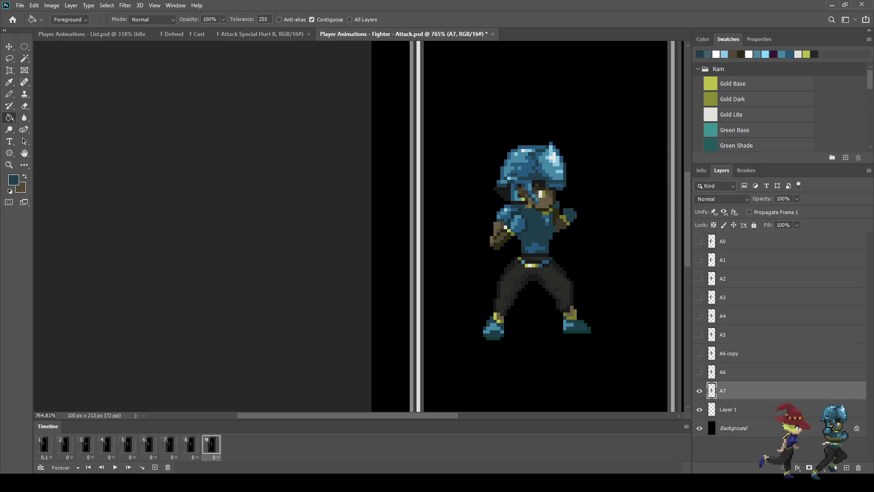
Zoom in, sample a dark shade from the A7 sprite, and switch to the Pencil
scroll(505, 244, "up", 4)
key("i")
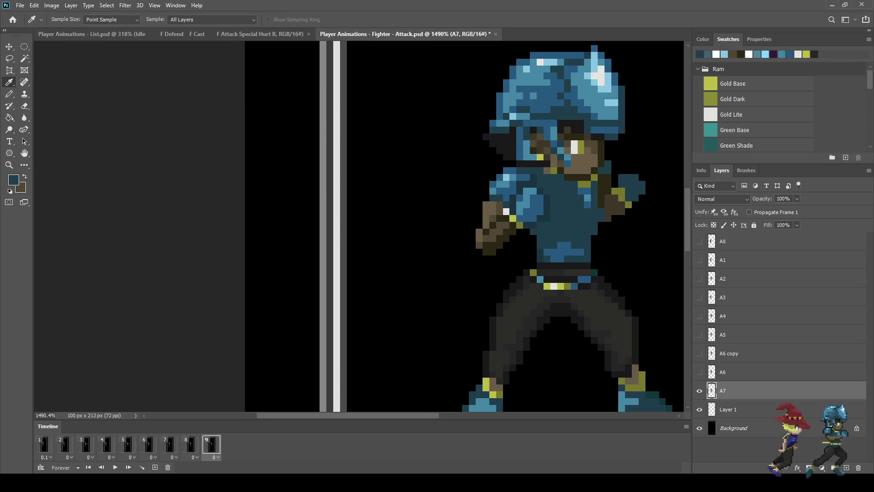
key("b")
scroll(487, 222, "up", 2)
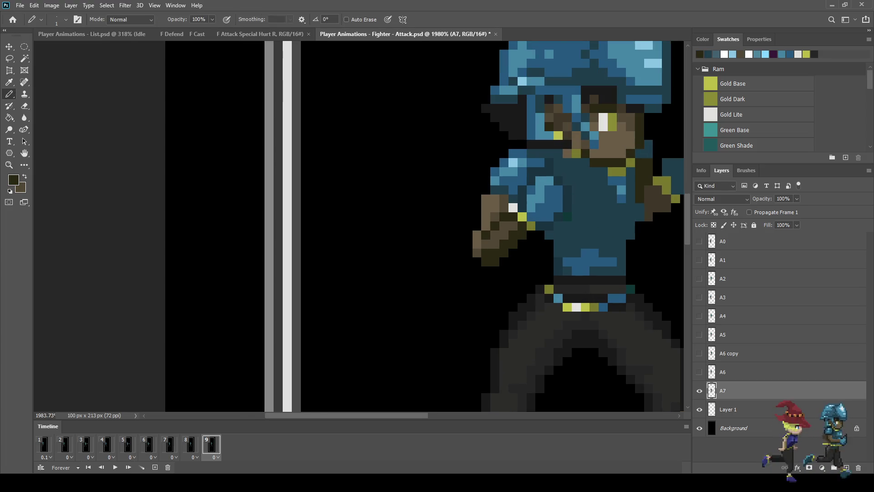
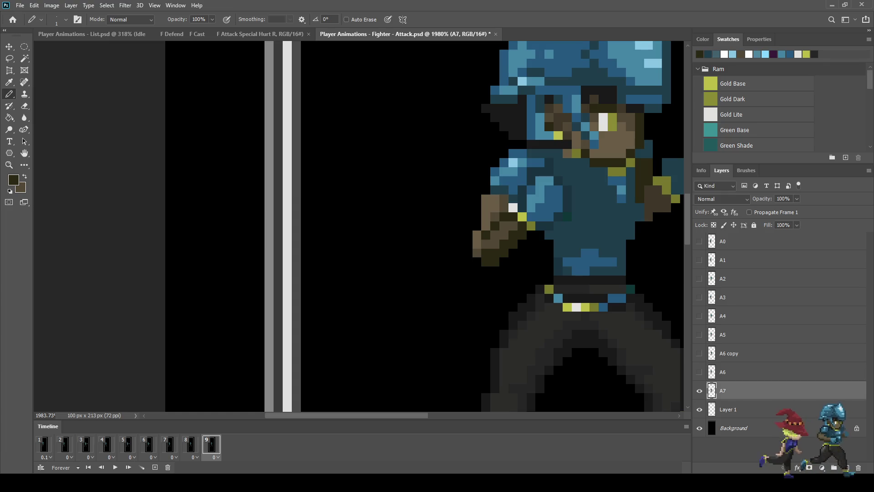
Paint dark brown outline pixels around the fist on layer A7, extending it further left
mouse_move(495, 216)
left_mouse_down()
mouse_move(467, 244)
mouse_move(477, 254)
left_mouse_up()
left_click(495, 243)
left_click(522, 243)
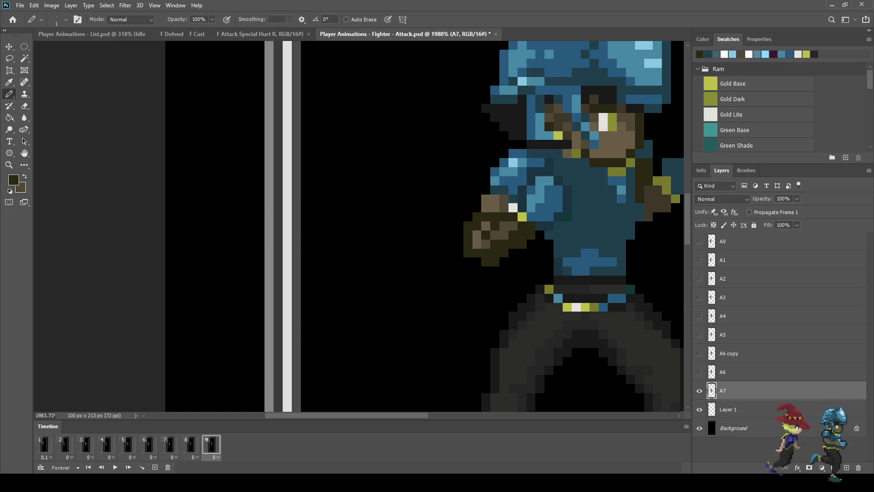
left_click_drag(495, 208, 459, 231)
left_click(478, 243)
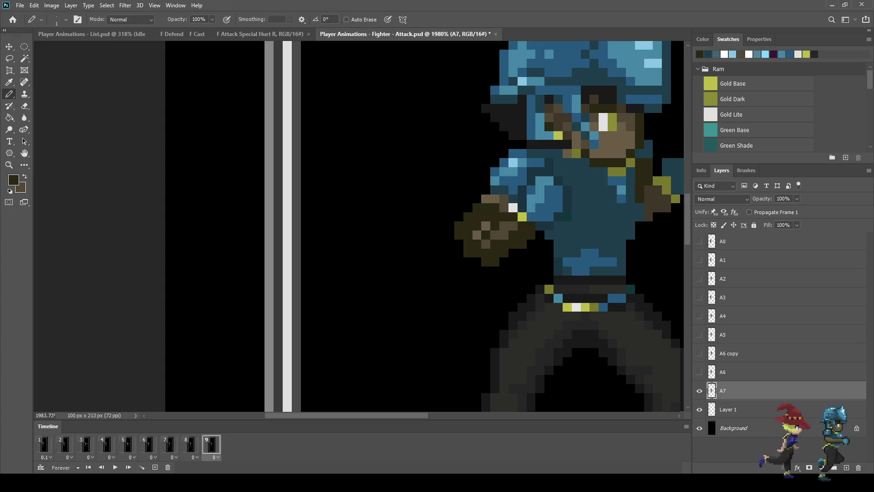
scroll(542, 191, "down", 5)
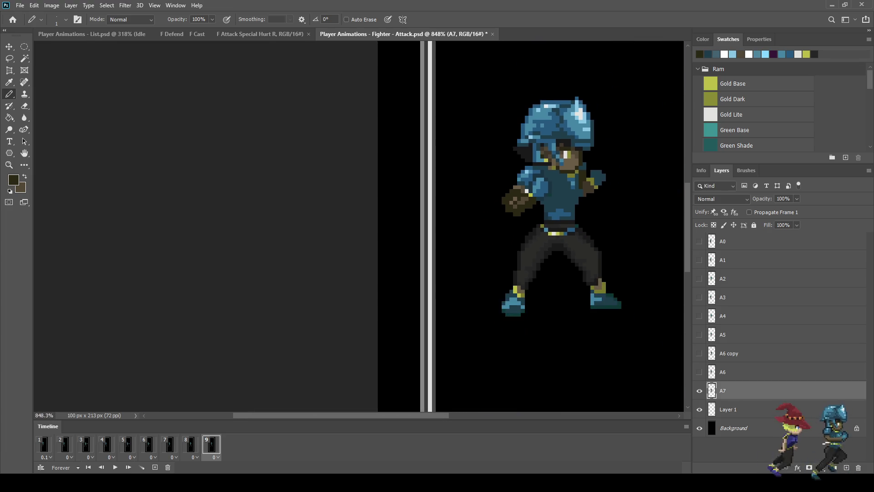
scroll(542, 192, "up", 3)
scroll(540, 173, "up", 4)
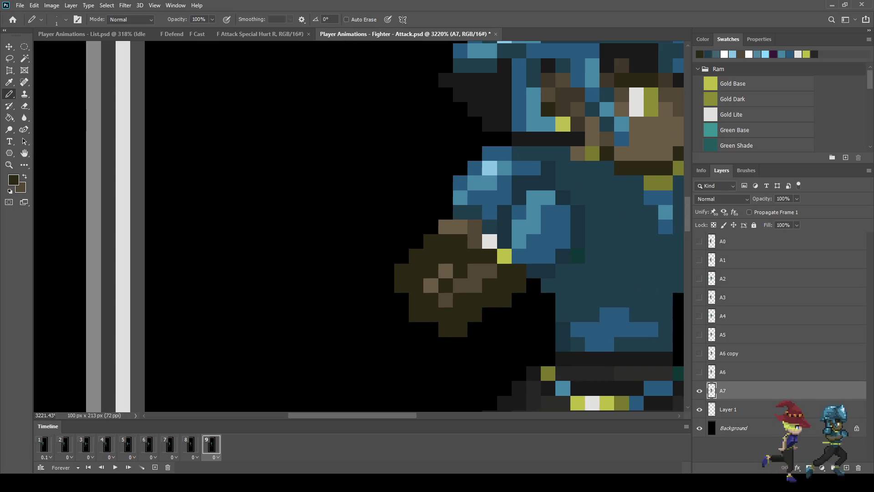
key("l")
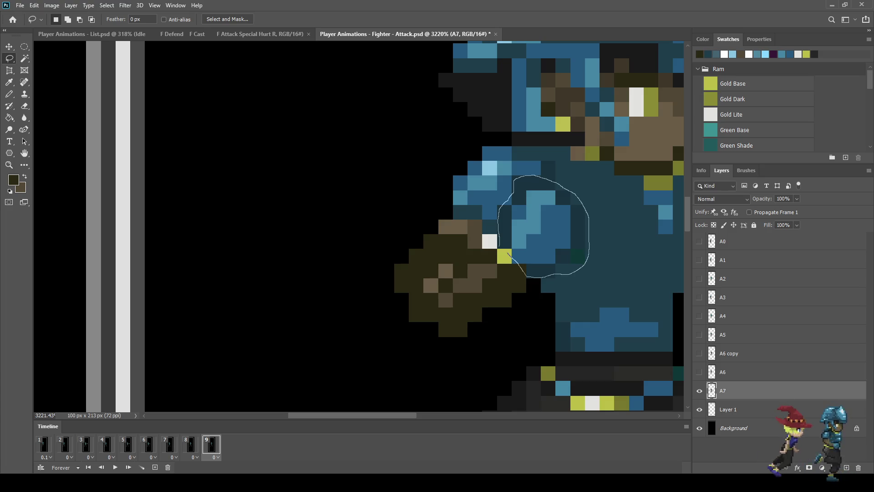
Lasso the blue sleeve pixels beside the fist and add the white cuff pixel
left_click_drag(505, 251, 505, 251)
key("z")
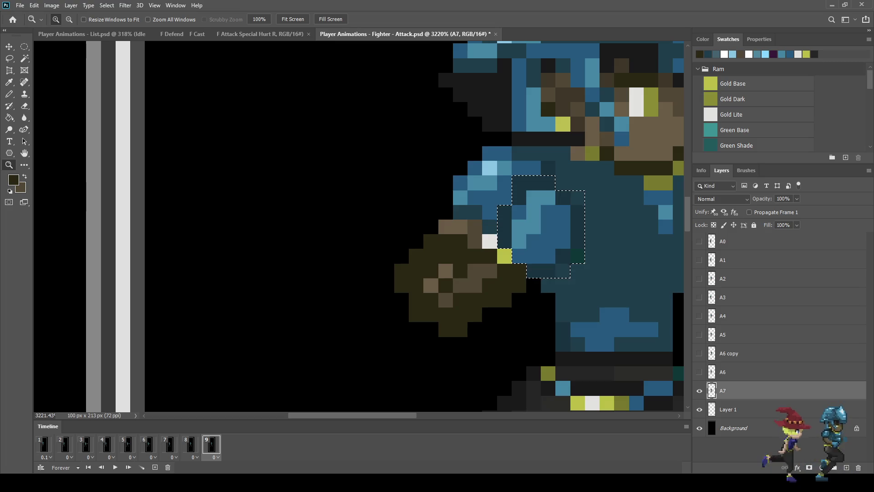
key("l")
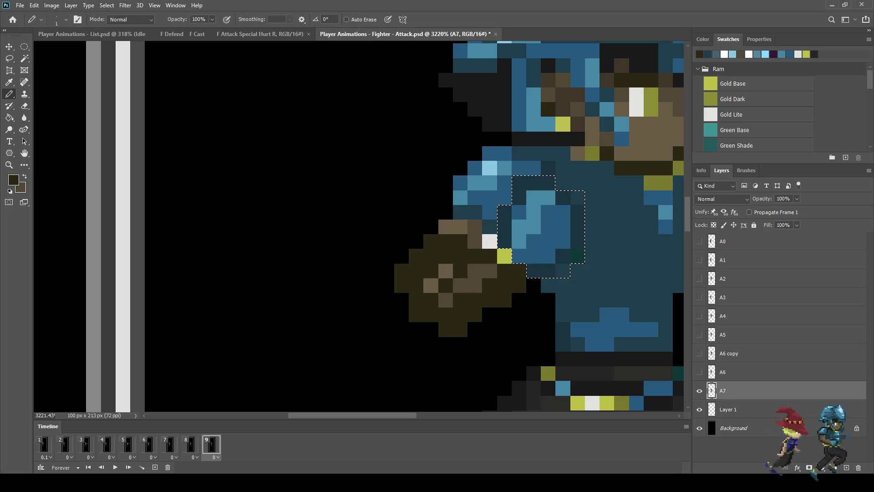
key("shift")
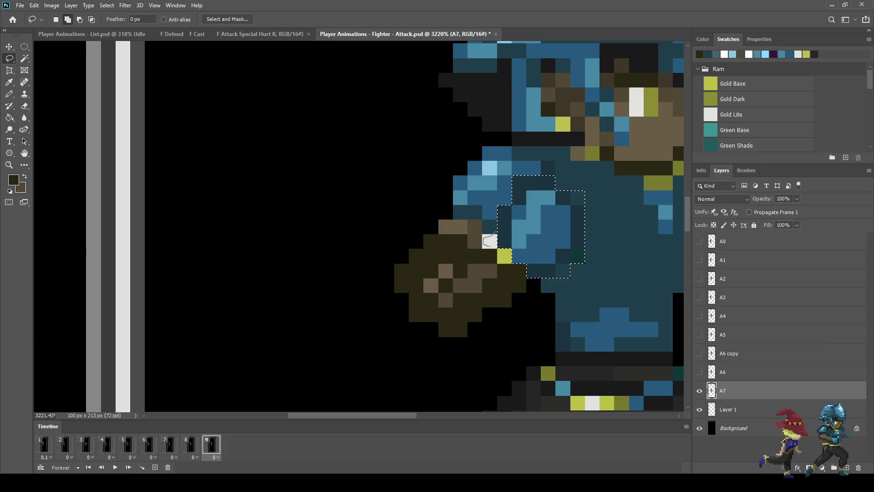
left_click_drag(490, 241, 497, 249)
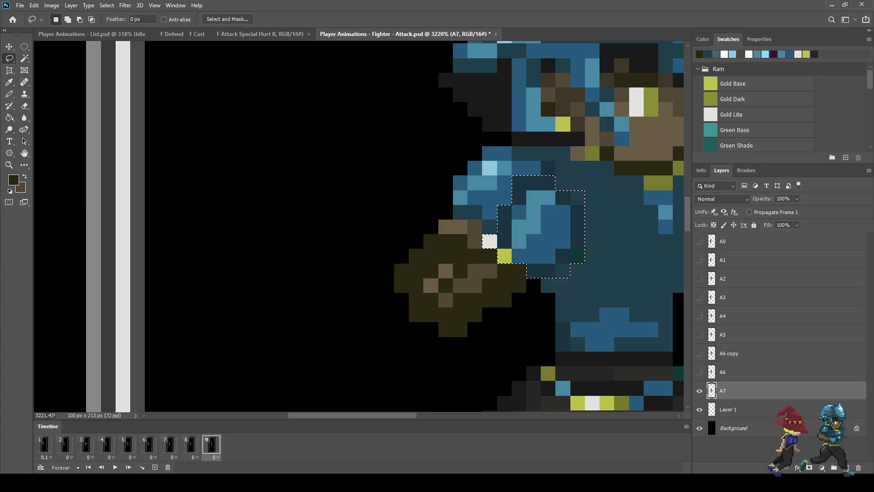
Move the selected sleeve and cuff two pixels down, then deselect
key("ctrl+t")
key("Right")
key("Down")
key("Down")
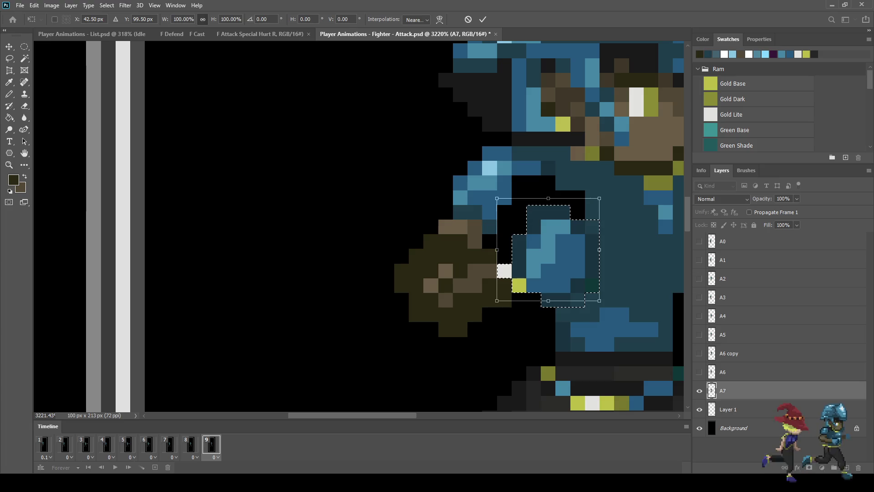
key("Left")
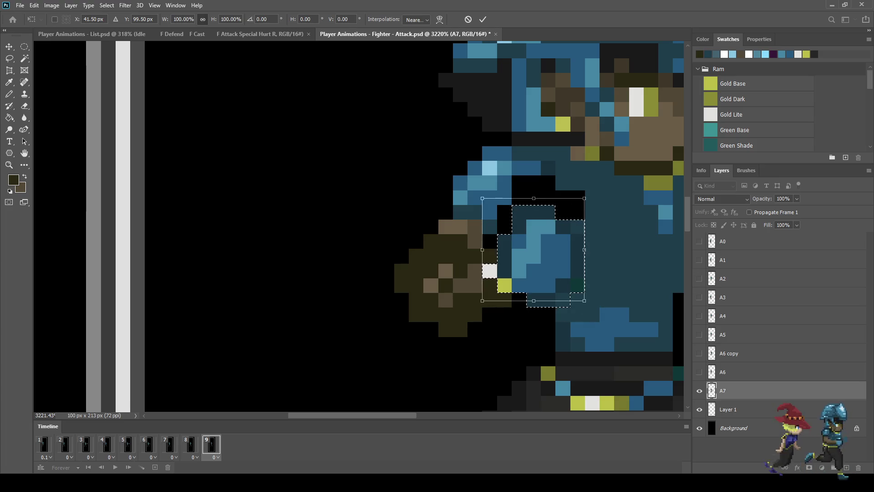
key("Right")
key("Left")
key("Return")
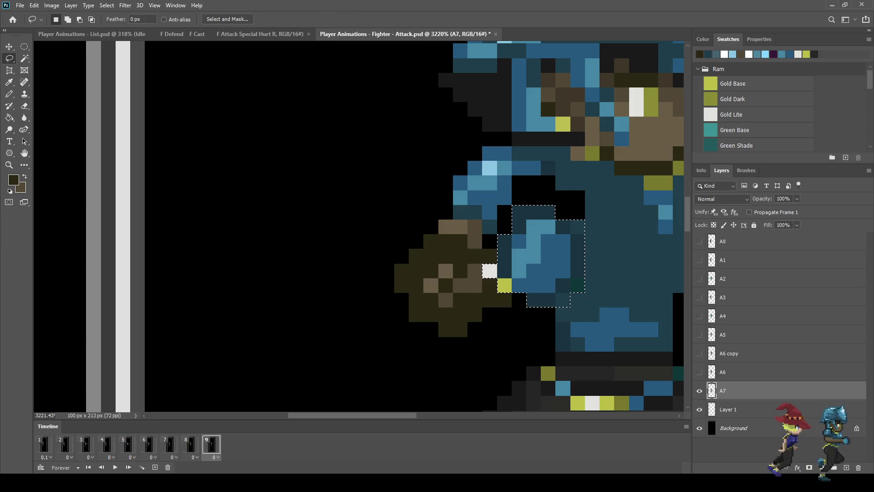
key("ctrl+d")
scroll(561, 229, "down", 8)
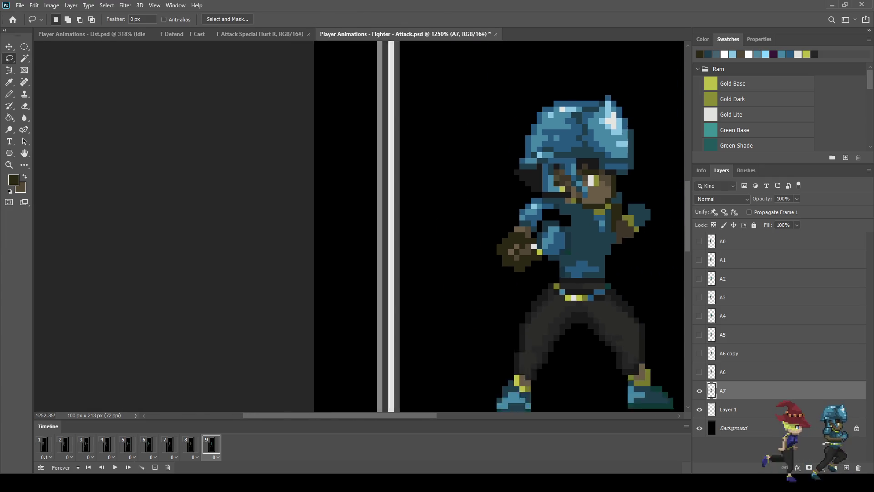
Sample the fist's brown and paint brown pixels along the top and body of the fist
scroll(545, 231, "up", 8)
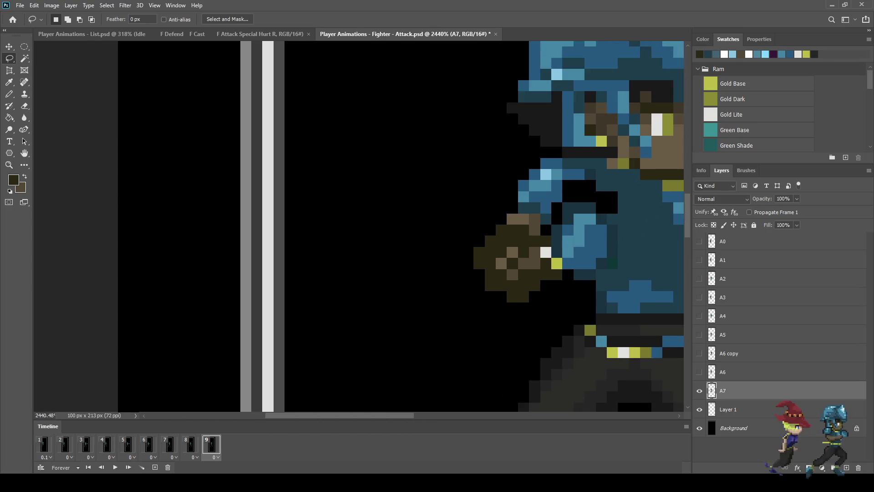
scroll(530, 236, "up", 1)
key("i")
left_click(535, 221)
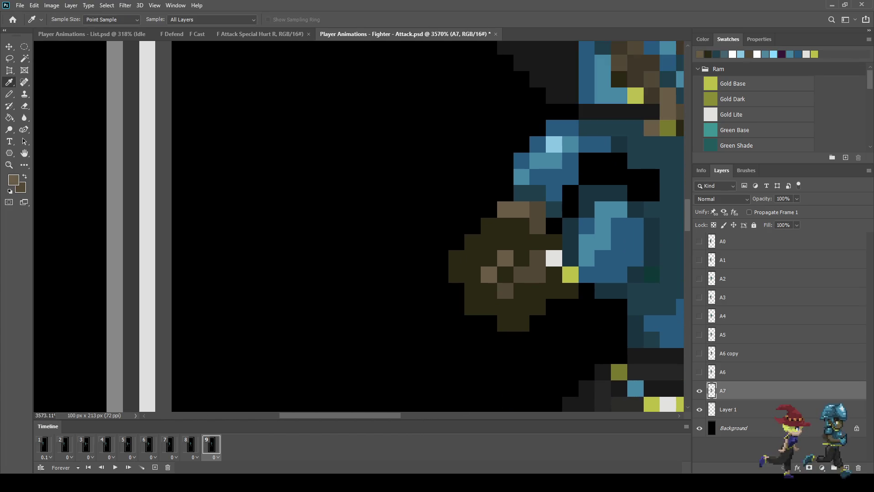
key("b")
left_click(489, 226)
left_click(489, 242)
left_click(505, 226)
left_click(522, 226)
left_click(505, 274)
left_click(522, 258)
Add light brown highlight pixels under and across the fist's knuckles
left_click(489, 291)
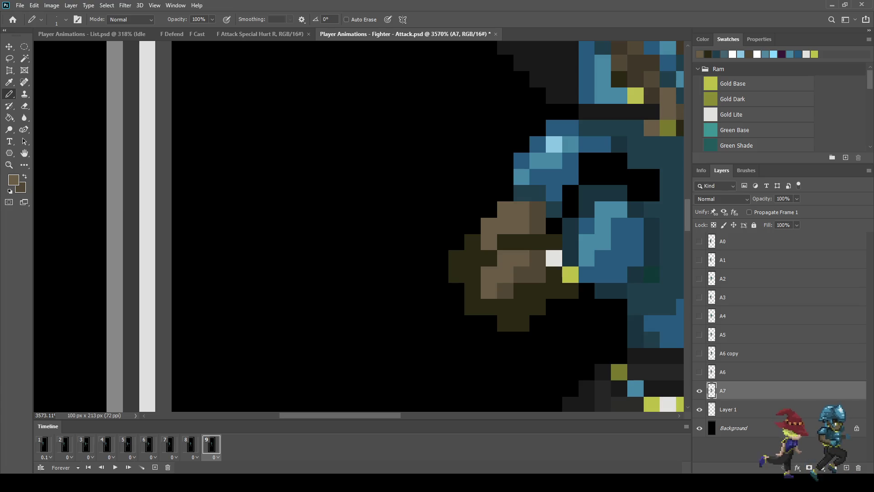
left_click(506, 291)
left_click(522, 291)
left_click(521, 274)
left_click(538, 258)
scroll(539, 258, "down", 6)
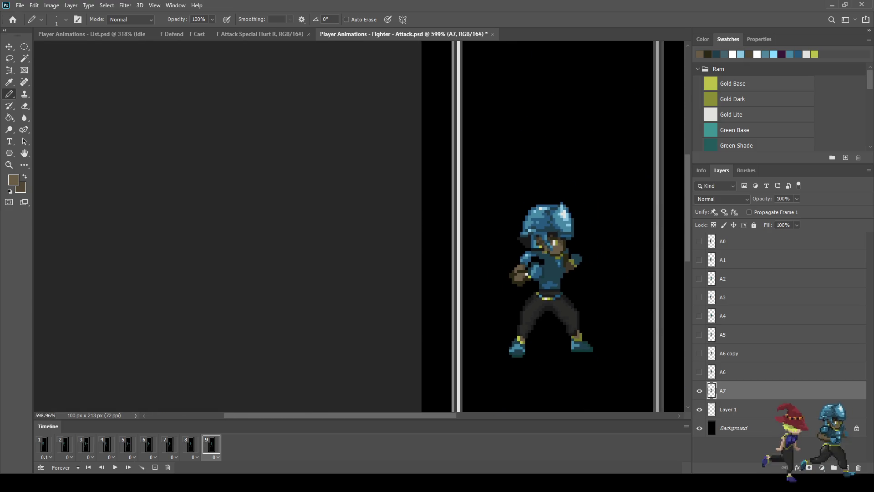
scroll(522, 275, "up", 6)
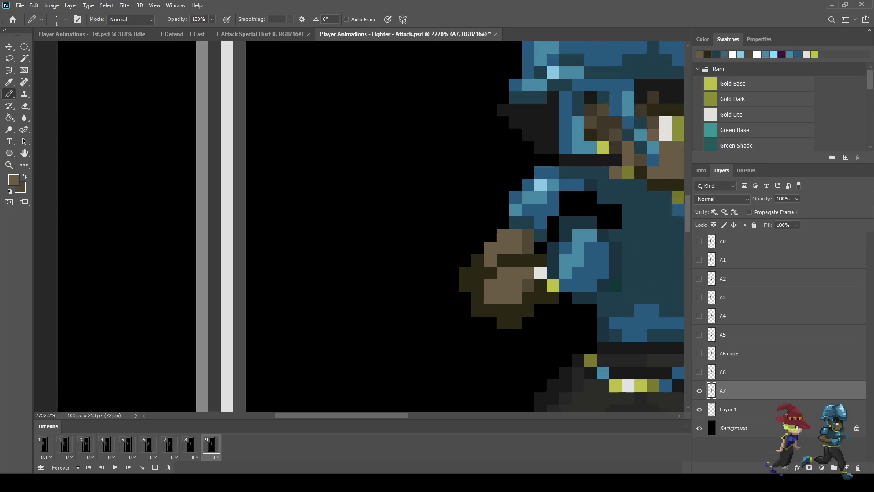
Darken the fist's lower pixel row and erase the dark block beneath it
key("i")
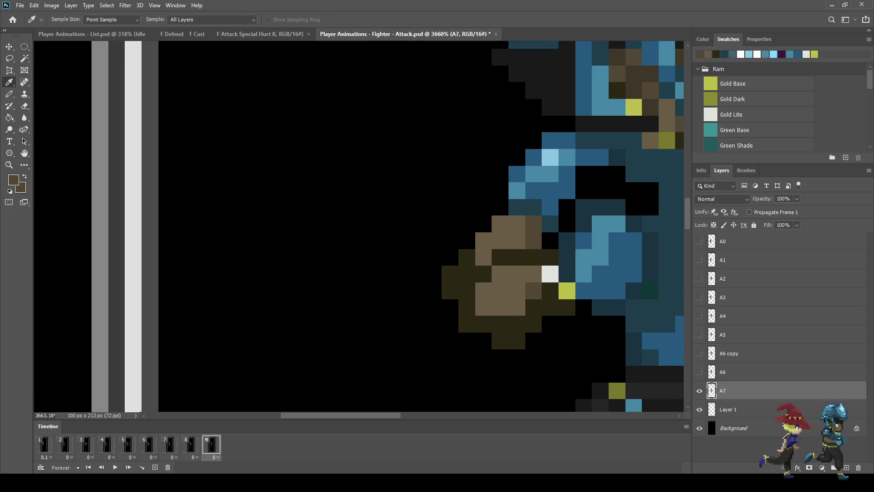
key("b")
left_click_drag(517, 307, 500, 307)
left_click(484, 307)
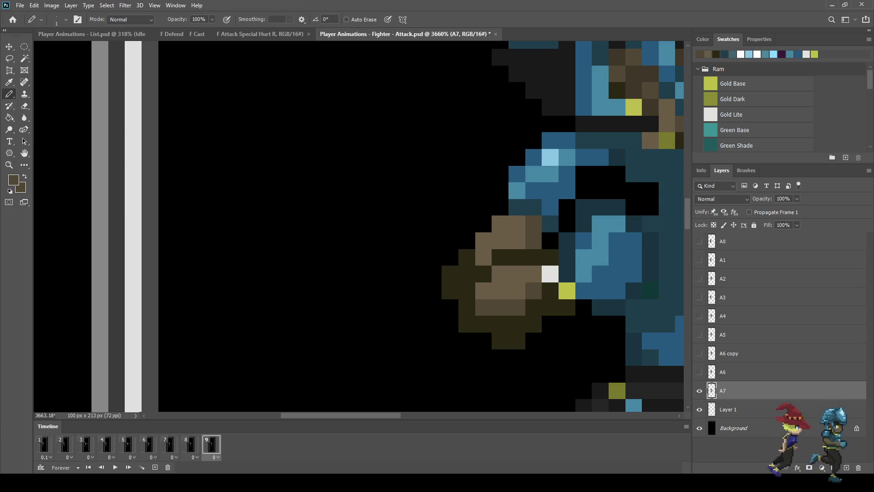
key("e")
left_click(508, 341)
Play the animation, then compare frames 8 and 9
scroll(429, 324, "down", 5)
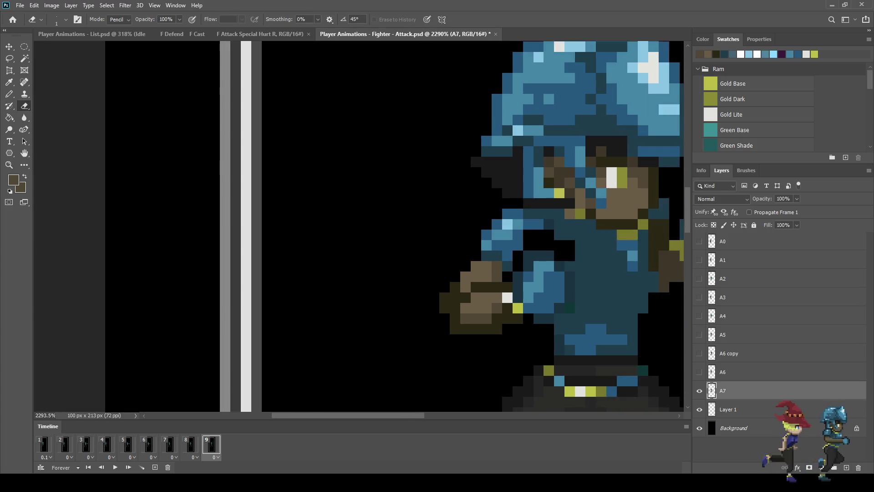
scroll(490, 311, "down", 2)
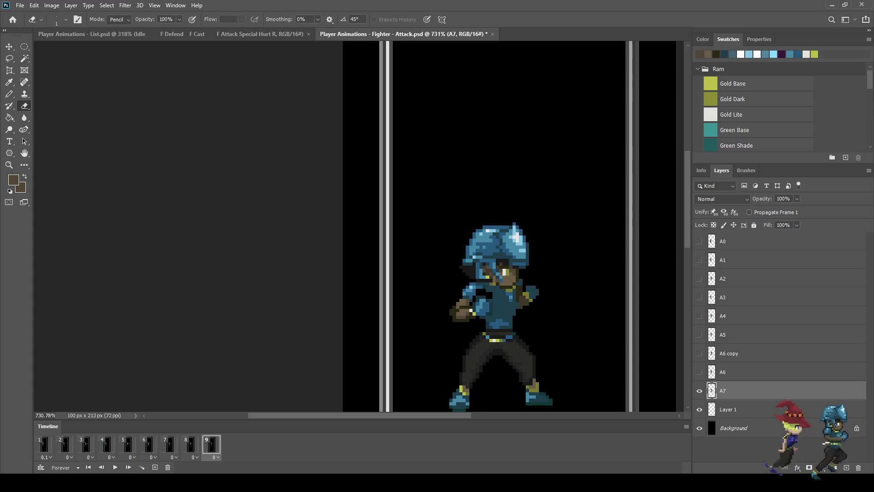
key("space")
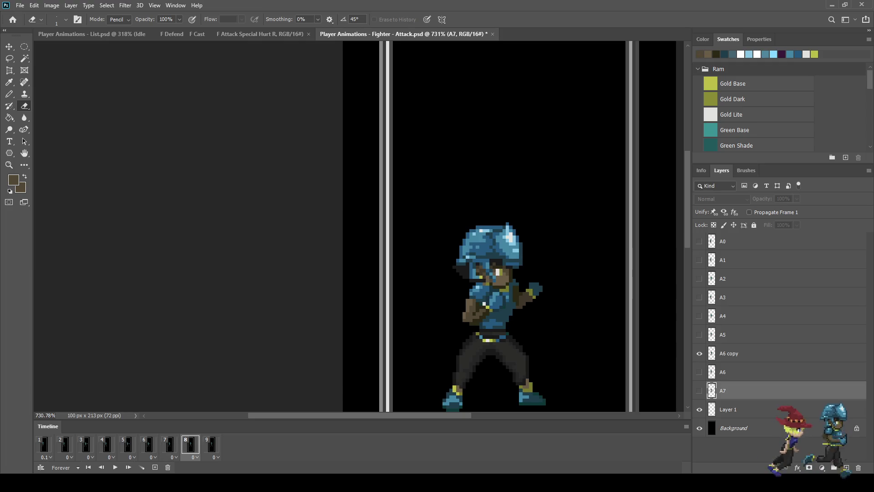
key("space")
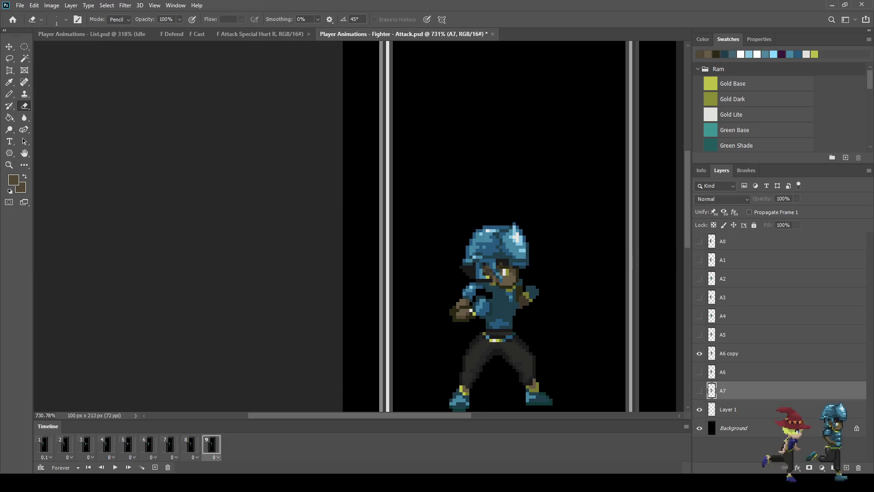
left_click(190, 445)
left_click(211, 445)
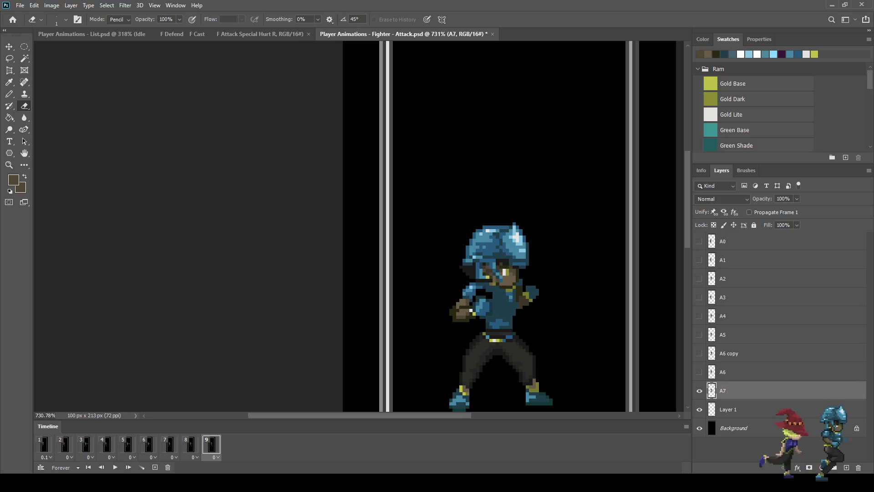
scroll(542, 299, "up", 5)
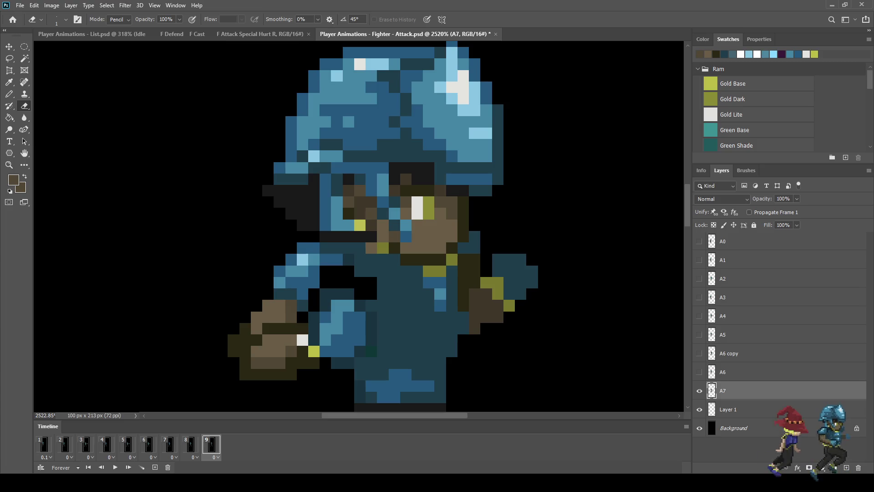
Move the fighter's rear hand one pixel to the right
key("l")
mouse_move(478, 302)
left_mouse_down()
mouse_move(483, 259)
mouse_move(558, 293)
mouse_move(505, 328)
mouse_move(492, 326)
left_mouse_up()
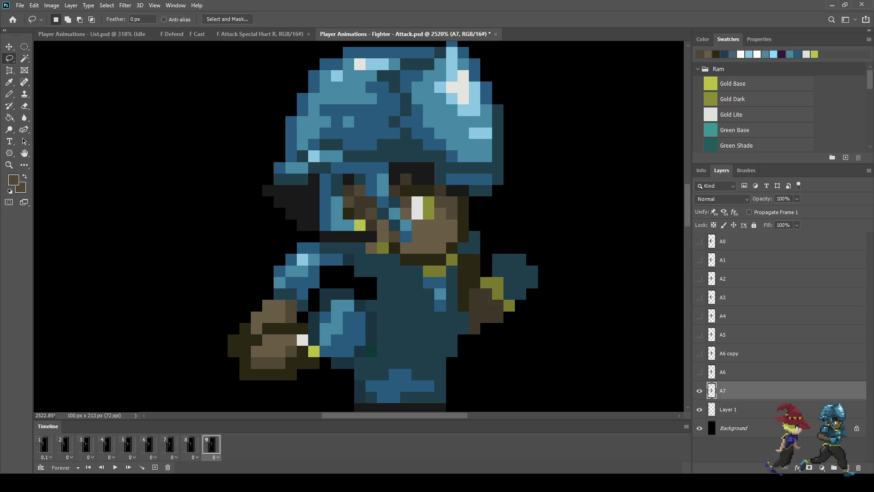
key("ctrl+t")
key("Right")
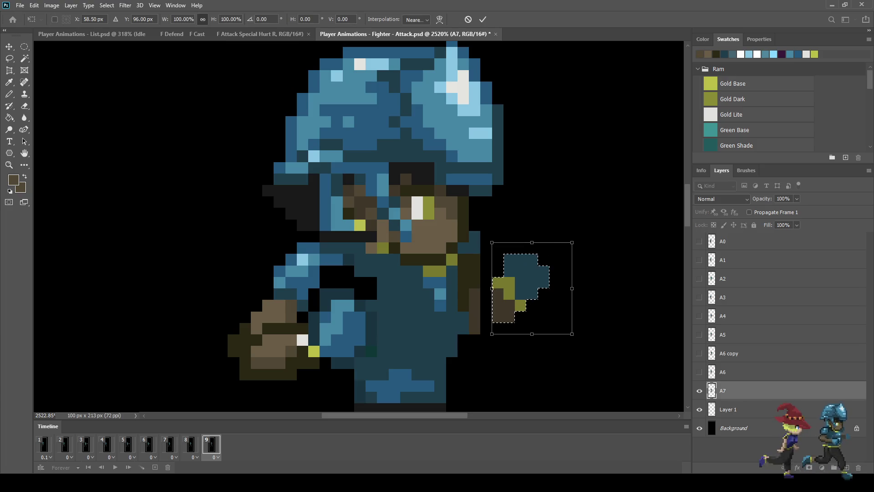
key("Return")
key("ctrl+d")
Fill the black gap beside the front fist with the fist's brown
scroll(492, 319, "up", 2)
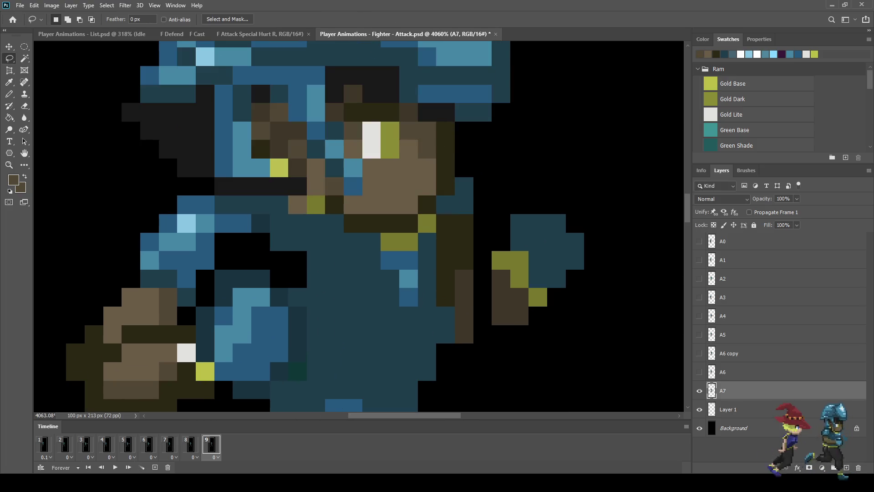
key("i")
key("b")
left_click(482, 315)
left_click(482, 297)
left_click(483, 278)
scroll(494, 300, "down", 2)
scroll(534, 301, "down", 2)
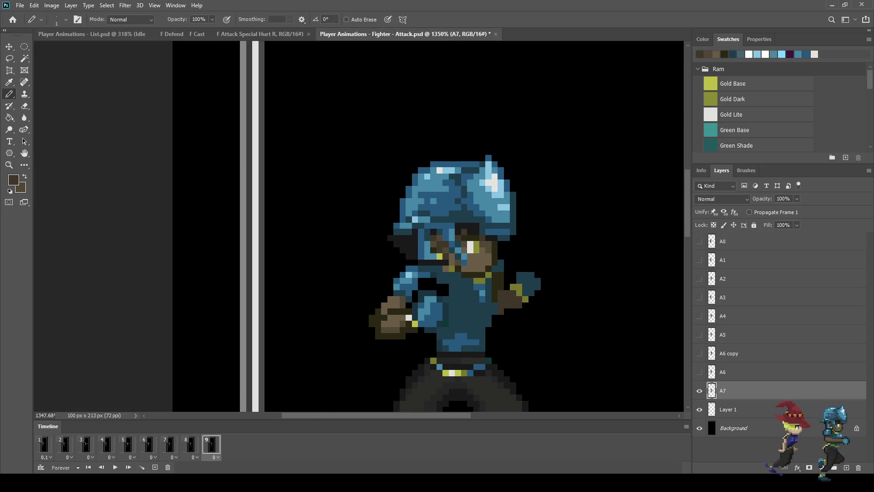
Flip between frames 8 and 9 to compare the poses
left_click(190, 444)
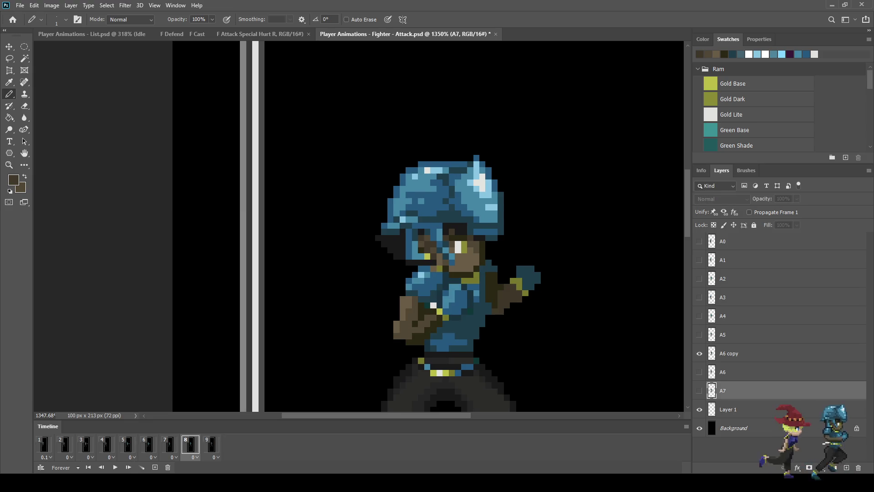
left_click(211, 444)
left_click(190, 444)
left_click(212, 444)
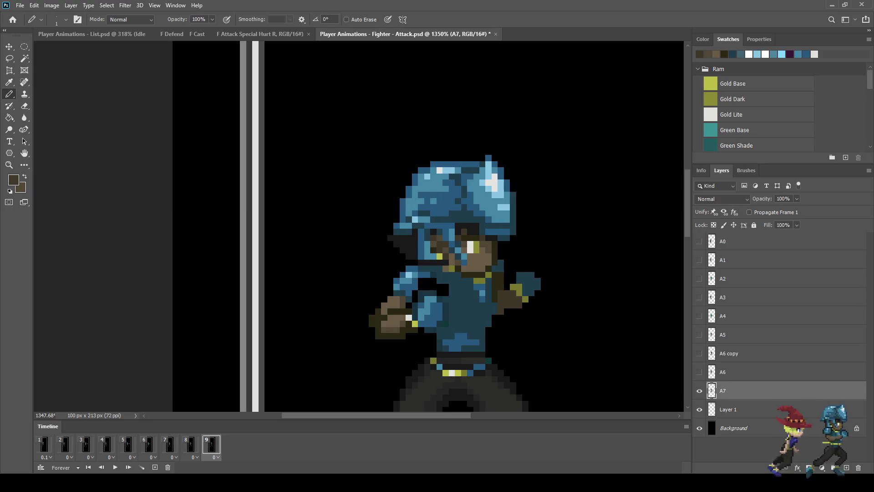
scroll(539, 290, "up", 5)
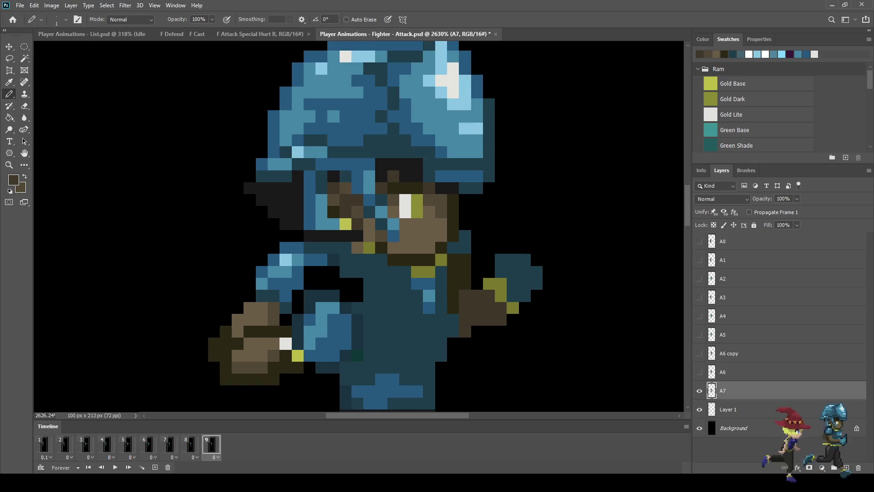
Sample the armour blue and add blue pixels to the raised fist
key("i")
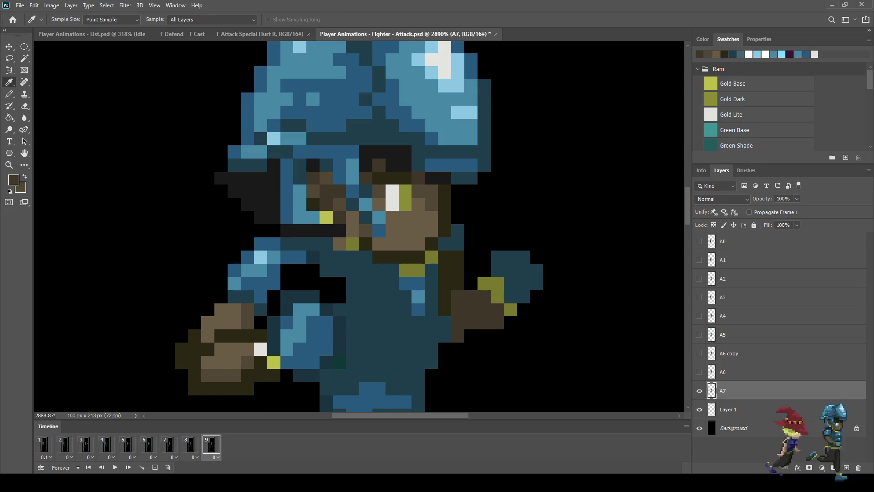
left_click(373, 396)
key("b")
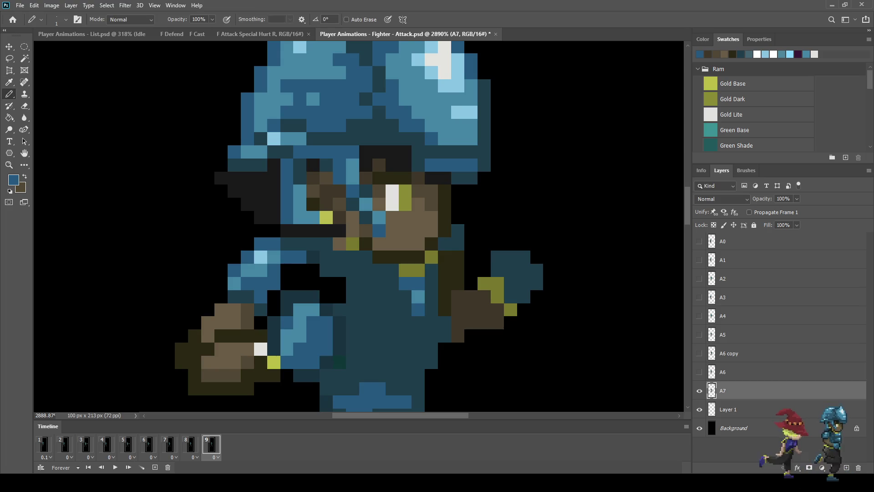
mouse_move(511, 257)
left_mouse_down()
mouse_move(524, 257)
mouse_move(537, 283)
left_mouse_up()
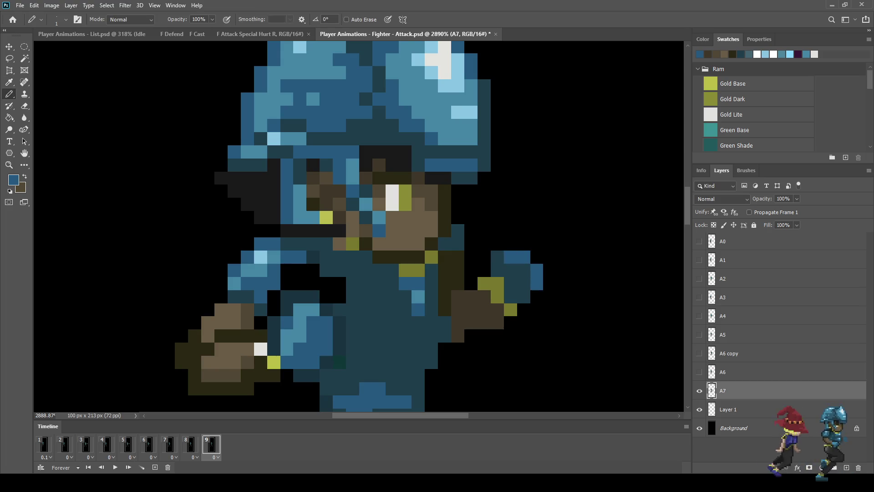
left_click(524, 271)
left_click(524, 296)
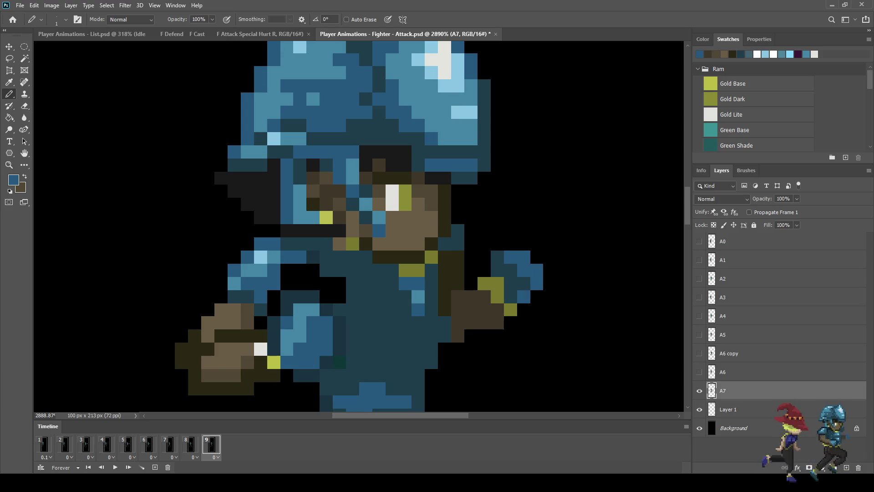
scroll(523, 296, "down", 5, "alt")
Preview the attack animation and stop on frame 9
key("space")
key("space")
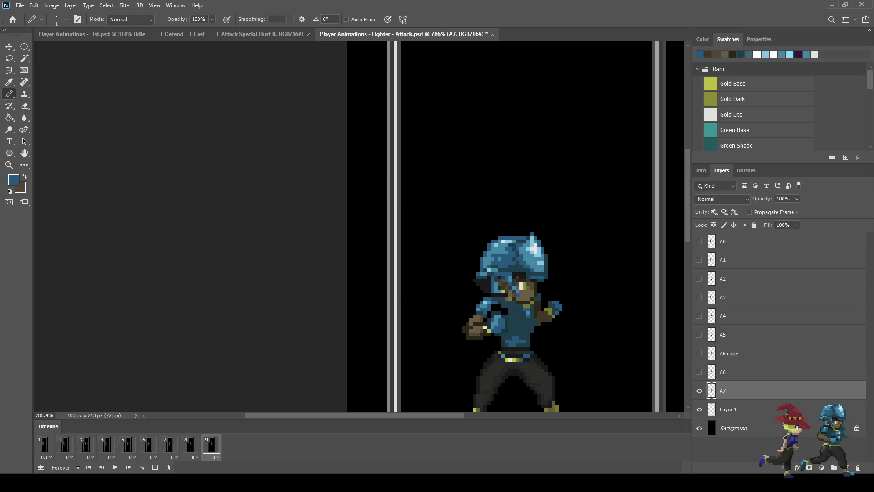
key("space")
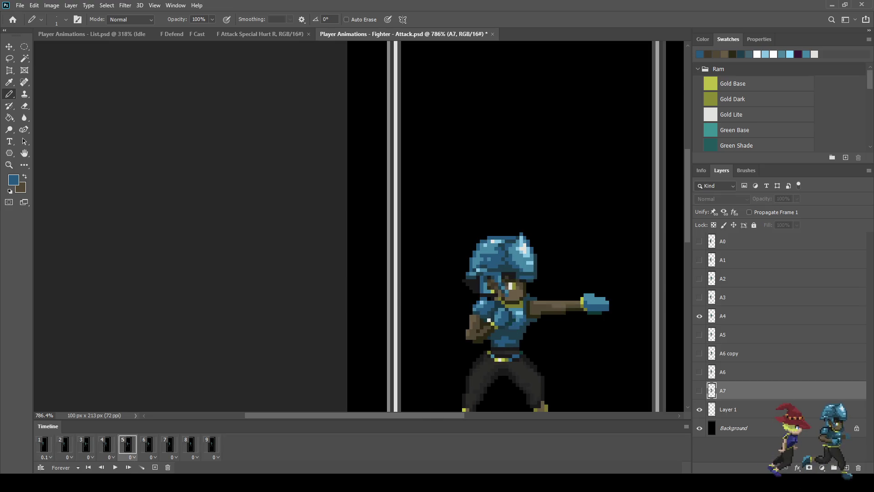
key("space")
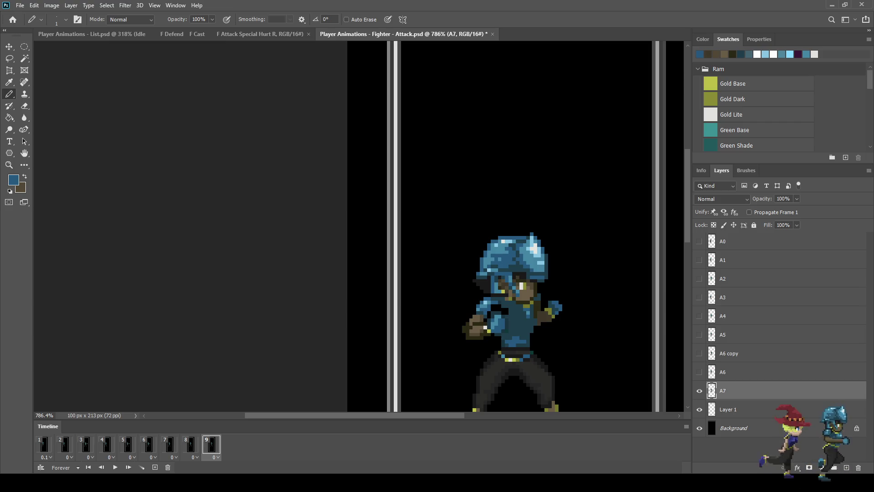
scroll(508, 315, "up", 8)
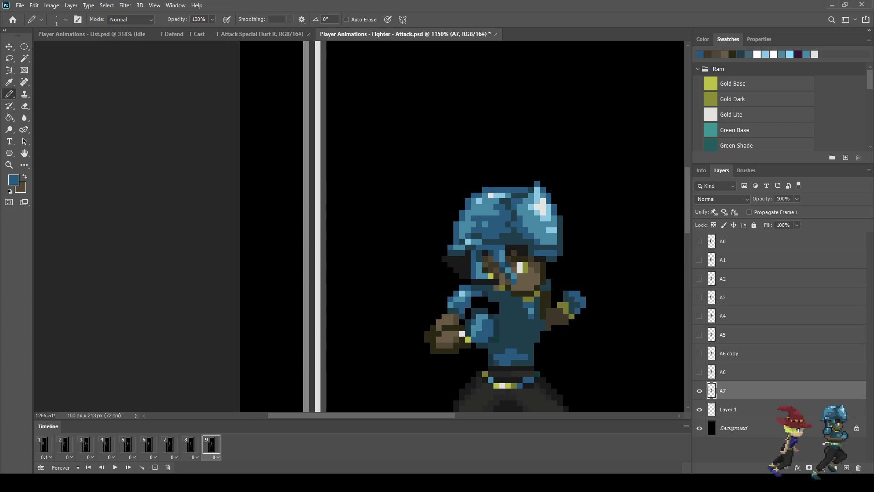
Fill the black gaps beside the front arm with dark teal
key("i")
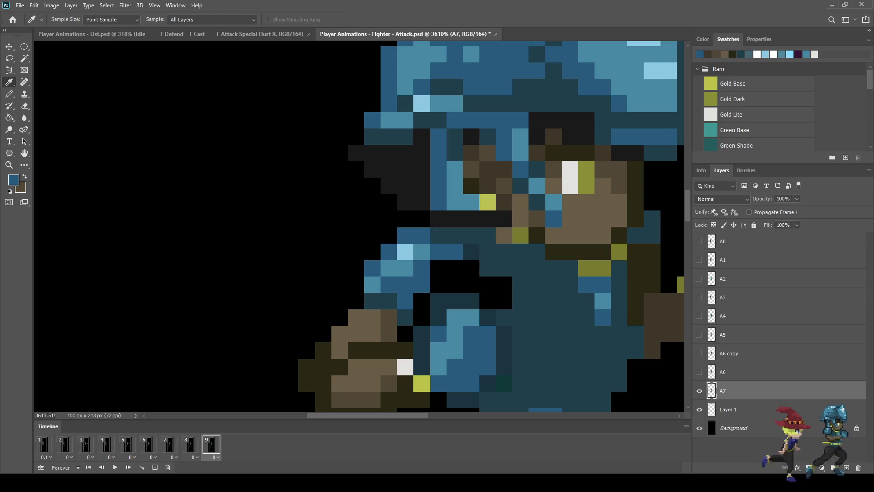
key("b")
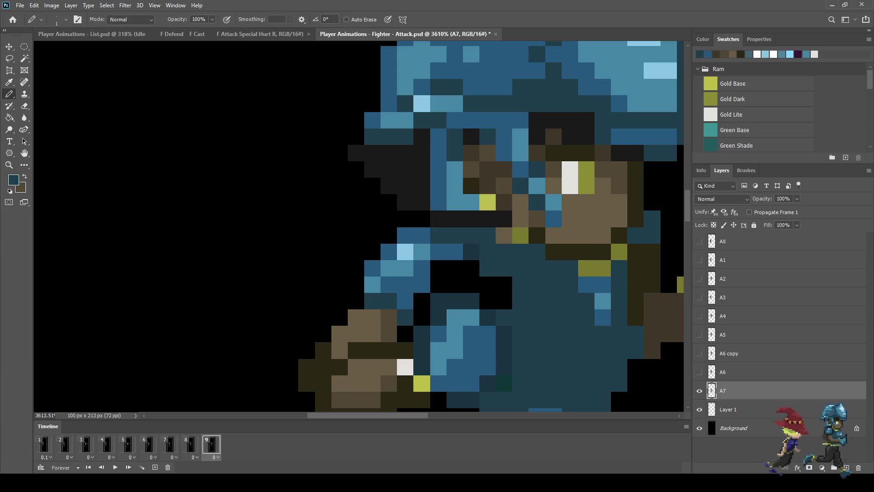
left_click_drag(504, 284, 504, 301)
left_click(488, 284)
left_click(488, 302)
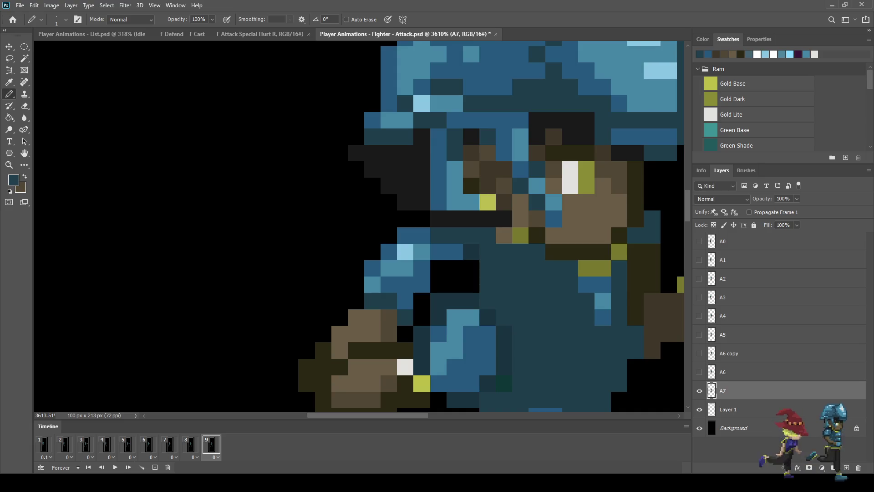
left_click(471, 284)
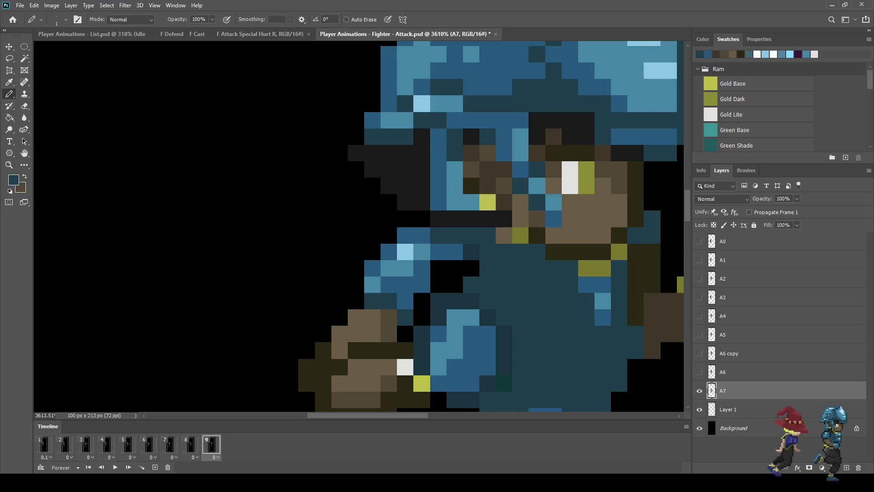
Paint the remaining black pixels by the torso, shoulder and under the arm dark teal
key("i")
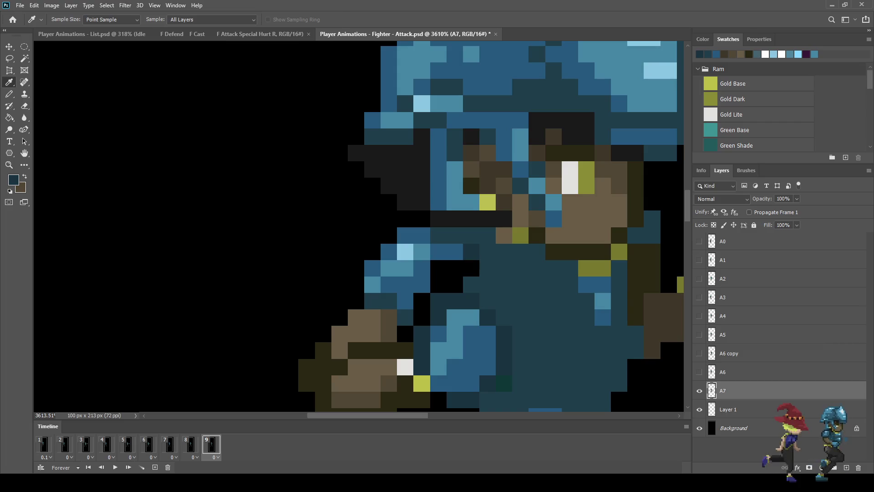
key("b")
left_click(471, 268)
left_click(455, 284)
left_click(438, 285)
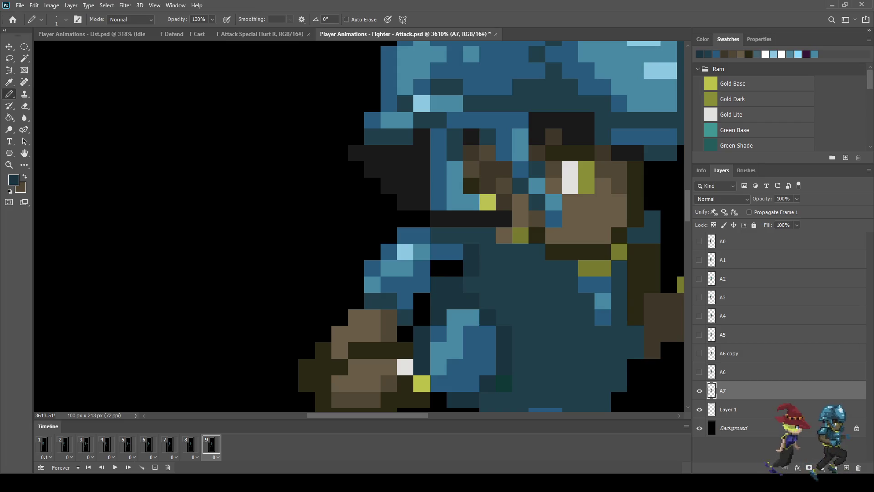
left_click(455, 268)
left_click(422, 317)
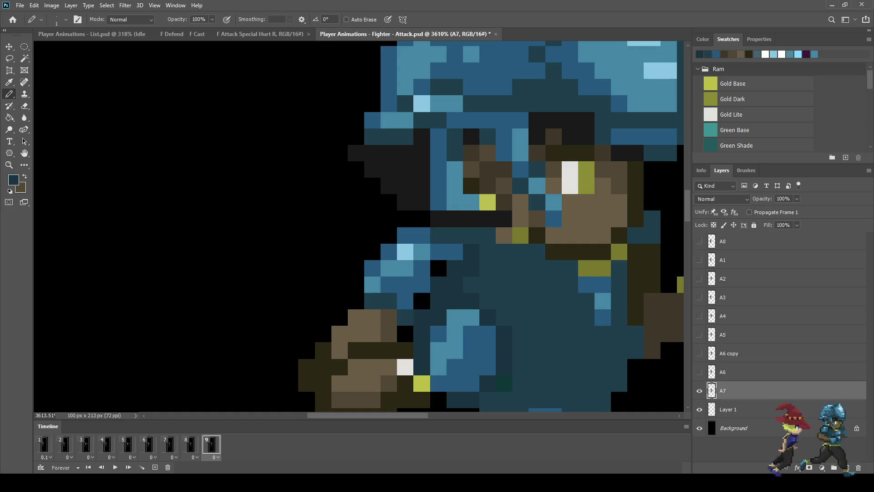
Sample the dark olive-brown, then pick the blue armour colour
key("i")
left_click(405, 385)
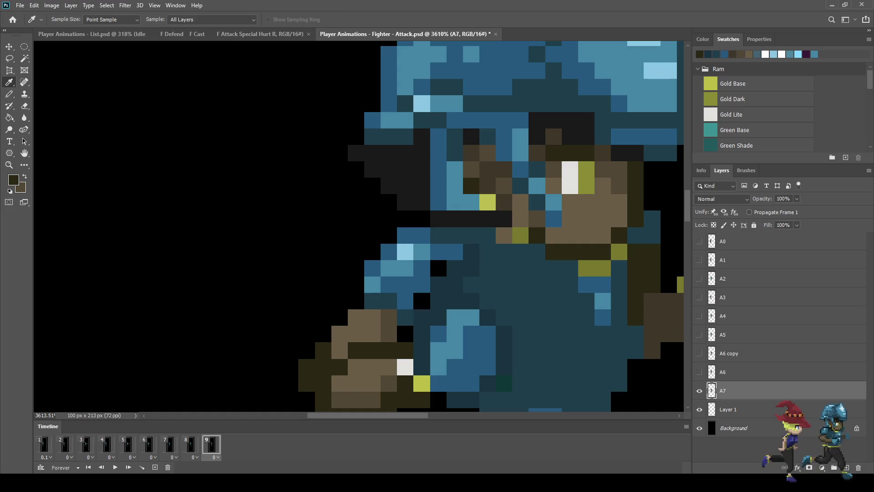
key("b")
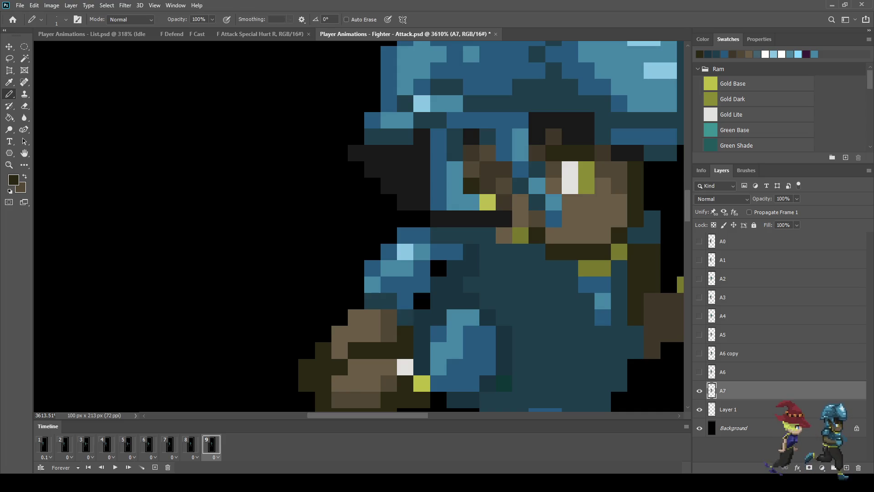
key("i")
left_click(406, 301)
Zoom out and review the attack animation, stepping through frames 7 to 9, then replay it
key("b")
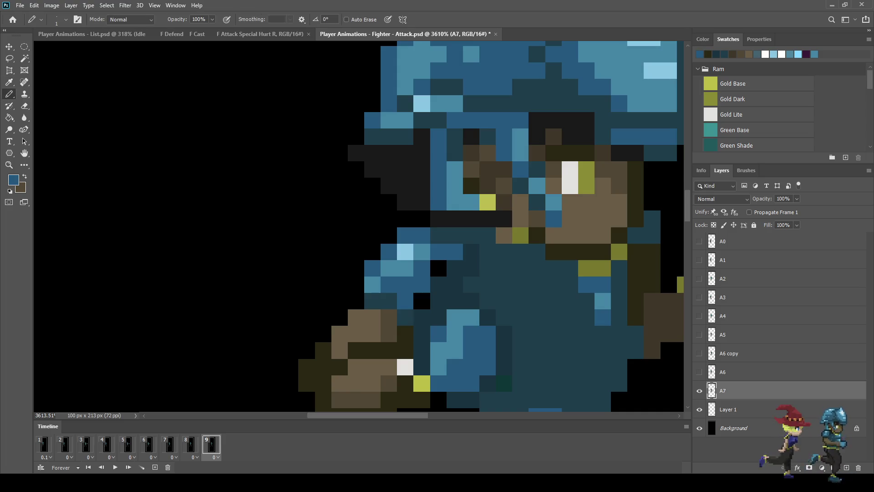
scroll(517, 292, "down", 10)
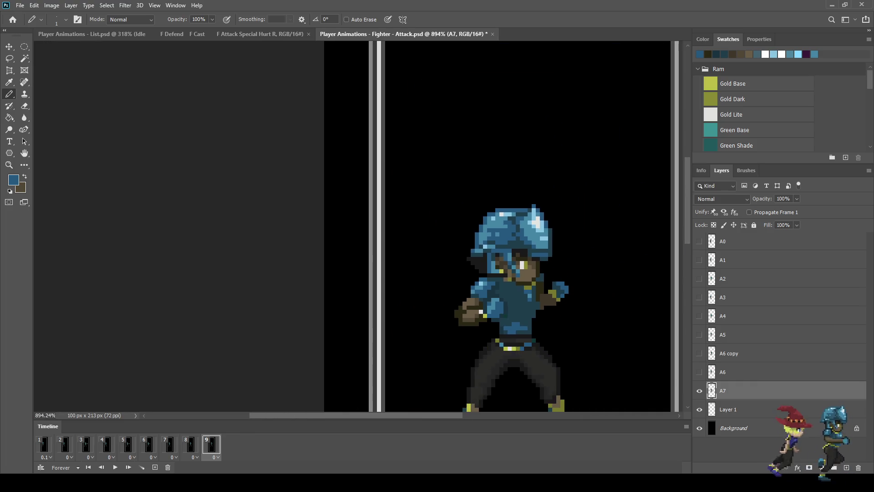
scroll(517, 292, "down", 2)
key("space")
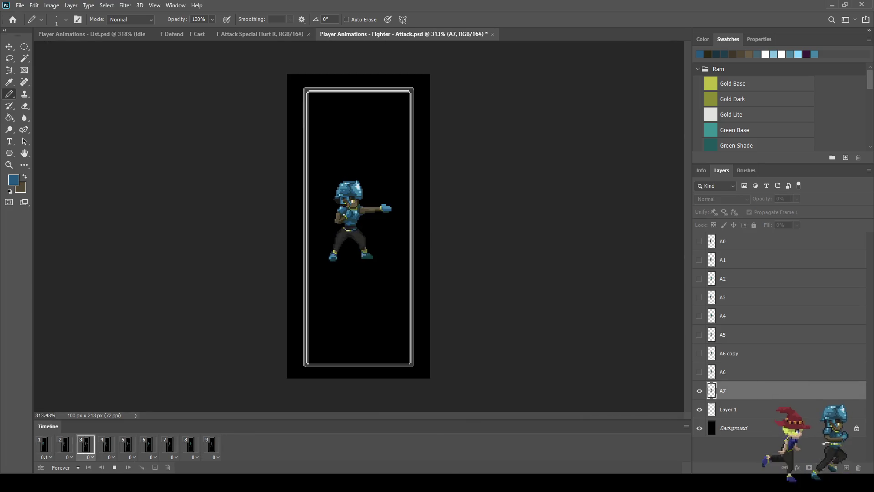
key("space")
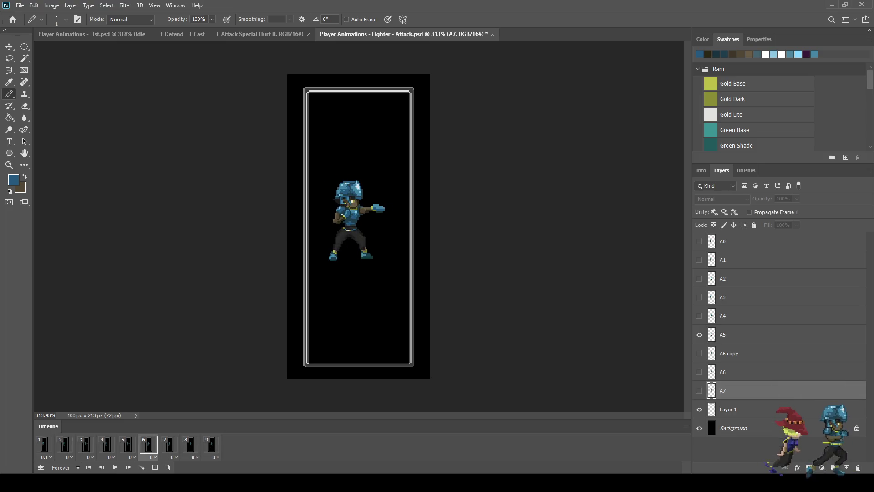
key("Right")
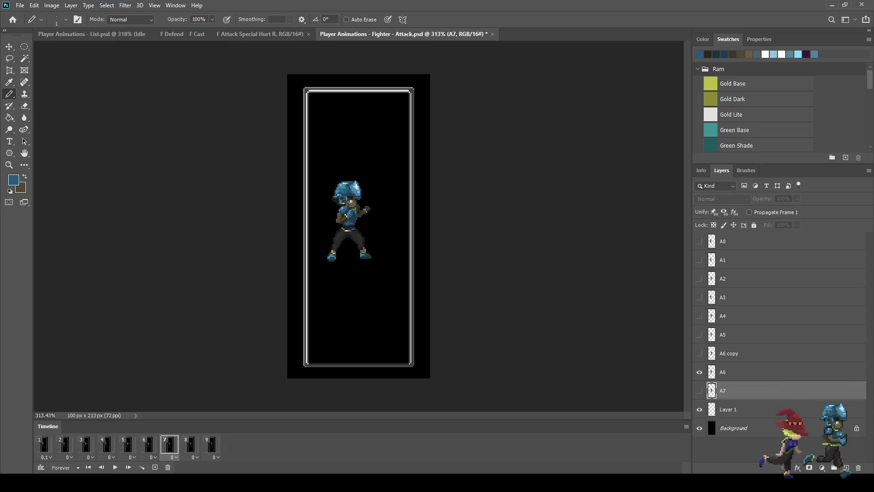
key("Right")
key("Right")
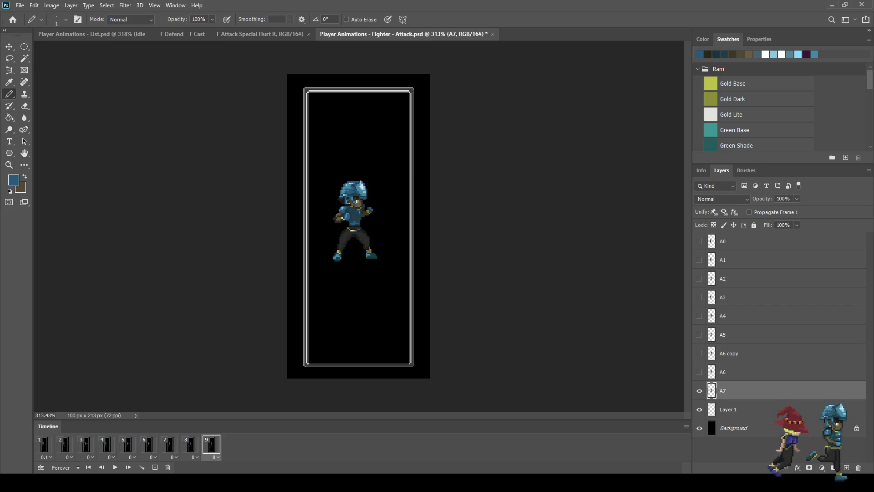
key("space")
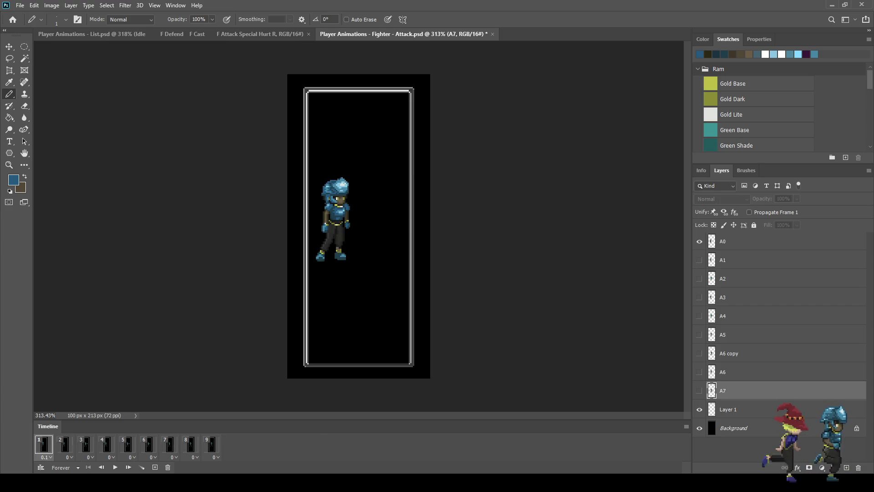
scroll(343, 213, "up", 6)
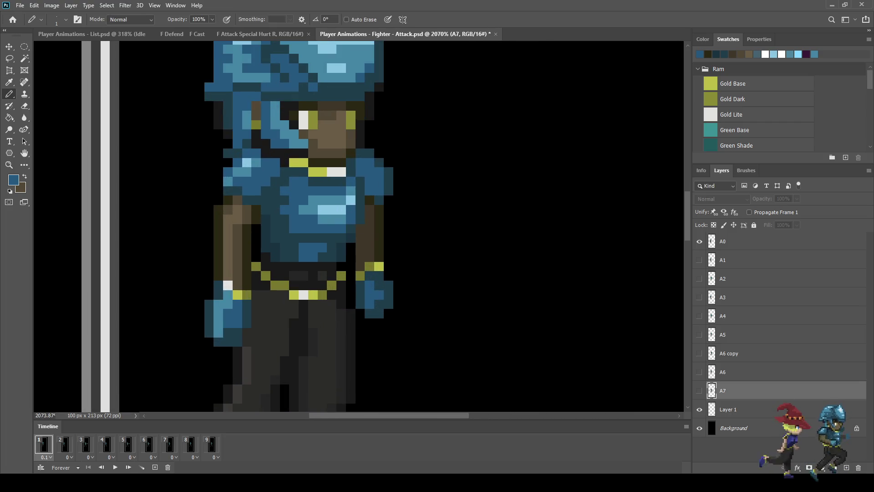
Stop and replay the animation to check the frame 9 pose
key("space")
scroll(365, 219, "up", 3)
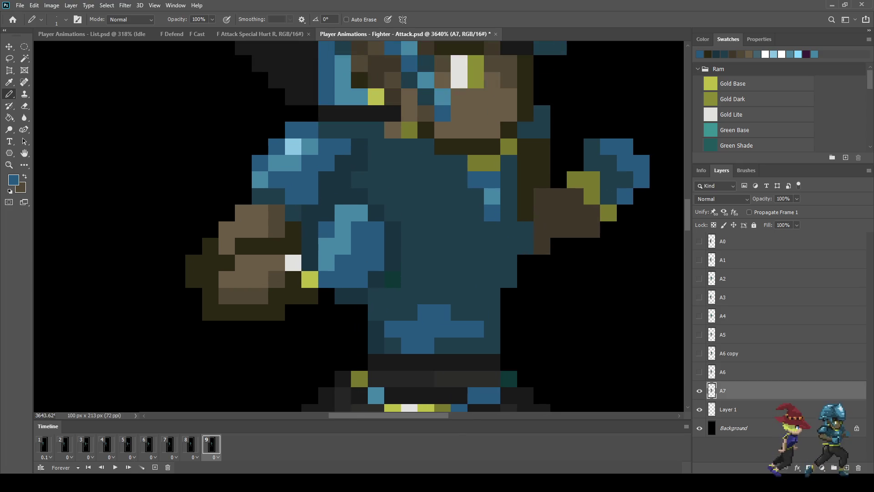
key("space")
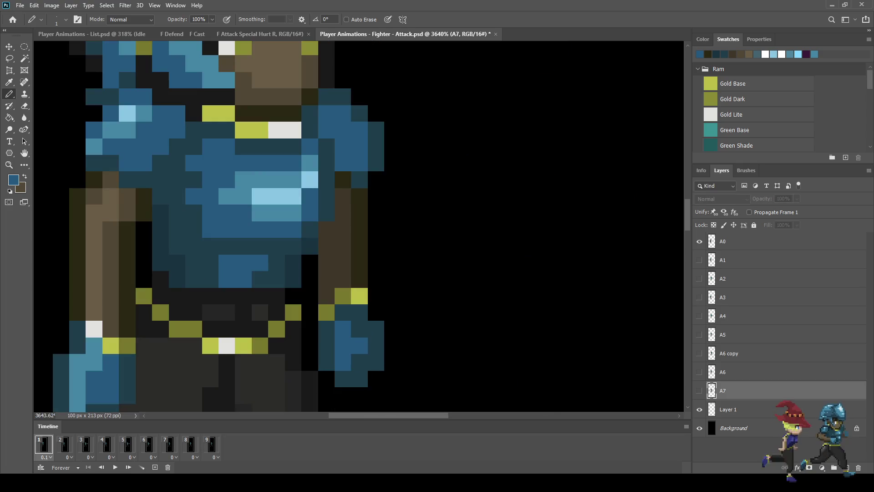
key("space")
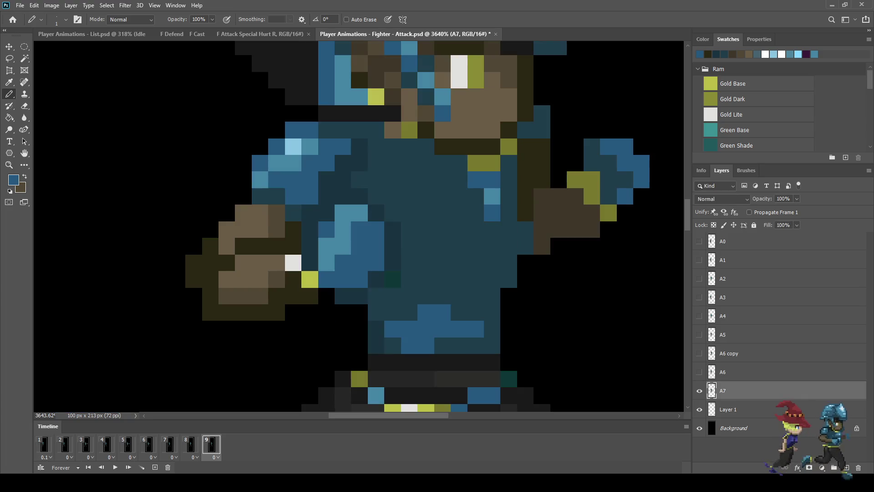
key("space")
key("space")
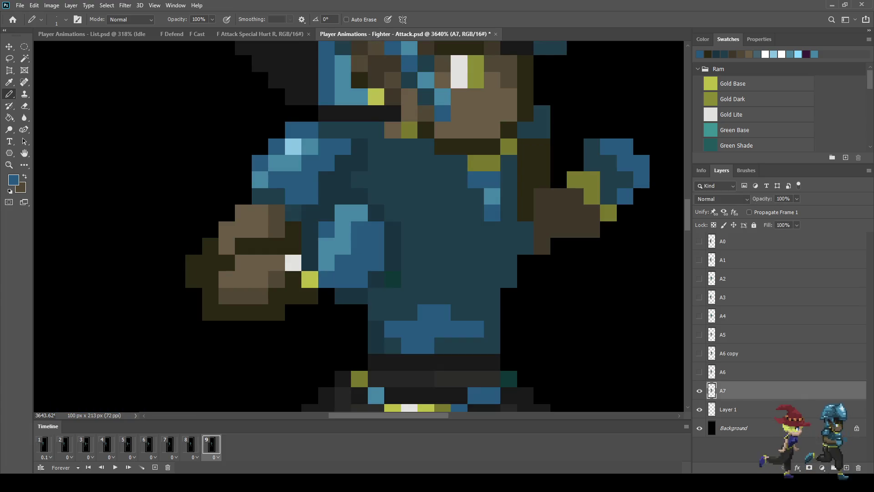
Paint a block of lighter blue pixels over the dark navy torso on layer A7
mouse_move(475, 246)
left_mouse_down()
mouse_move(425, 247)
mouse_move(425, 230)
mouse_move(393, 196)
mouse_move(393, 179)
mouse_move(427, 196)
mouse_move(459, 197)
mouse_move(442, 180)
left_mouse_up()
left_click(475, 197)
left_click(442, 214)
left_click_drag(427, 214, 459, 213)
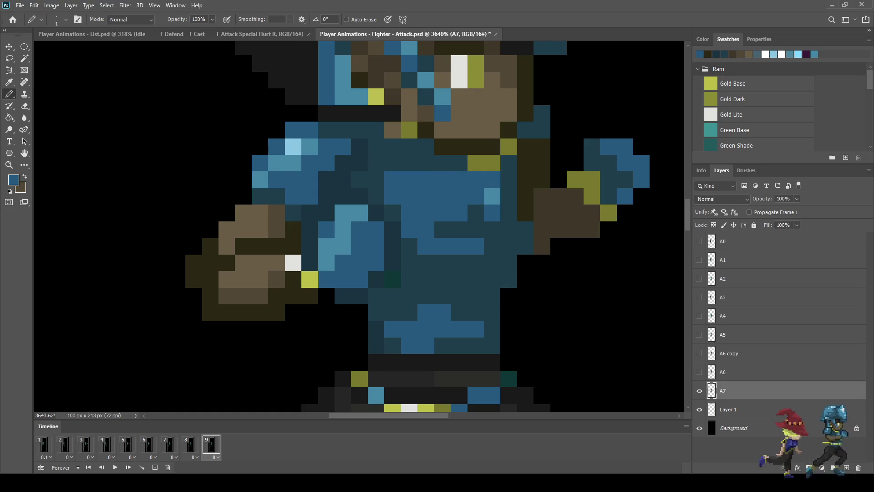
left_click(476, 214)
left_click(459, 229)
left_click(443, 230)
left_click(476, 229)
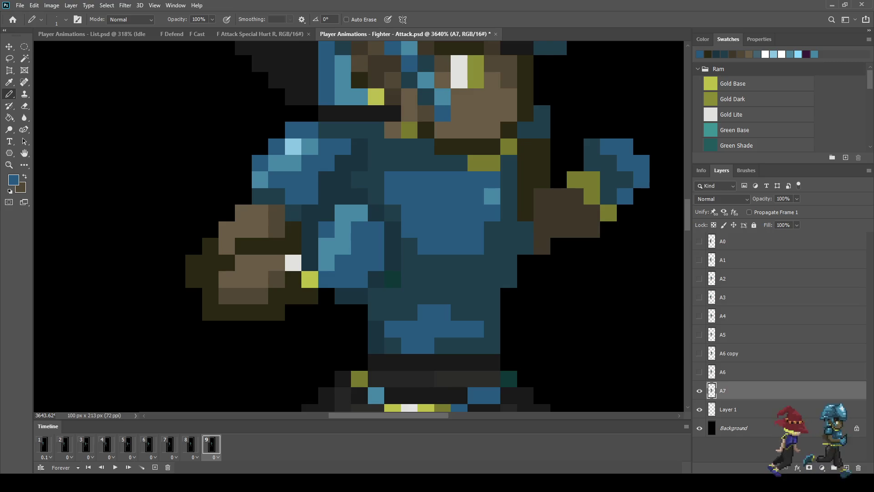
scroll(475, 230, "down", 5, "alt")
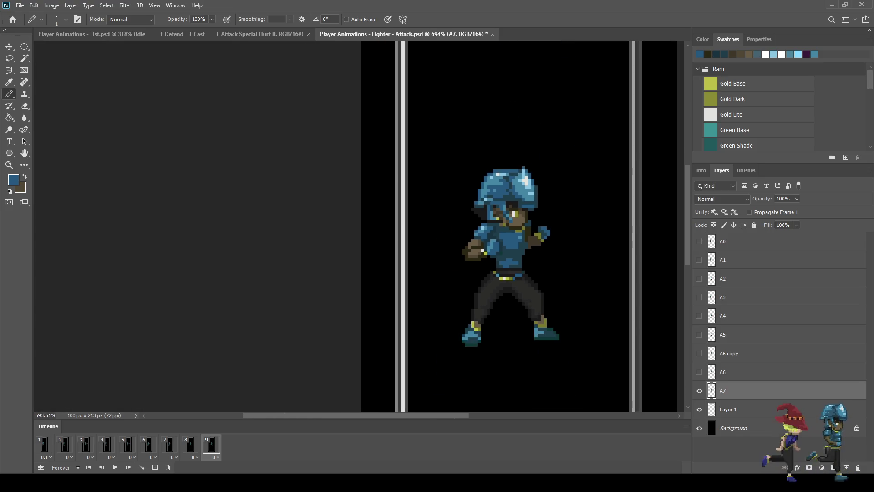
left_click(44, 445)
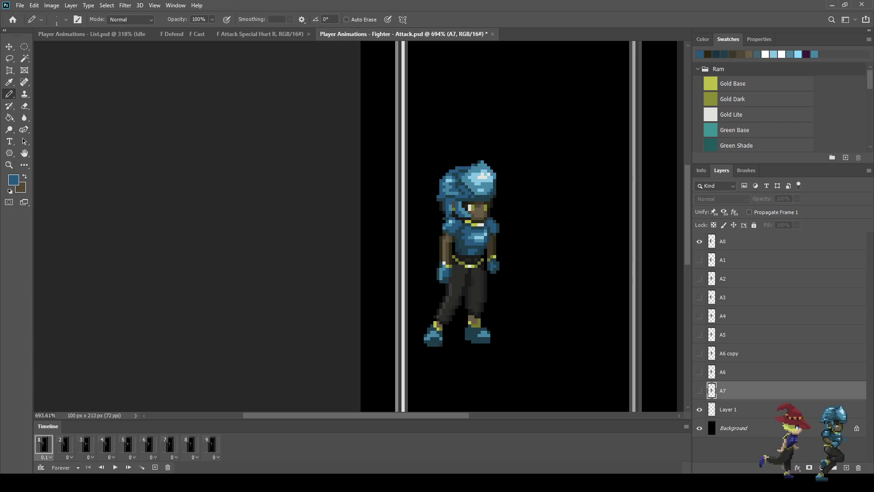
left_click(212, 445)
left_click(44, 445)
left_click(211, 445)
left_click(44, 445)
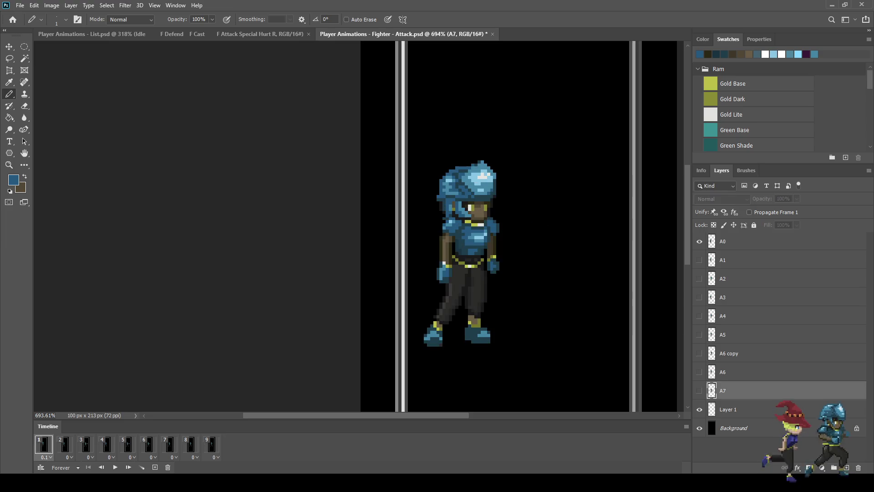
left_click(211, 445)
left_click(44, 445)
left_click(212, 445)
left_click(44, 445)
left_click(212, 445)
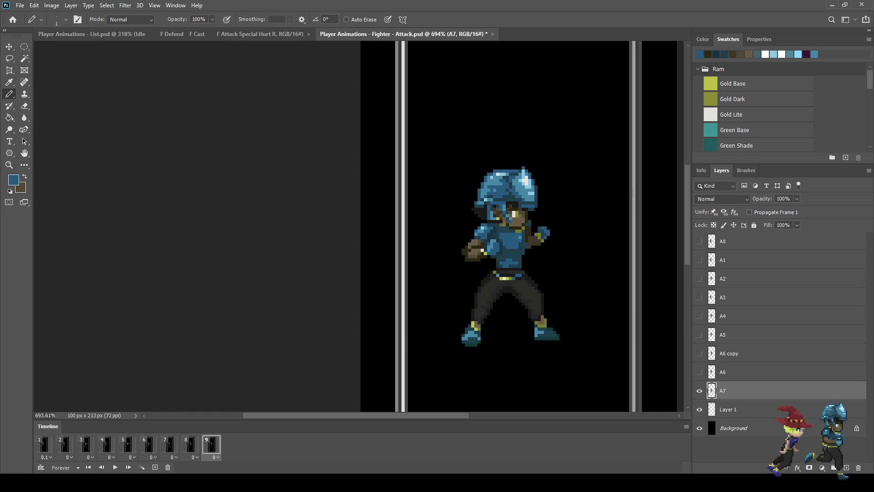
scroll(521, 239, "up", 5)
scroll(519, 239, "up", 2)
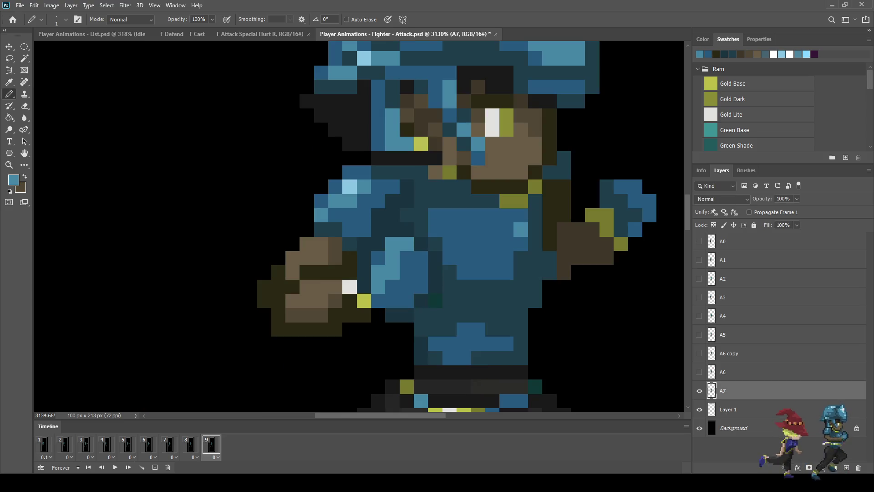
Paint a three-pixel light-blue highlight strip on the chest
mouse_move(464, 229)
left_mouse_down()
mouse_move(492, 230)
mouse_move(492, 244)
left_mouse_up()
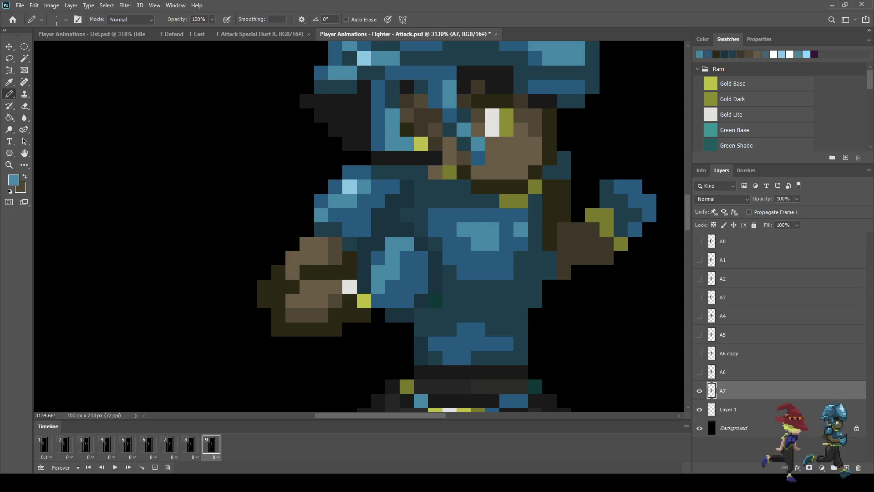
scroll(444, 246, "down", 2)
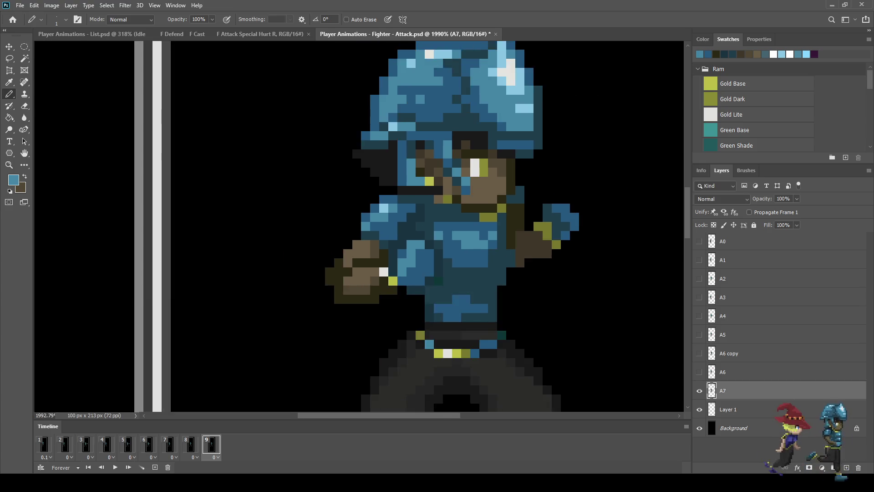
scroll(327, 204, "down", 8)
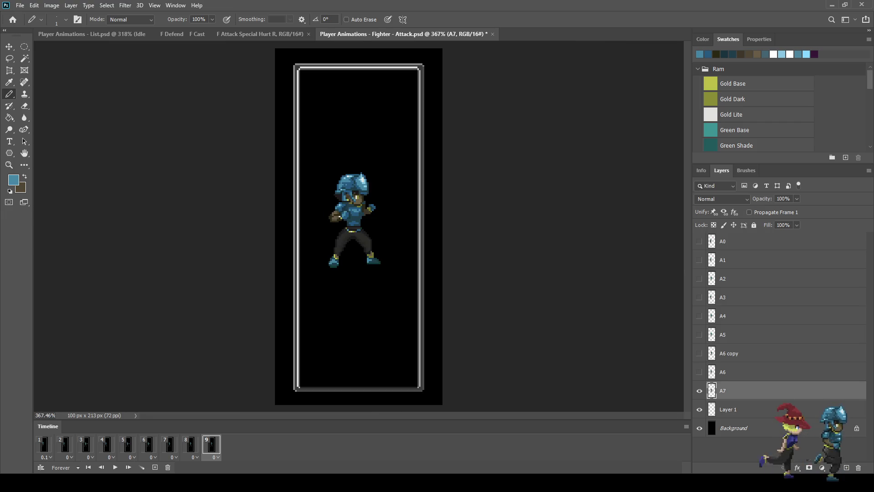
Play the attack animation and compare frame 1 with frame 9's punch pose
key("space")
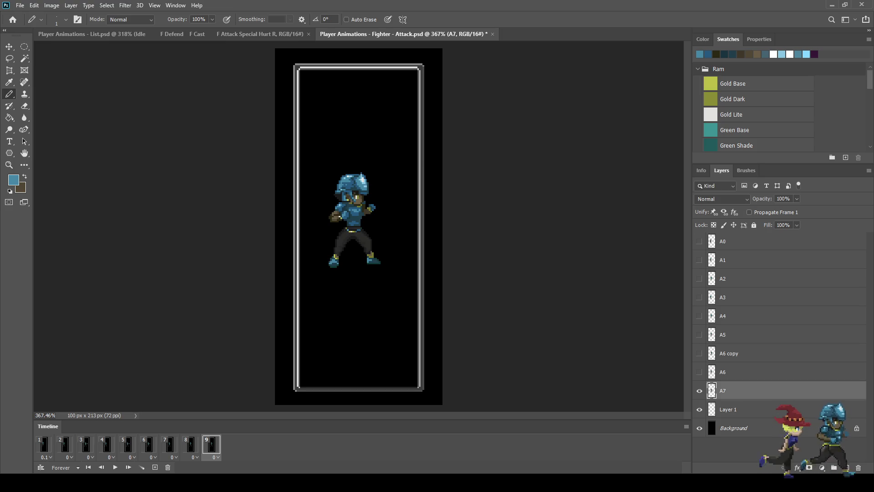
scroll(354, 197, "up", 5)
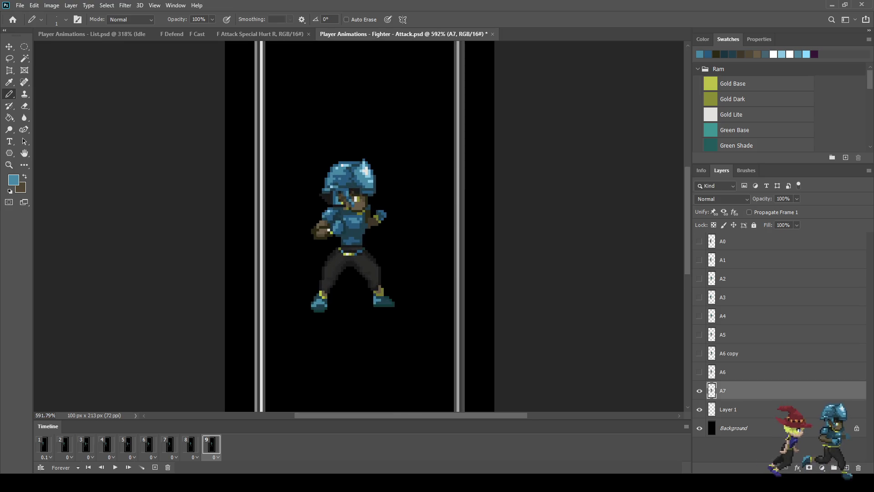
scroll(347, 226, "up", 3)
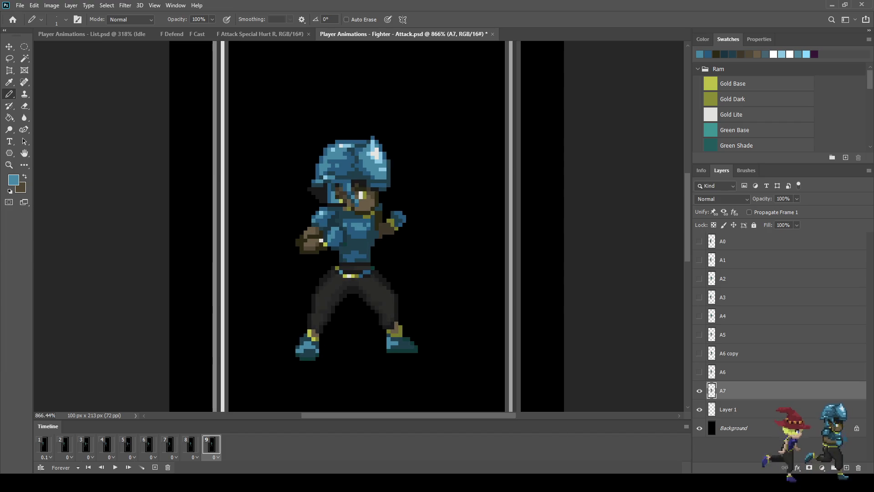
scroll(349, 216, "up", 1)
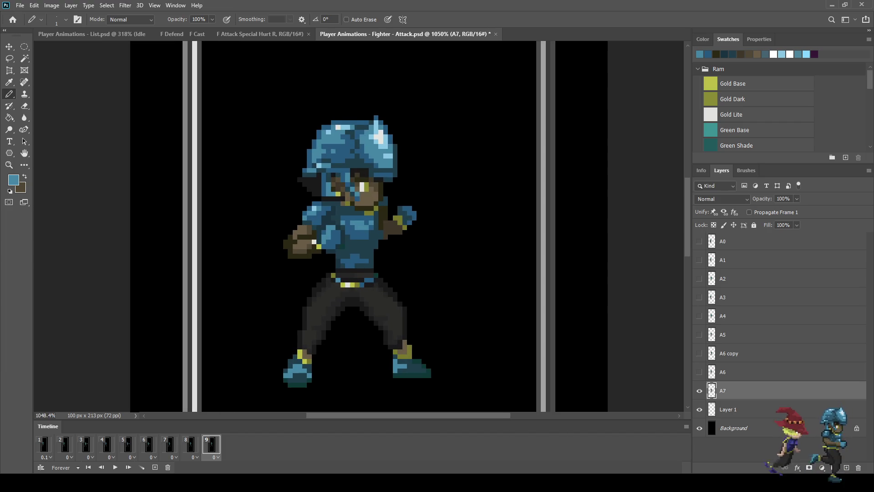
scroll(363, 209, "up", 1)
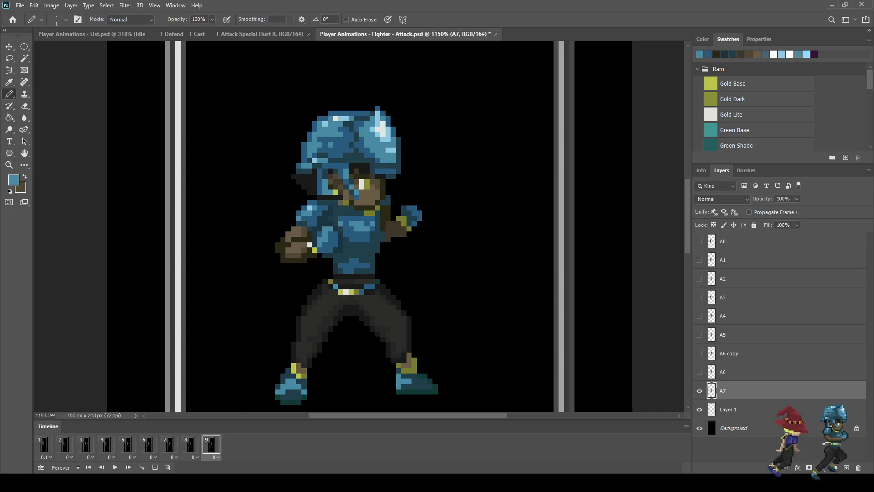
scroll(359, 214, "down", 8)
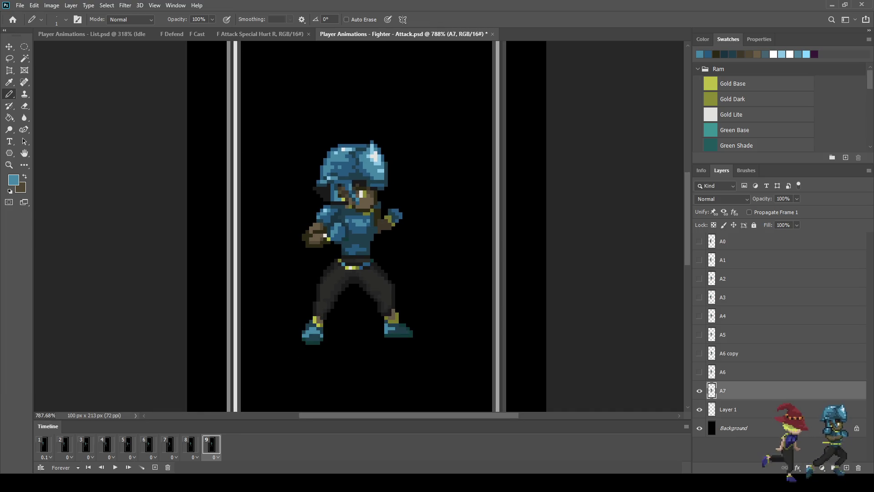
left_click(44, 444)
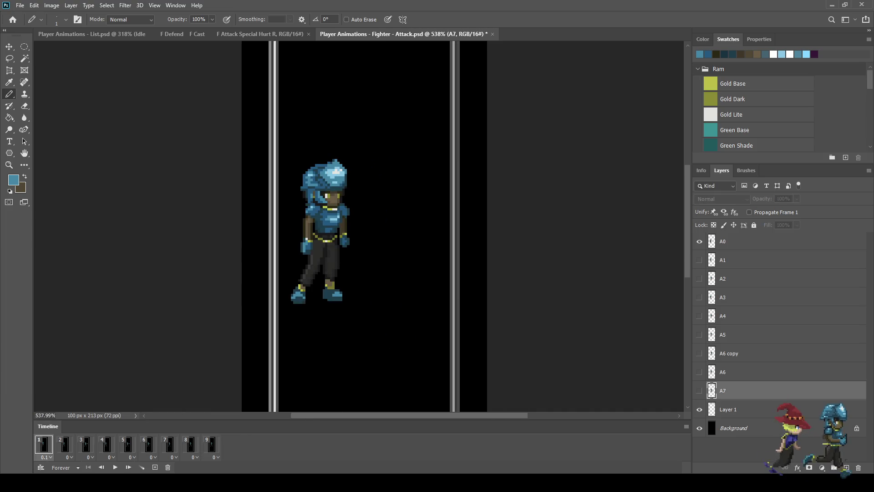
left_click(211, 444)
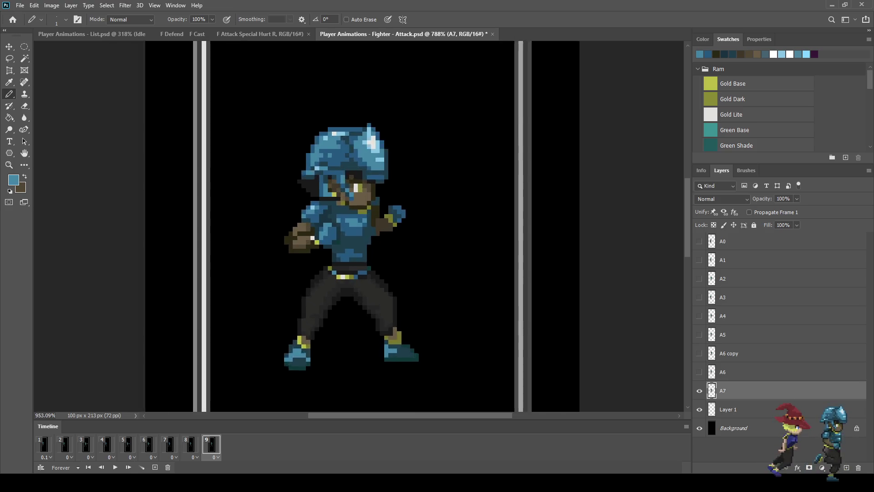
scroll(356, 205, "up", 10)
Sample the sprite's olive colour and extend the olive strap further left under the chin
left_click(360, 209, "alt")
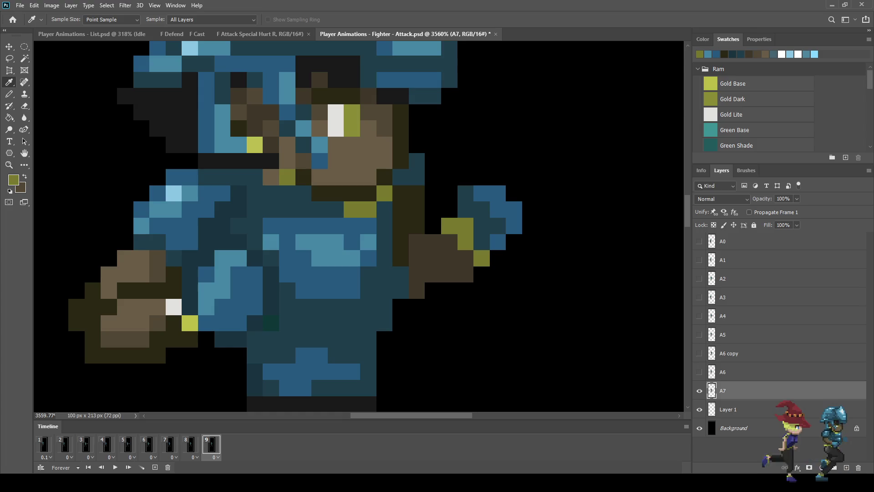
key("b")
left_click(336, 209)
left_click(320, 209)
left_click(304, 193)
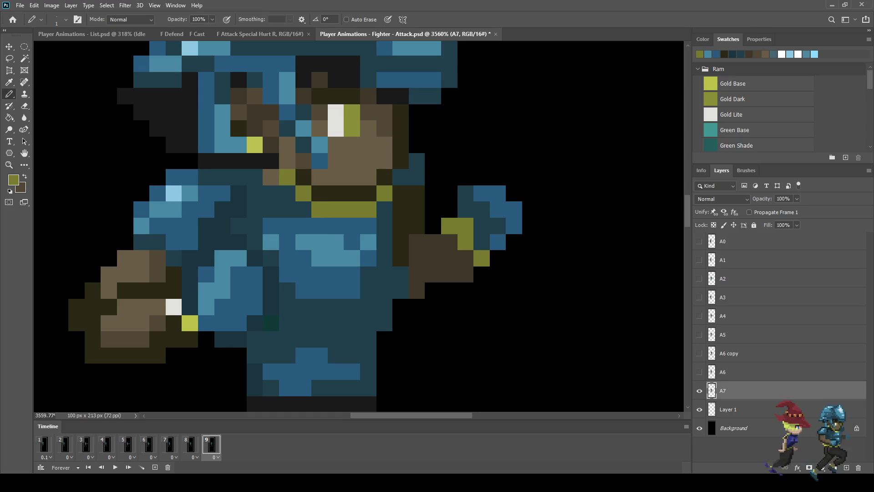
Sample dark brown from the face and paint two eye pixels dark brown
scroll(338, 207, "down", 10)
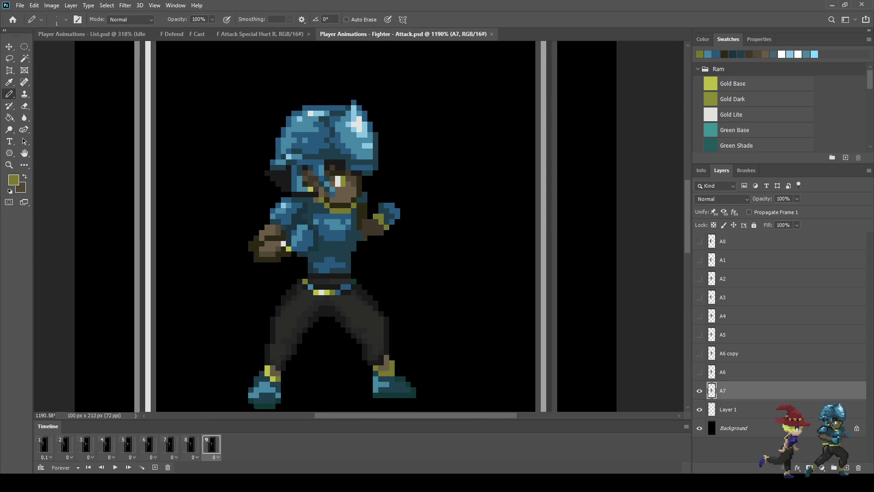
scroll(338, 195, "up", 10)
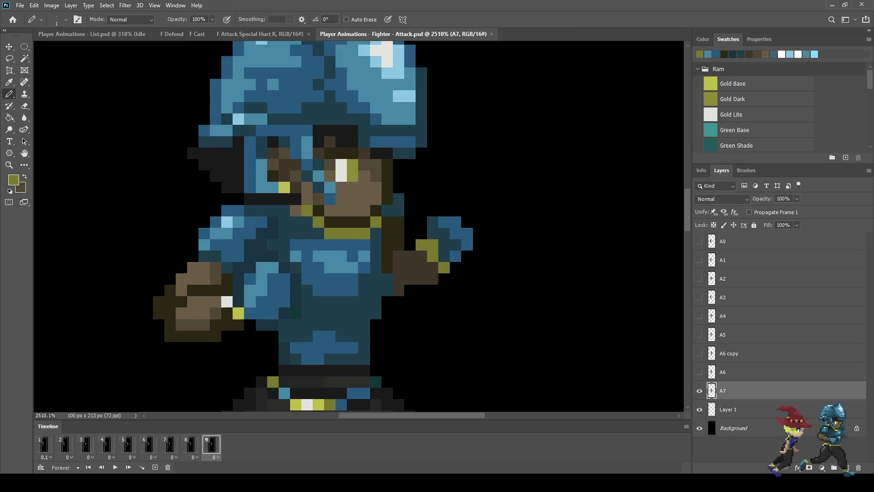
left_click(353, 237, "alt")
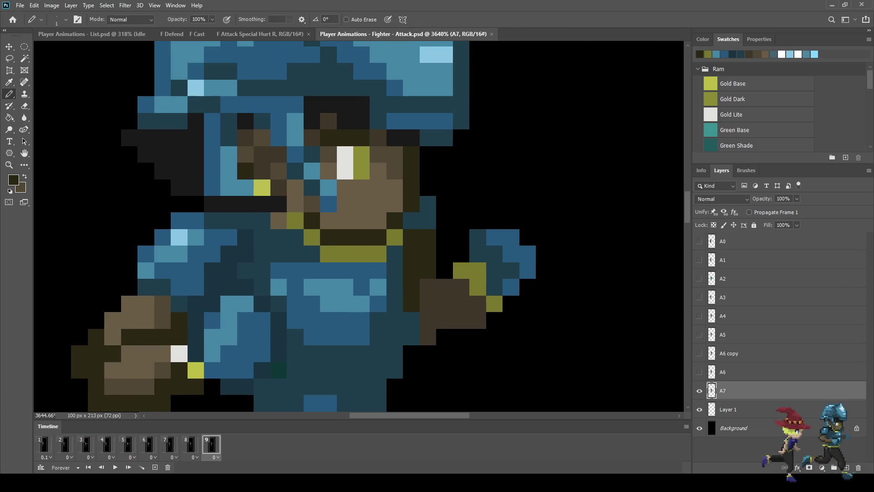
left_click(378, 154)
left_click(362, 155)
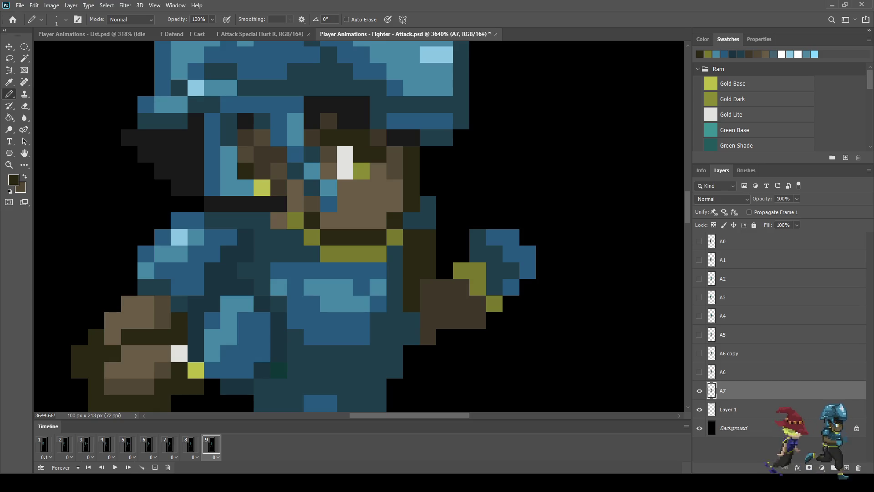
Preview the attack animation, stop it on frame 9, and save Fighter - Attack.psd
scroll(362, 155, "down", 13)
scroll(362, 154, "down", 2)
key("space")
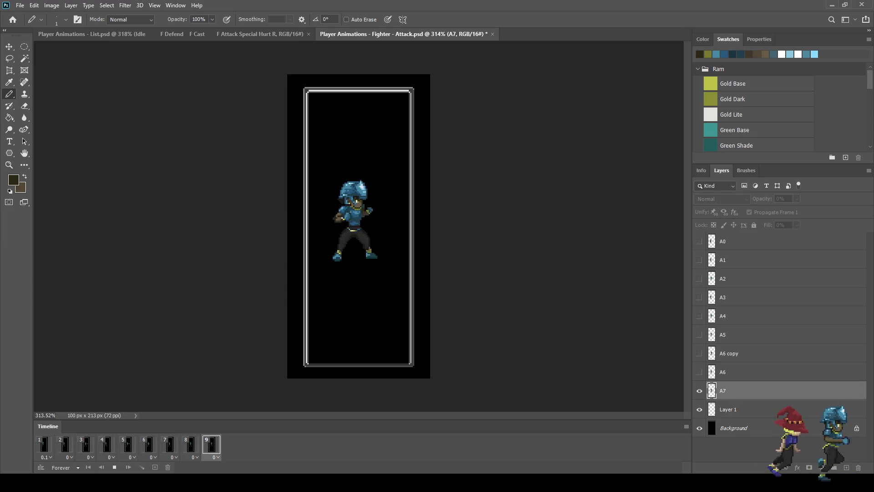
key("space")
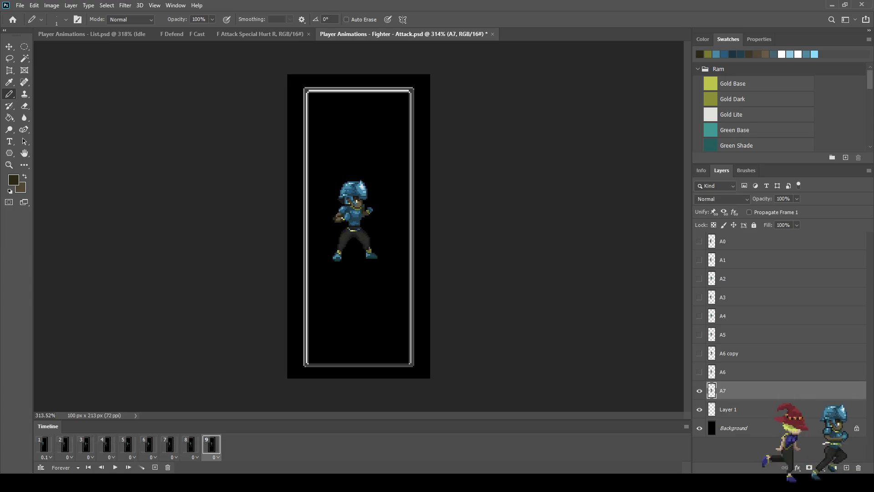
key("ctrl+s")
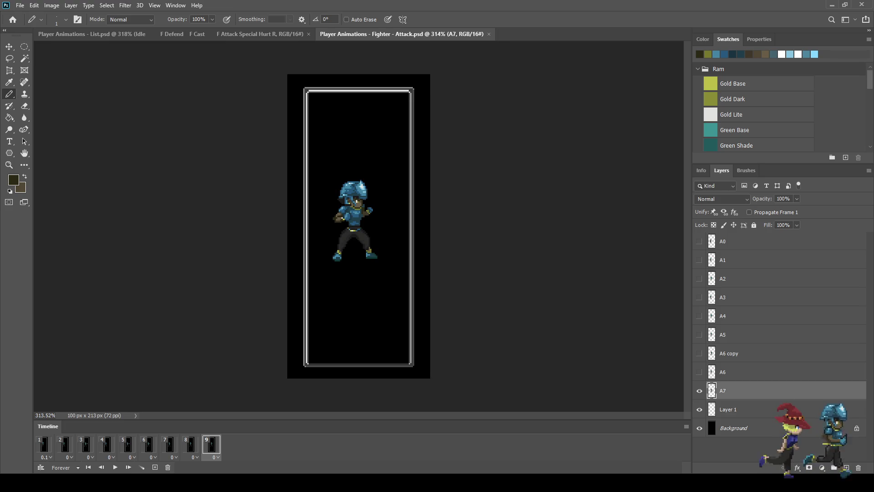
scroll(333, 217, "up", 13)
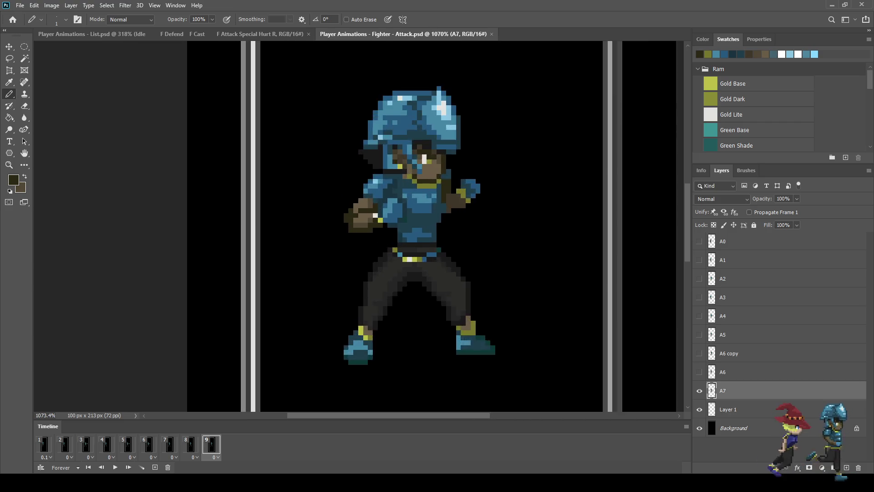
Sample the fist's light brown and paint the dark fist pixel light brown with the Pencil
key("i")
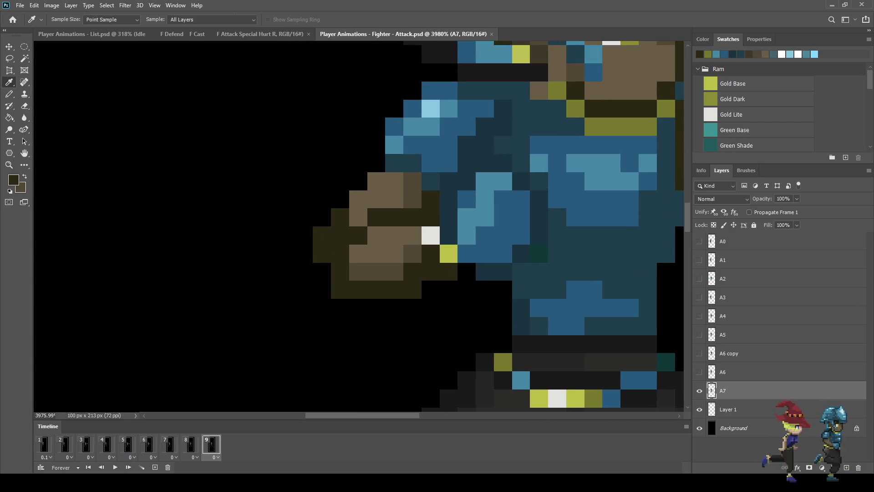
key("b")
left_click(340, 235)
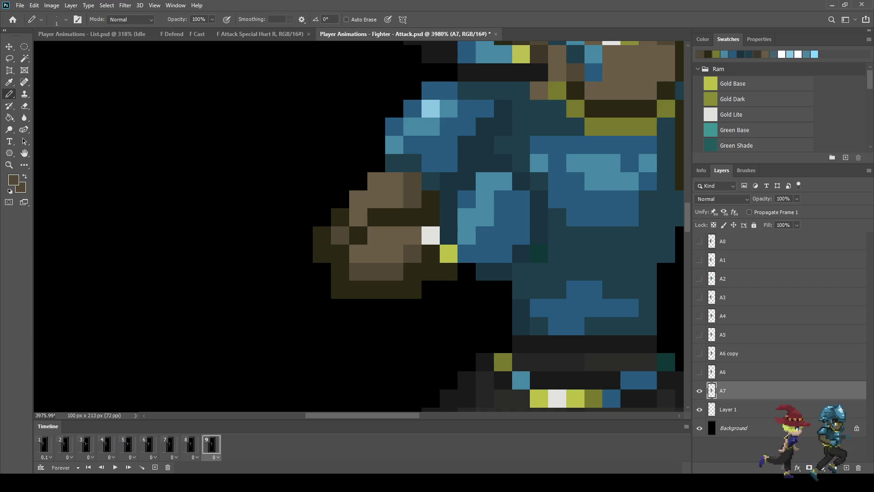
scroll(327, 259, "down", 5)
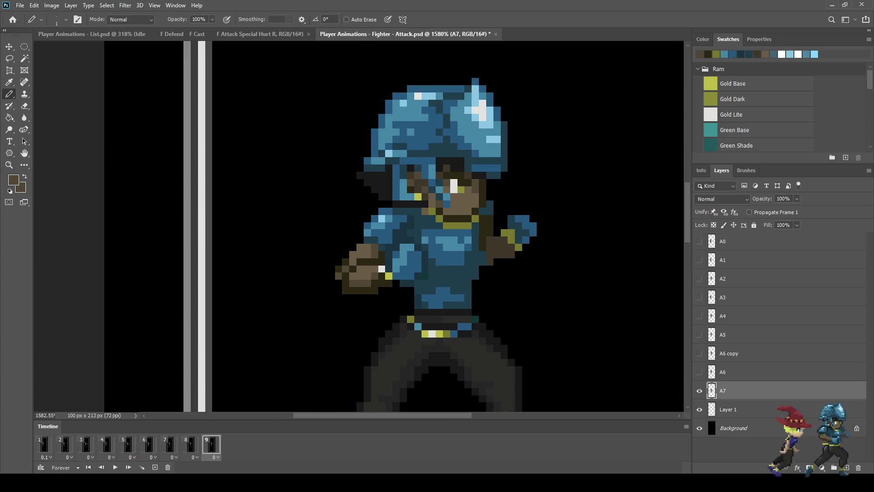
scroll(369, 302, "down", 2)
scroll(376, 305, "down", 2)
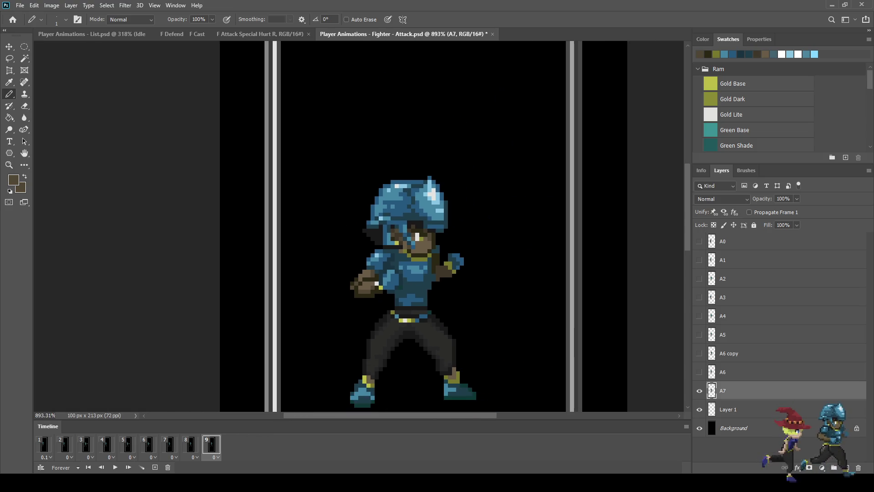
scroll(370, 306, "down", 1)
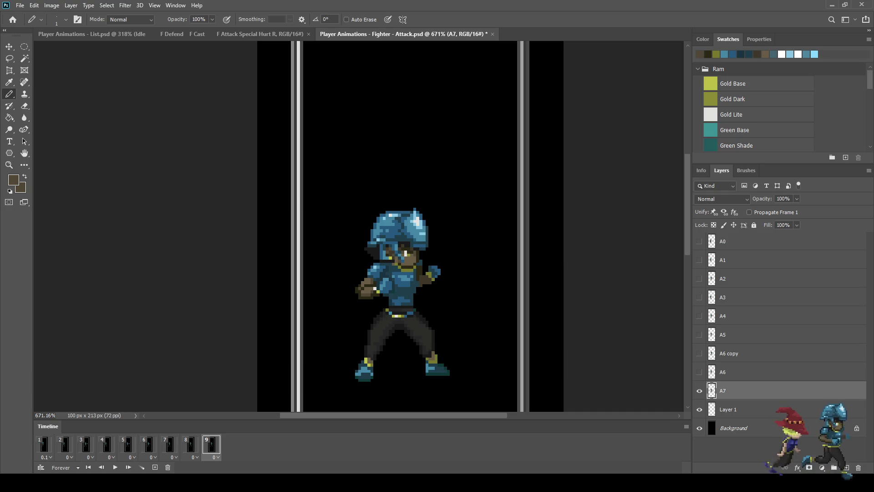
scroll(363, 284, "up", 3)
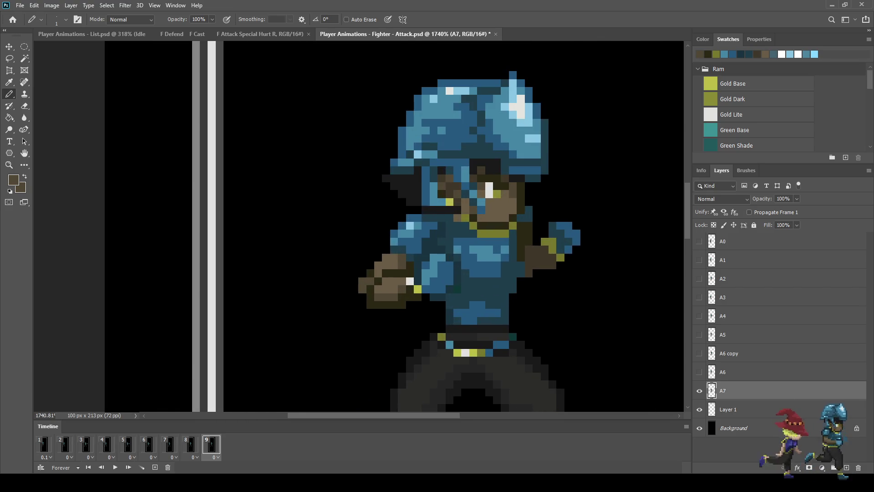
scroll(358, 328, "down", 3)
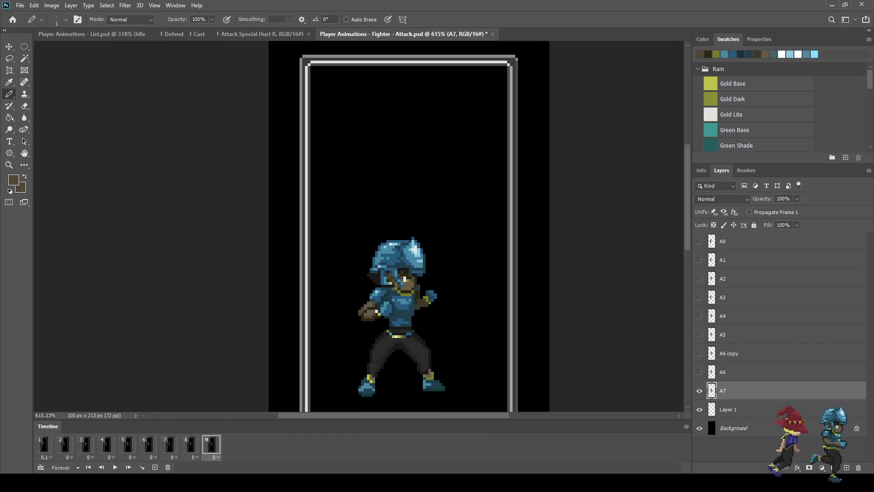
scroll(364, 296, "up", 3)
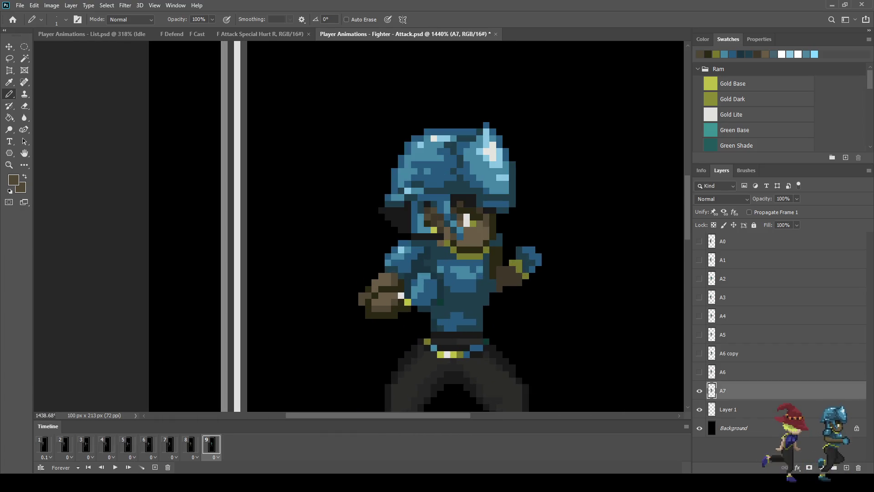
scroll(364, 300, "up", 2)
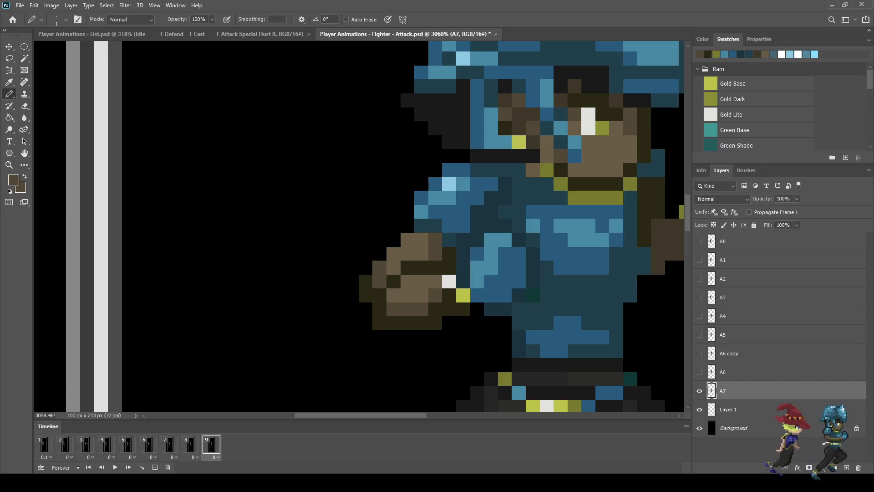
scroll(318, 310, "down", 2)
scroll(332, 348, "down", 2)
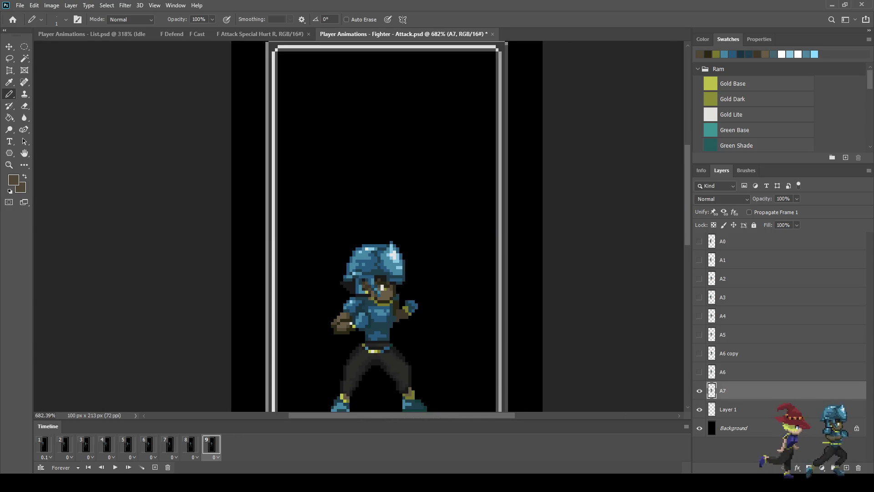
scroll(337, 339, "up", 3)
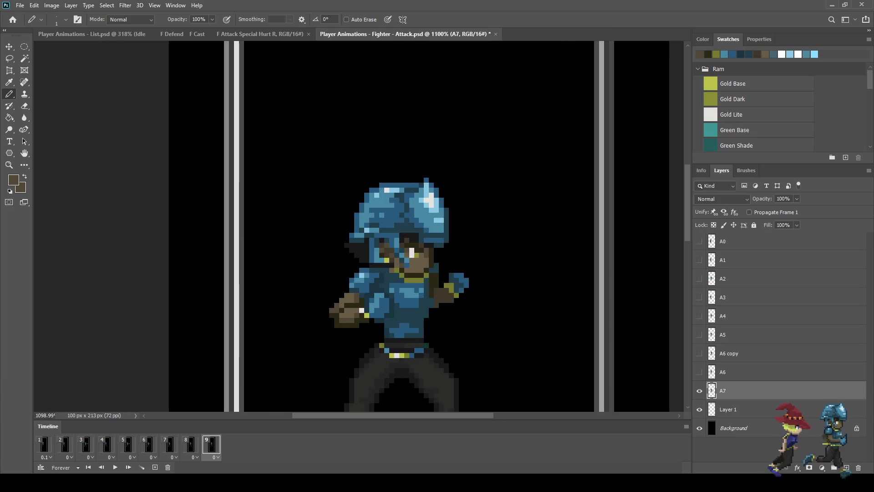
Erase the stray dark pixel at the fist's lower-left and resample a darker sprite colour
key("e")
left_click(340, 320)
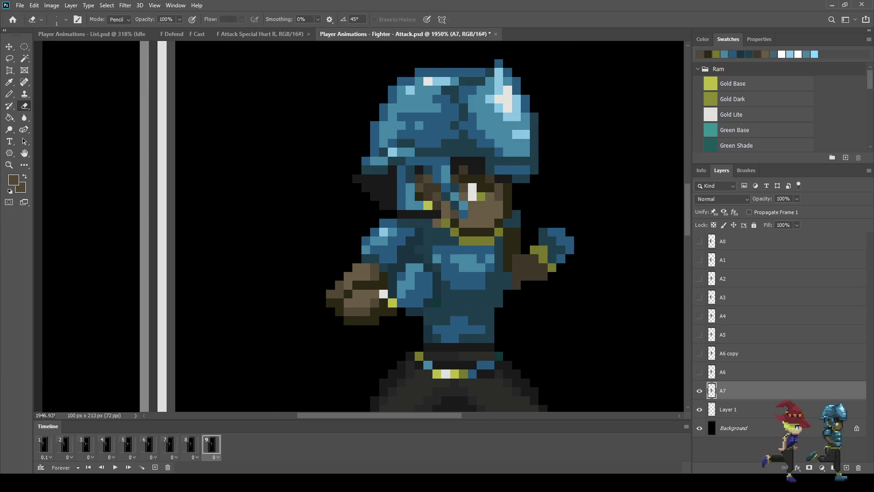
scroll(279, 339, "down", 3)
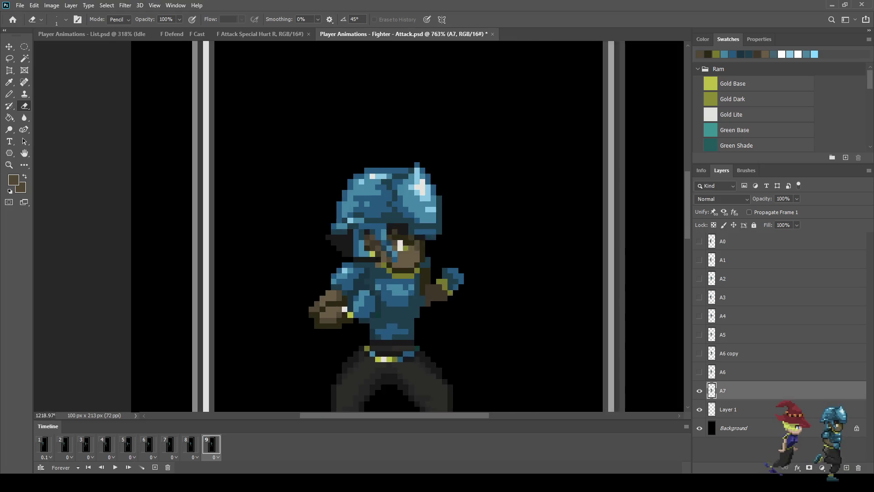
scroll(337, 310, "up", 4)
key("i")
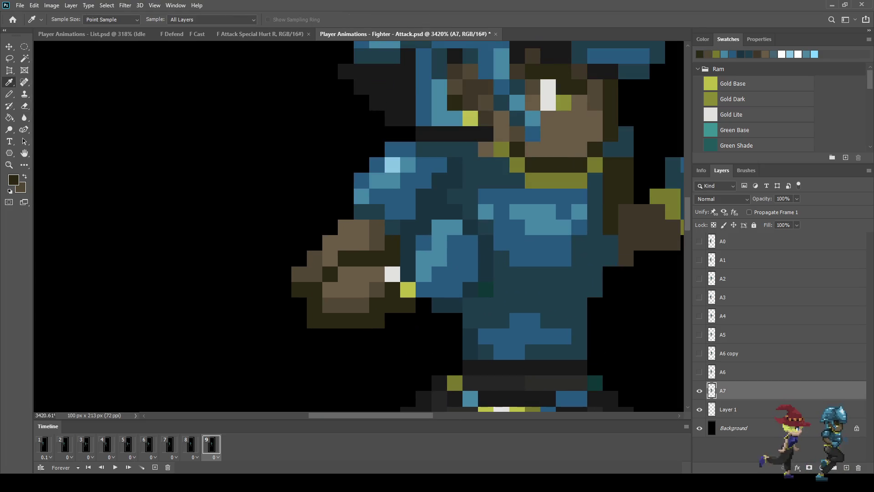
key("b")
Save Fighter - Attack.psd and play the attack animation from frame 1
scroll(336, 318, "down", 4)
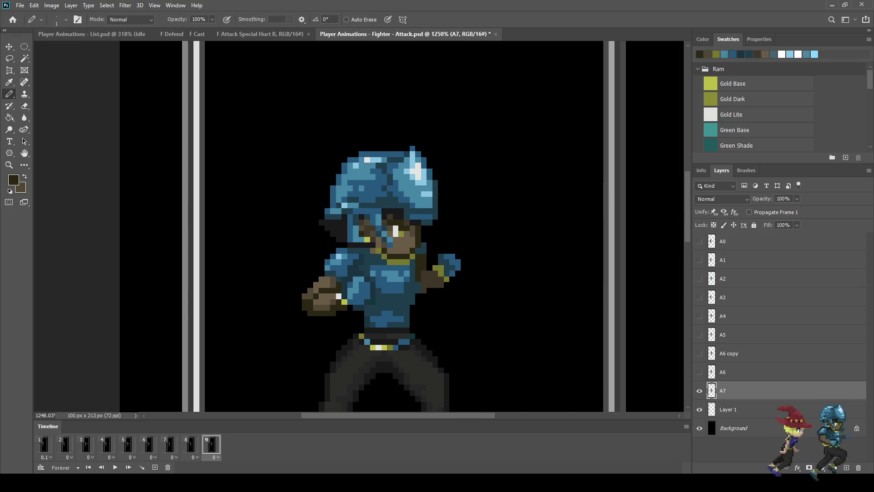
scroll(332, 105, "down", 3)
key("ctrl+s")
key("space")
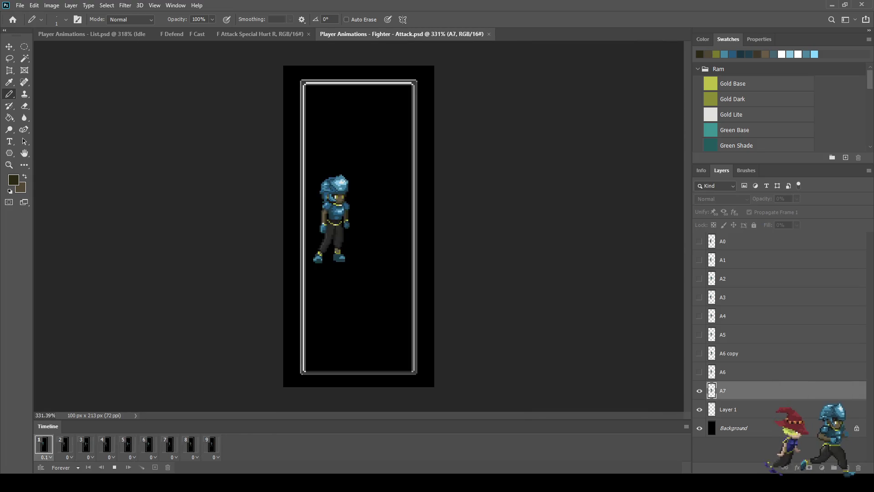
Stop playback, select frame 9, and save the file
key("space")
left_click(212, 444)
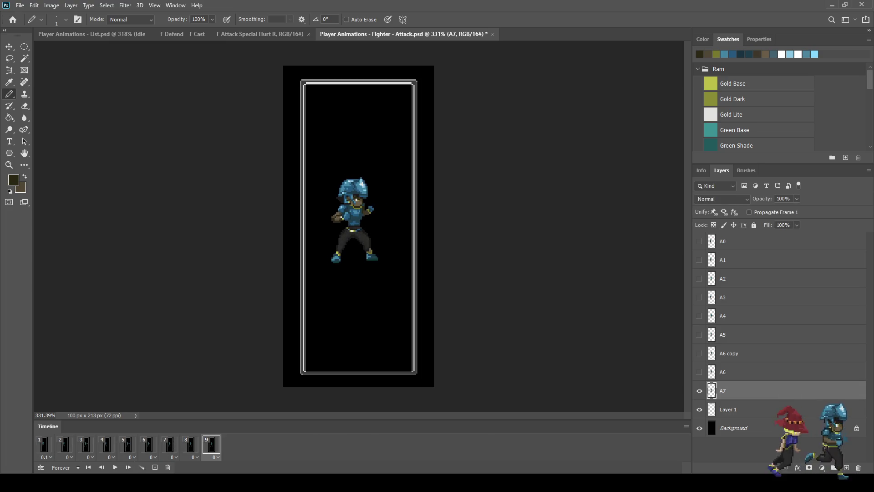
key("ctrl+s")
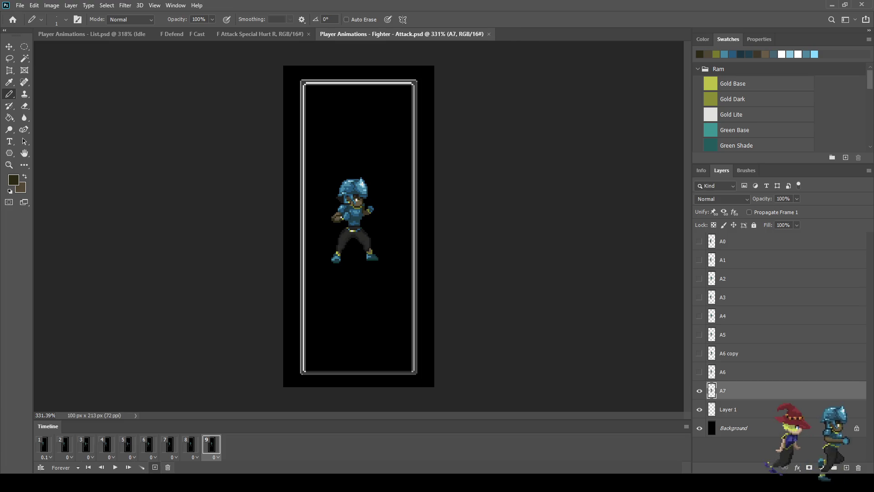
Add frame 10 showing a new A7 copy layer with the fighter nudged slightly right
left_click(155, 467)
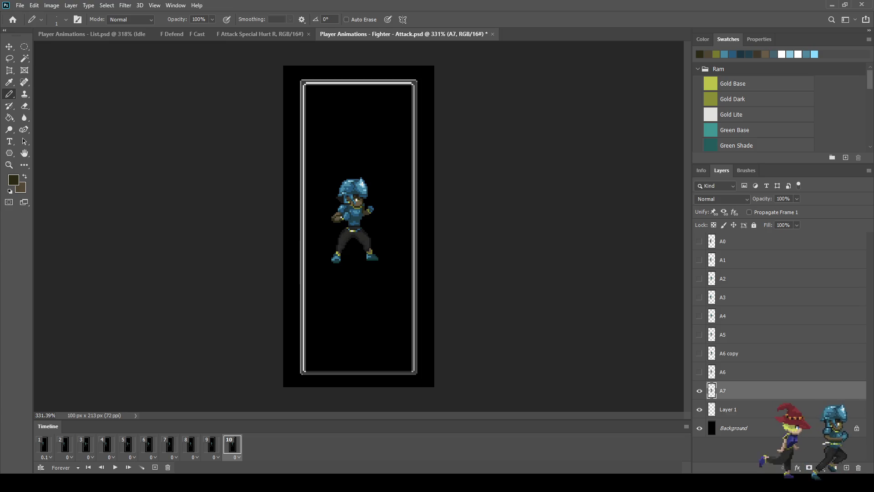
key("ctrl+comma")
key("ctrl+j")
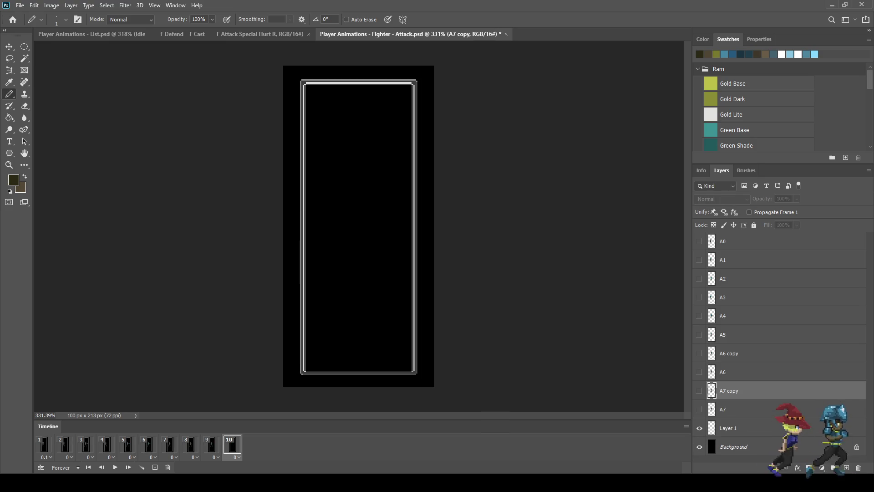
key("ctrl+comma")
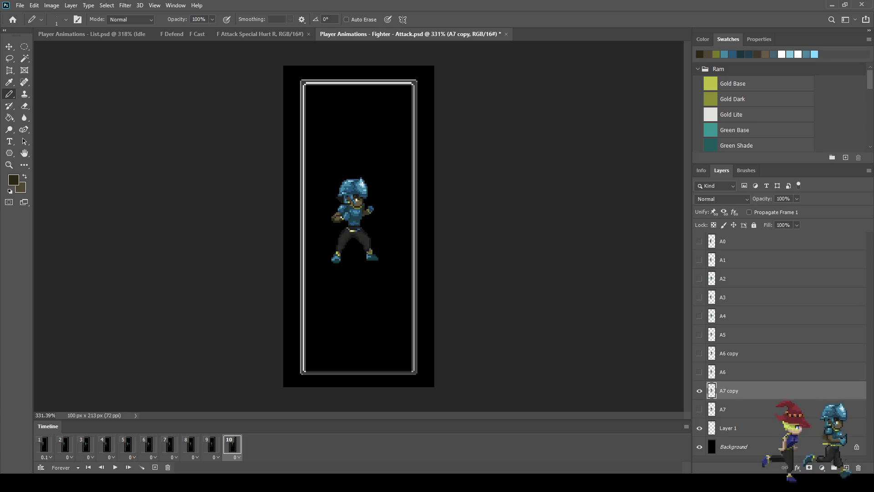
key("ctrl+t")
key("Right")
key("Right")
key("Right")
key("Right")
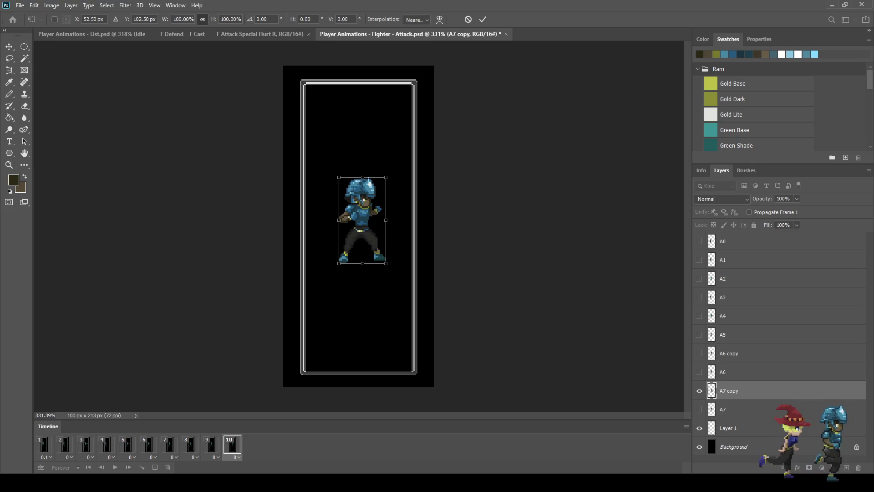
key("Return")
Erase one-pixel rows across the helmet, chest, waist, left leg, boot soles and belt
key("b")
key("e")
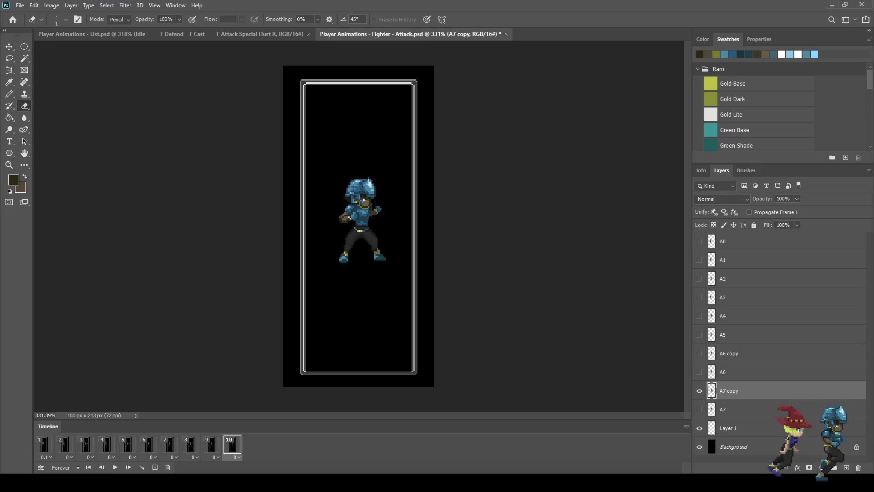
scroll(329, 216, "up", 5)
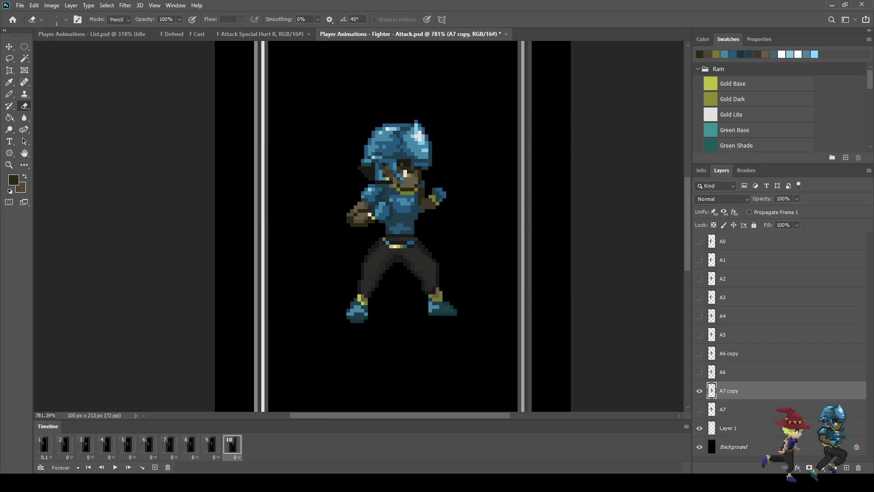
mouse_move(363, 161)
left_mouse_down()
mouse_move(402, 161)
mouse_move(399, 184)
mouse_move(373, 184)
left_mouse_up()
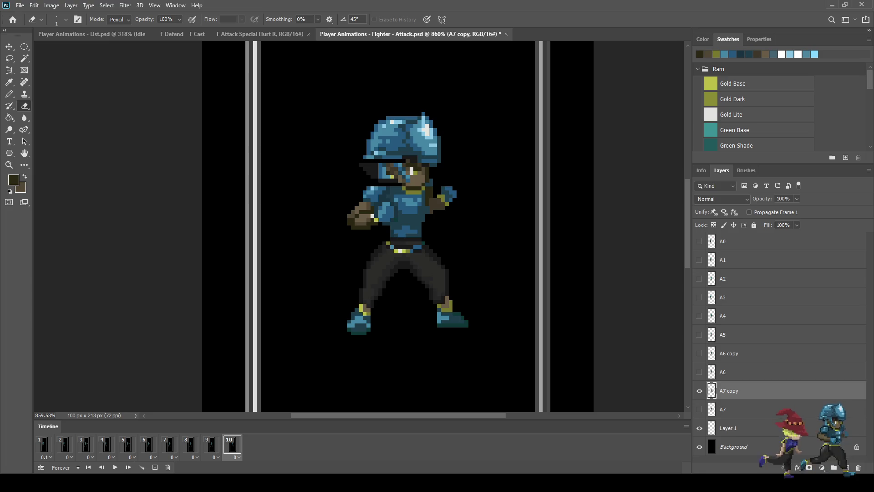
left_click_drag(425, 204, 359, 204)
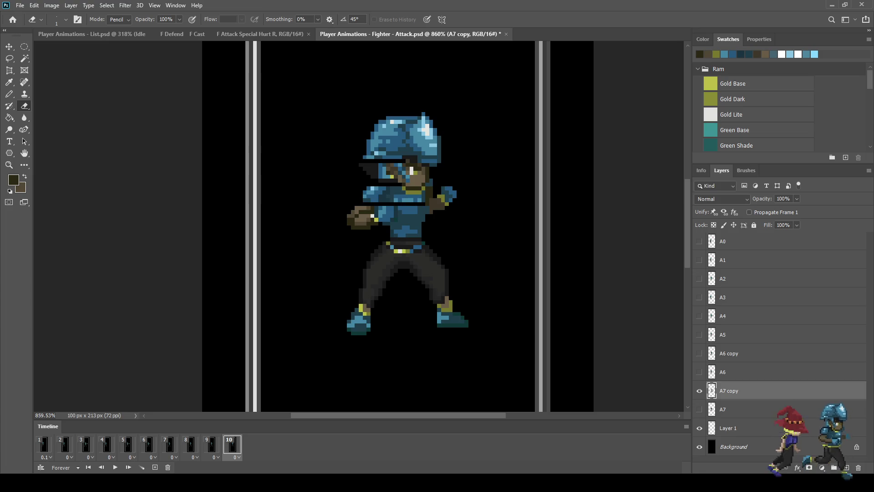
left_click_drag(431, 145, 367, 145)
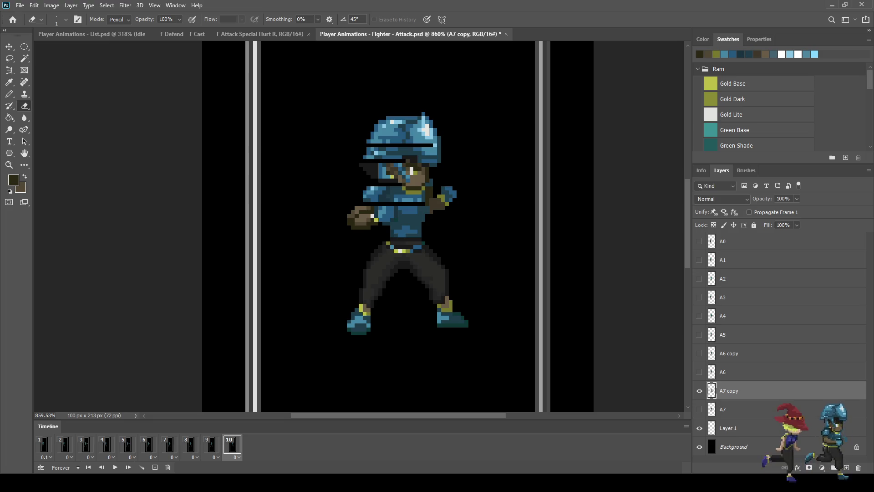
left_click_drag(436, 137, 371, 137)
left_click_drag(432, 265, 368, 265)
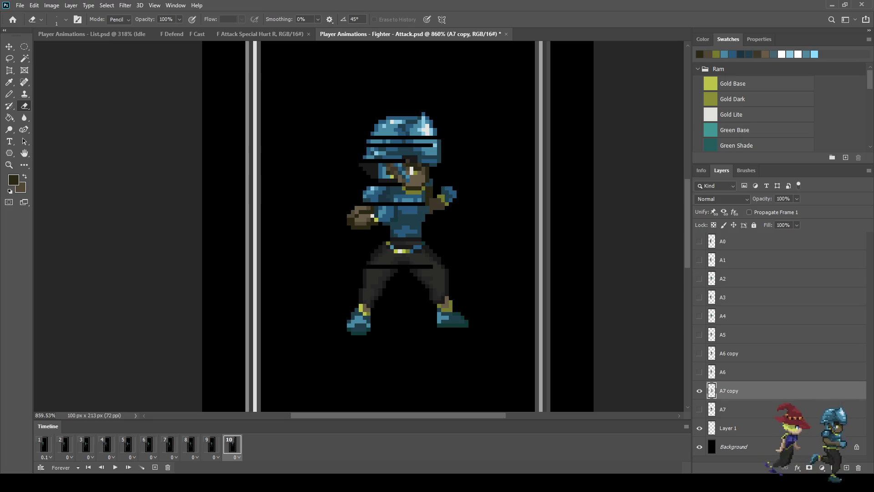
mouse_move(381, 294)
left_mouse_down()
mouse_move(360, 294)
mouse_move(348, 321)
left_mouse_up()
left_click_drag(447, 326, 361, 325)
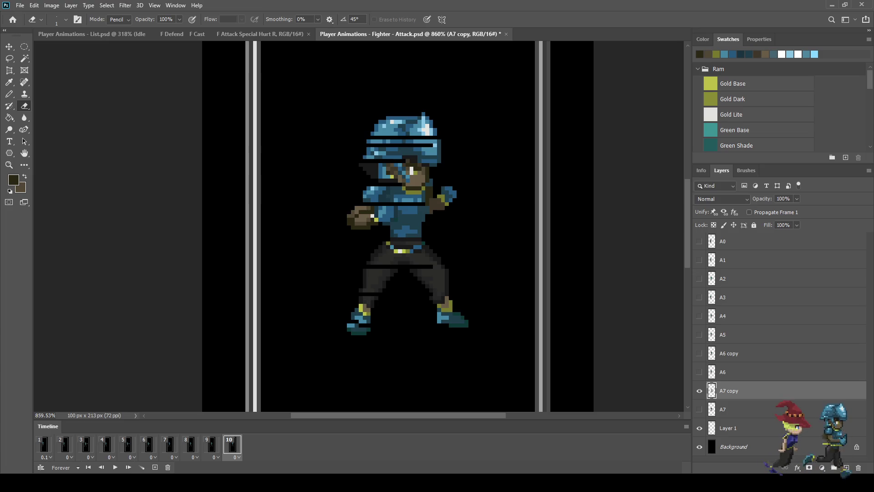
left_click_drag(409, 232, 390, 232)
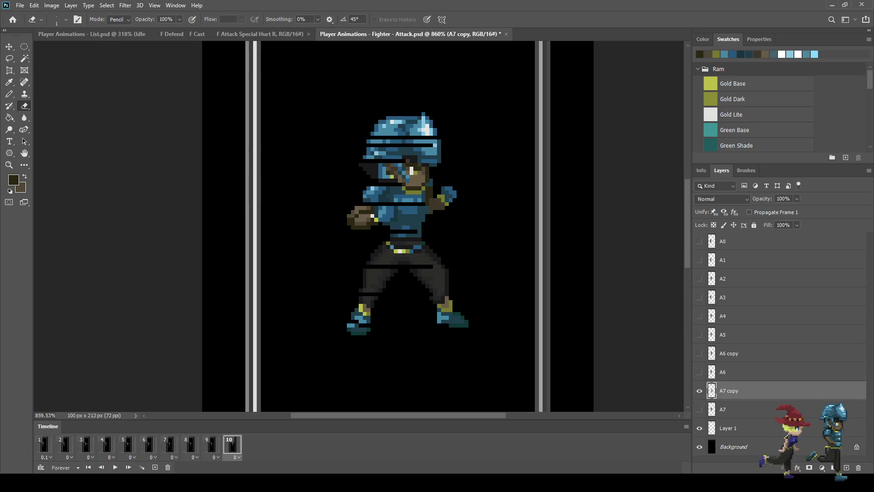
scroll(344, 219, "up", 5)
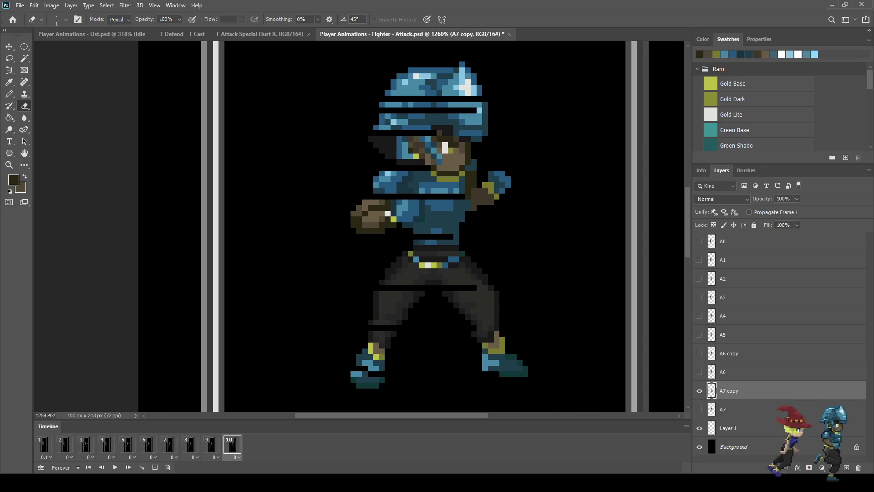
Draw a 1px blue line across the fist and a darker blue streak extending left
key("i")
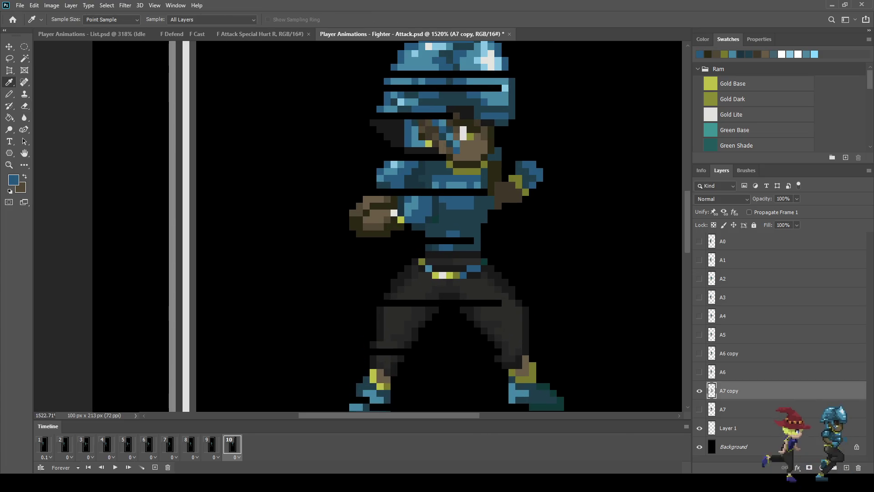
key("b")
left_click_drag(409, 212, 345, 212)
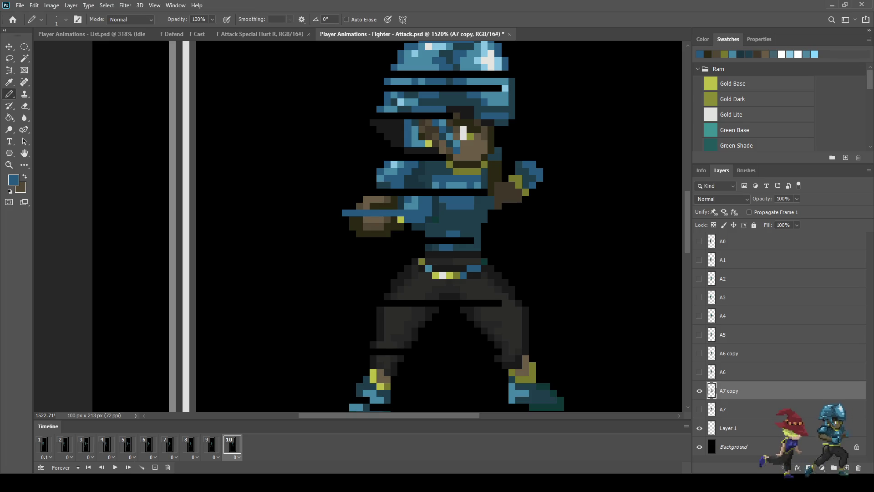
key("i")
key("b")
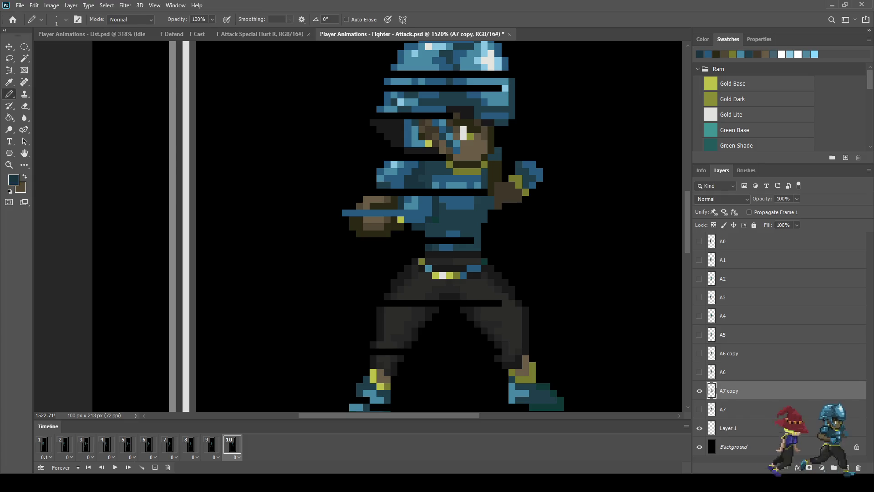
left_click_drag(409, 227, 273, 227)
Preview the streak, erase its detached piece, and add frame 11 duplicating frame 10
scroll(291, 241, "down", 8)
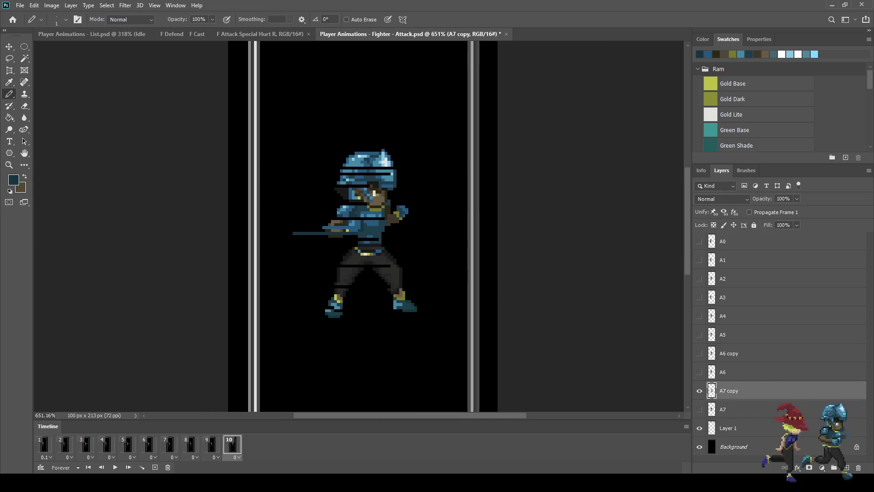
key("space")
key("space")
key("space")
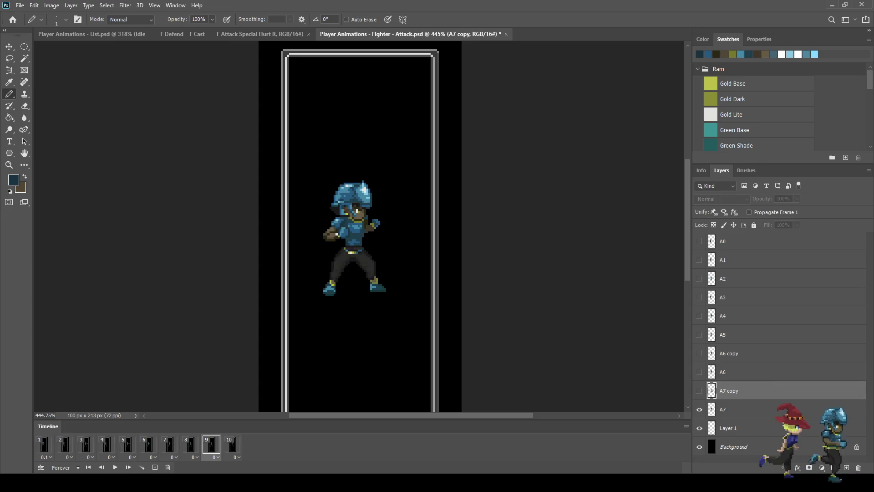
key("space")
scroll(312, 259, "up", 5)
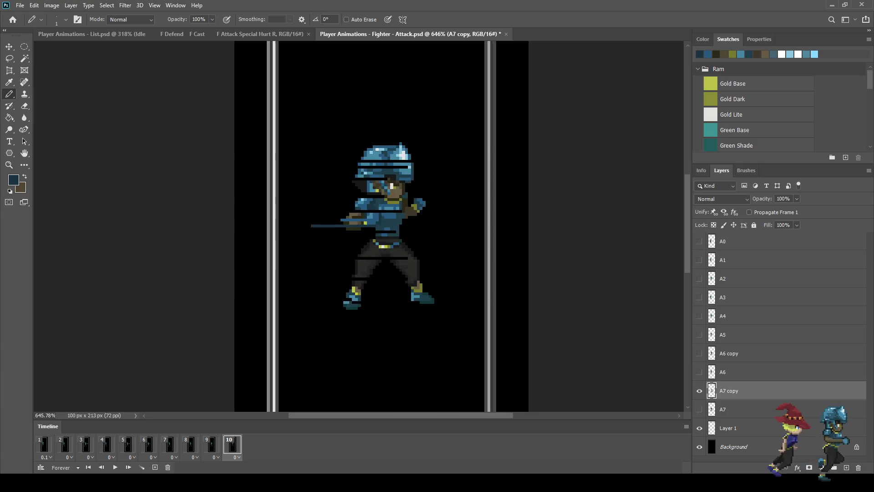
key("e")
mouse_move(344, 209)
left_mouse_down()
mouse_move(313, 209)
mouse_move(339, 209)
left_mouse_up()
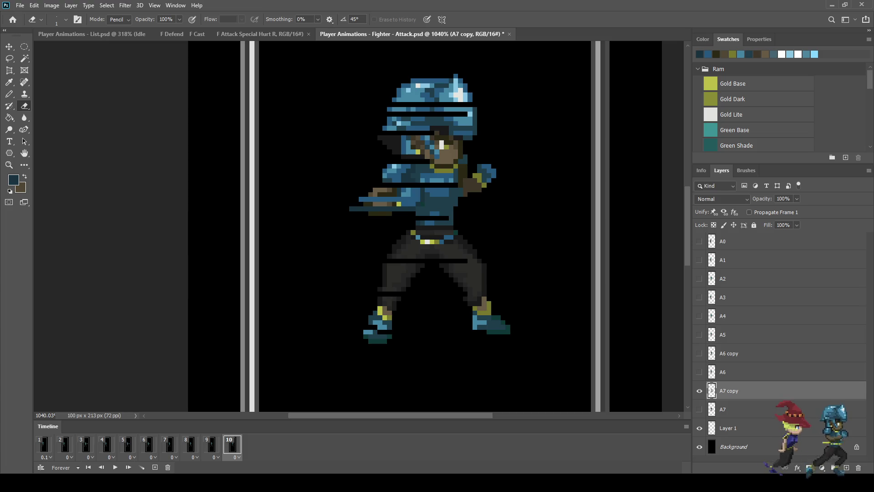
left_click(154, 467)
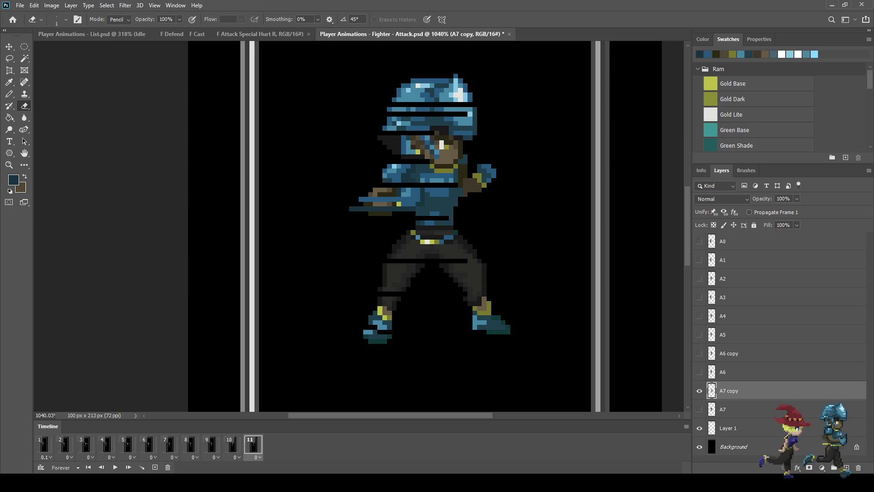
Hide A7 copy, add frame 12, preview the animation, and save with frame 12 selected
left_click(699, 390)
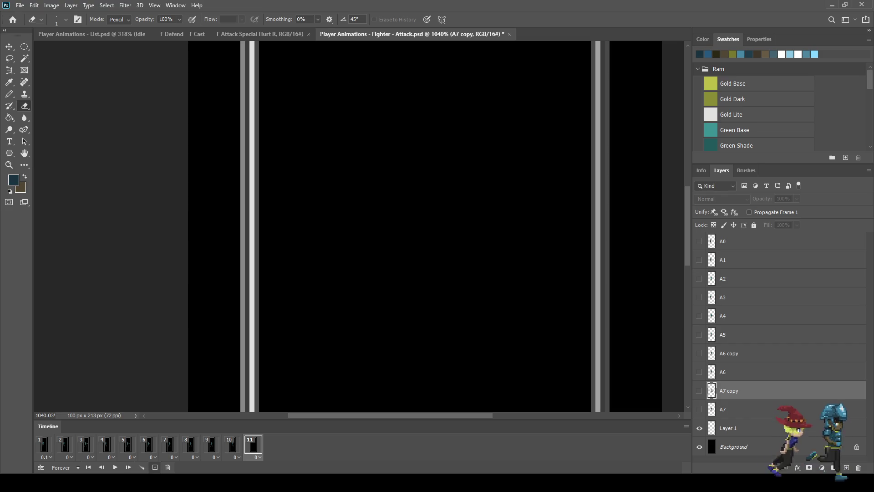
left_click(155, 467)
scroll(437, 228, "down", 5)
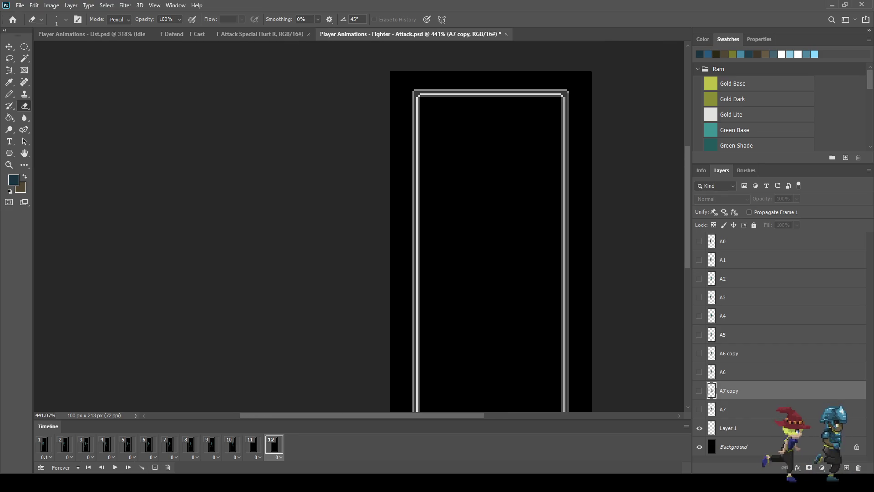
key("space")
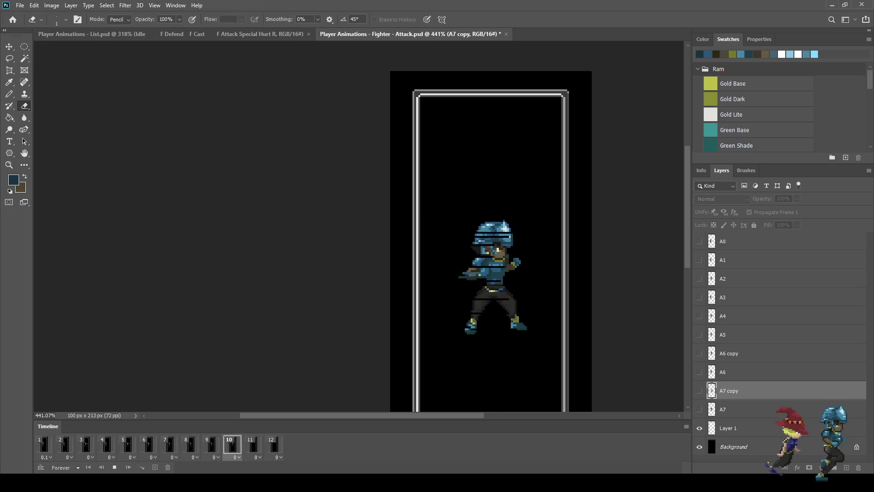
key("space")
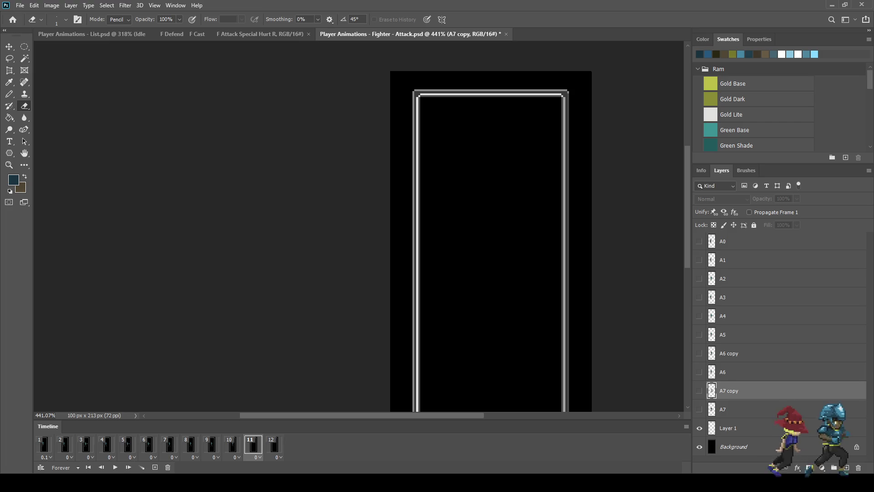
left_click(274, 445)
key("ctrl+s")
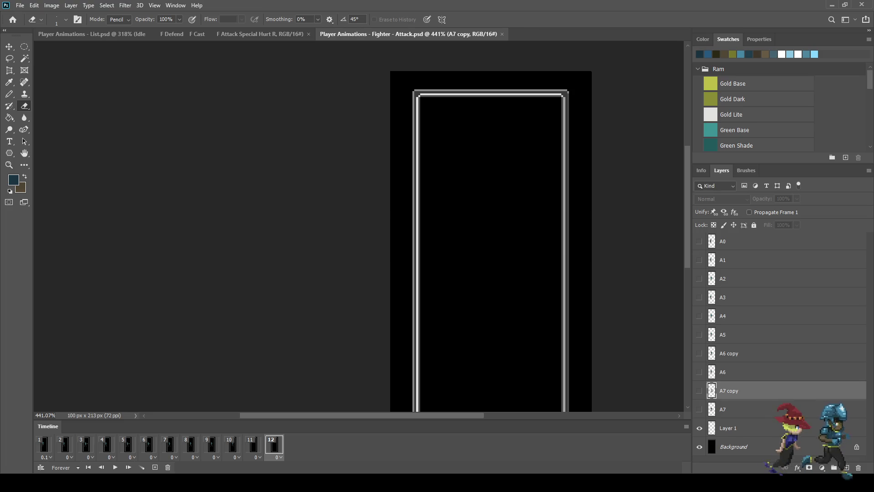
Duplicate layer A7 into A7 copy 2, then duplicate that into A7 copy 3
left_click(737, 408)
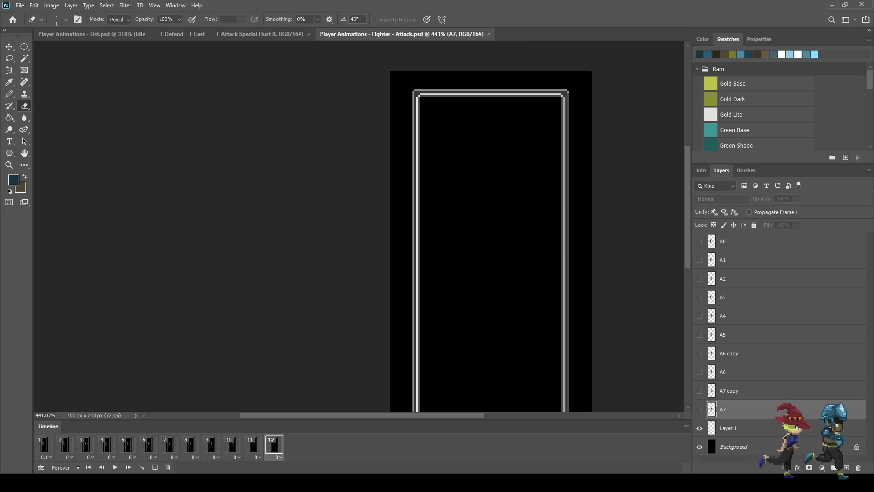
key("ctrl+j")
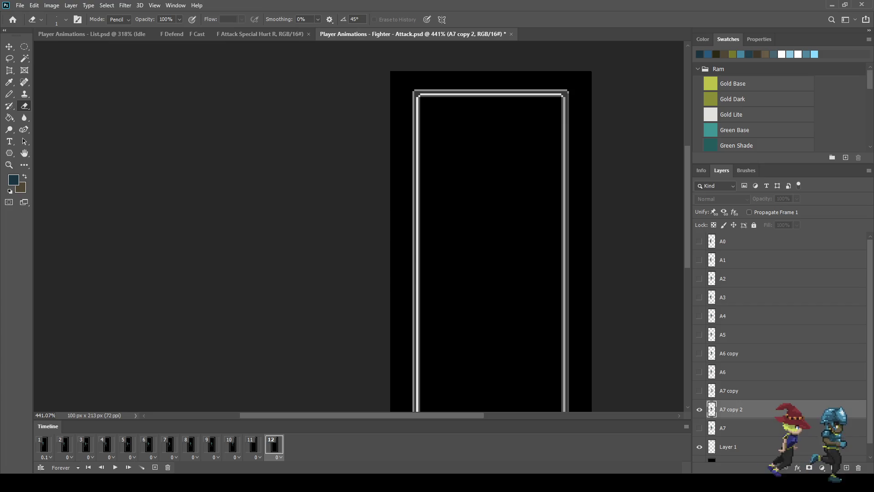
left_click(699, 409)
scroll(360, 228, "down", 3)
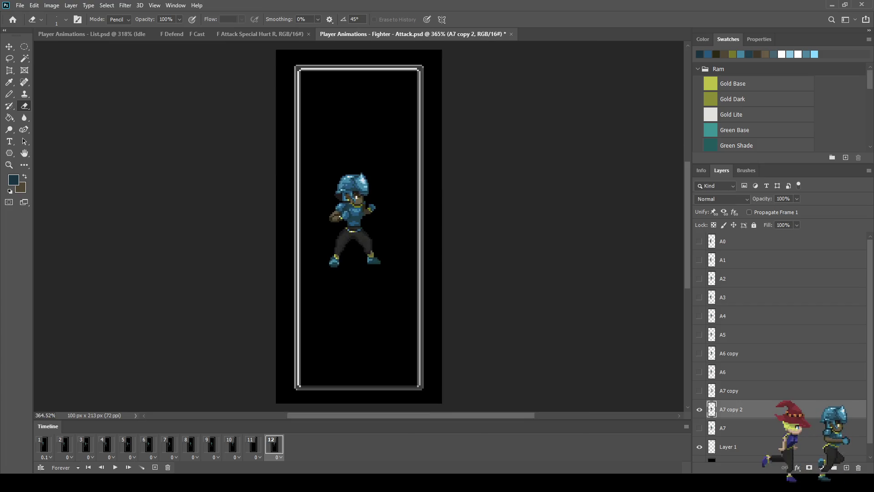
scroll(343, 193, "up", 8)
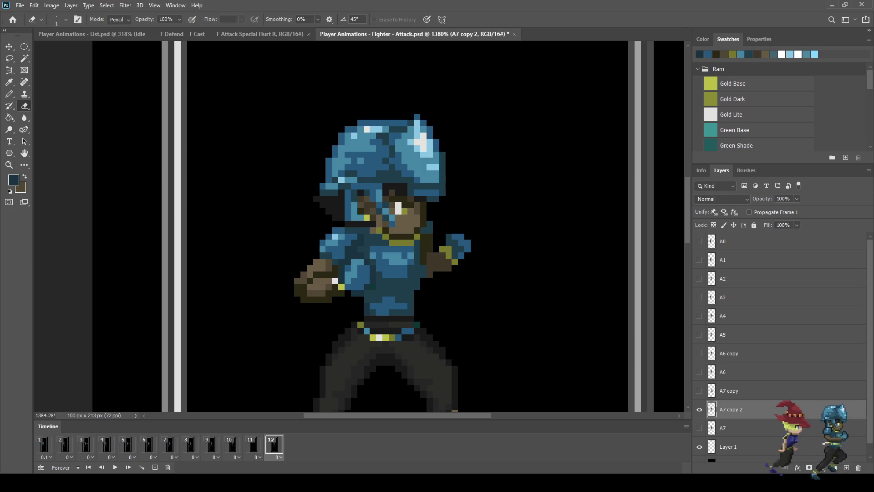
scroll(326, 241, "up", 1)
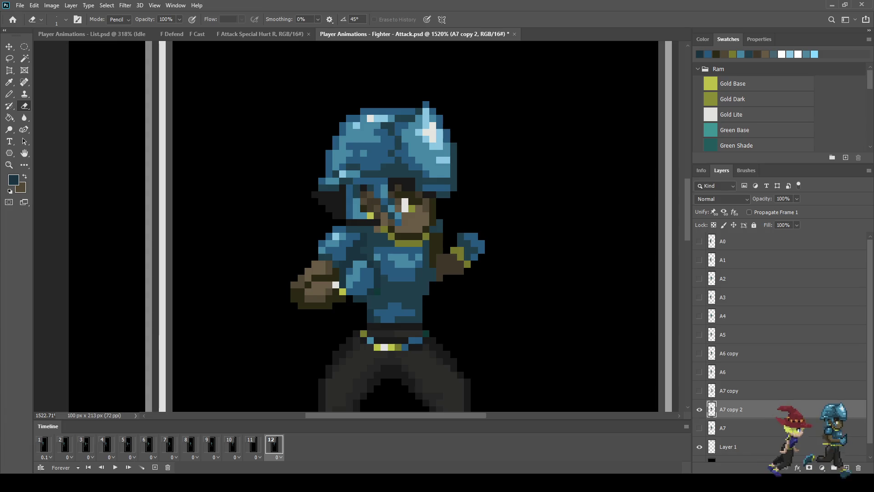
scroll(332, 251, "down", 4)
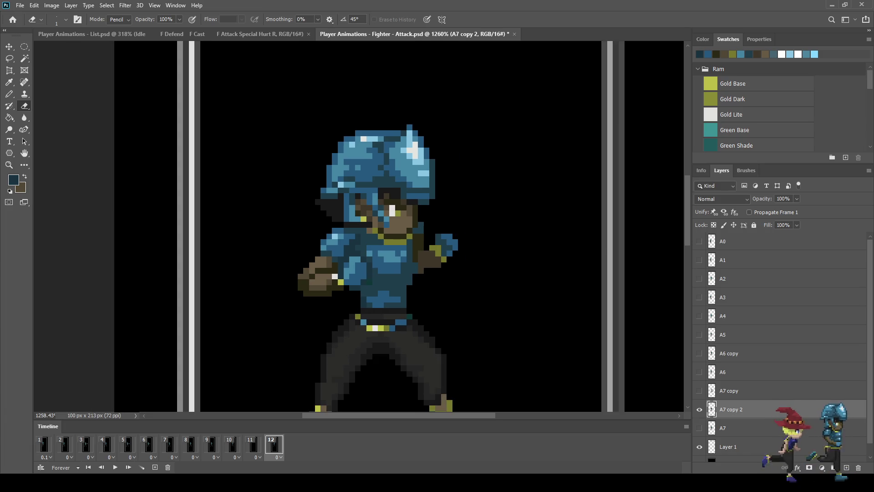
scroll(317, 257, "down", 2)
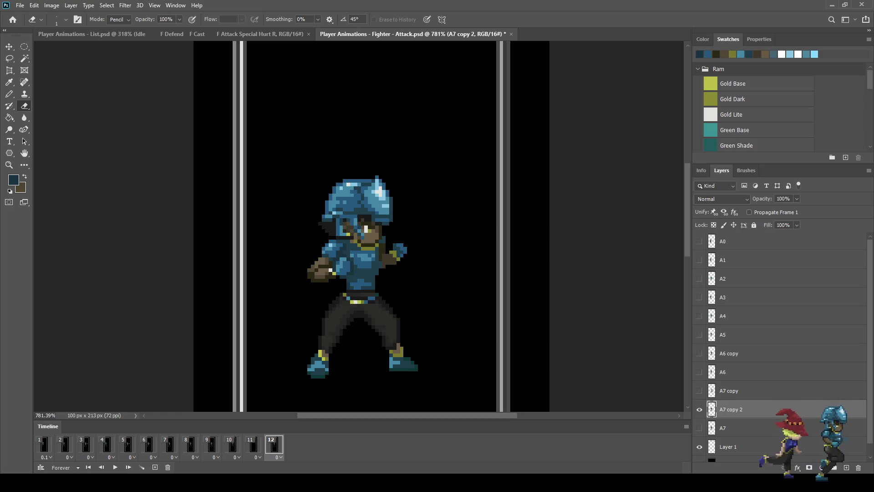
key("ctrl+comma")
key("ctrl+j")
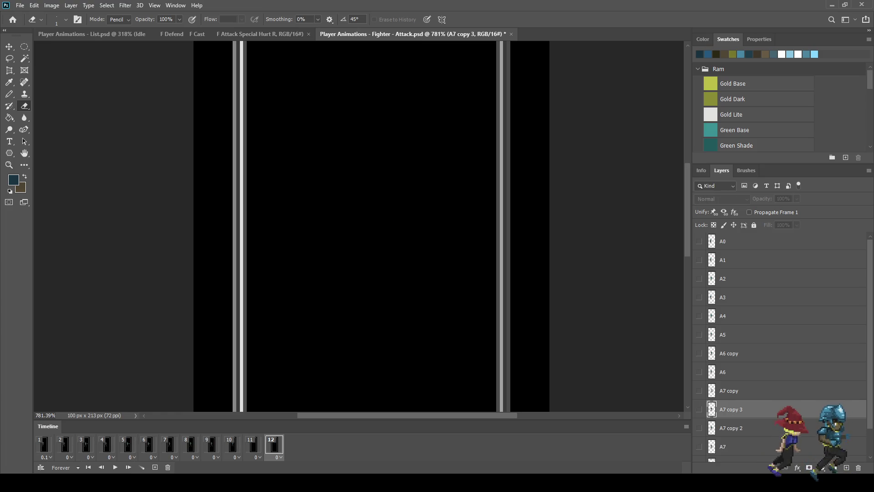
Show A7 copy 3 and A7 copy 2 and shift A7 copy 3 to the right
key("ctrl+comma")
left_click(700, 428)
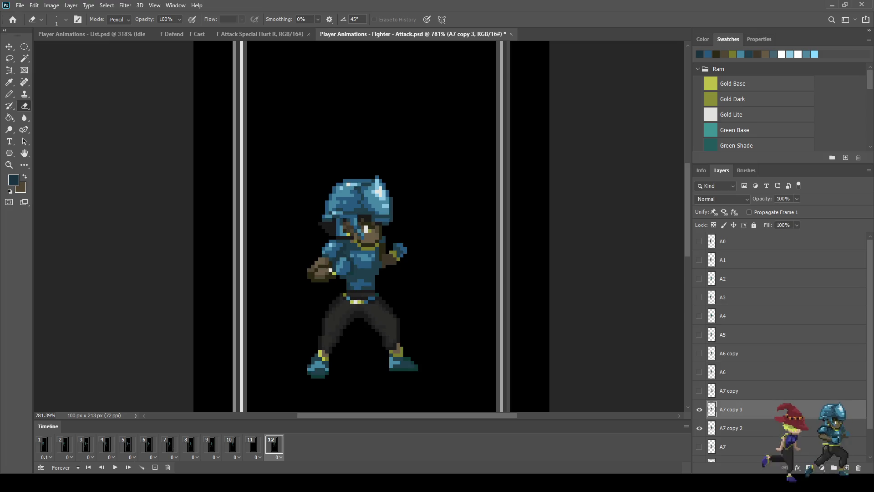
key("ctrl+t")
key("shift+Right")
key("shift+Right")
key("shift+Right")
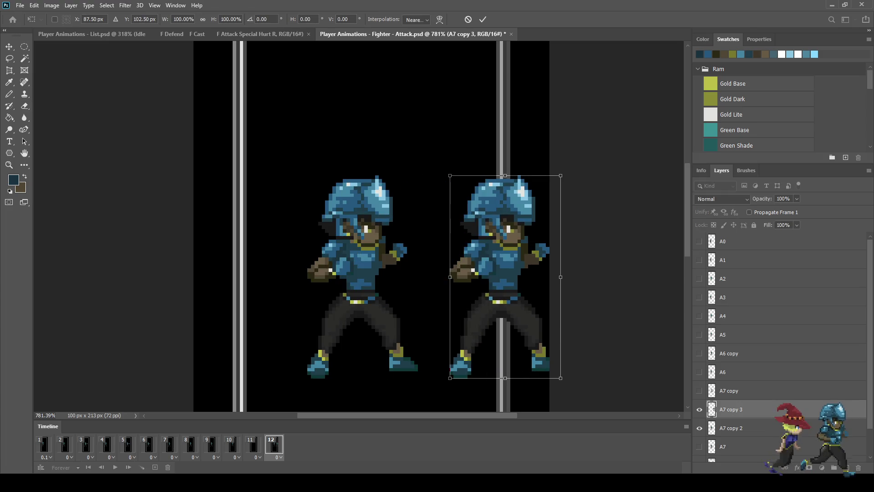
key("Return")
key("e")
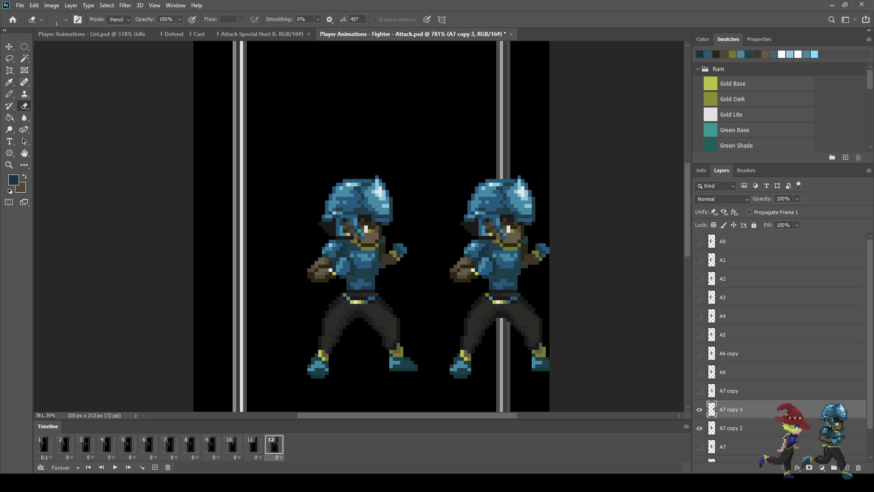
Reposition A7 copy 2 left so the two fighters stand side by side
left_click(731, 428)
key("ctrl+t")
key("shift+Left")
key("shift+Left")
key("shift+Right")
key("Return")
Save the file, preview the animation, and display frame 10
key("ctrl+s")
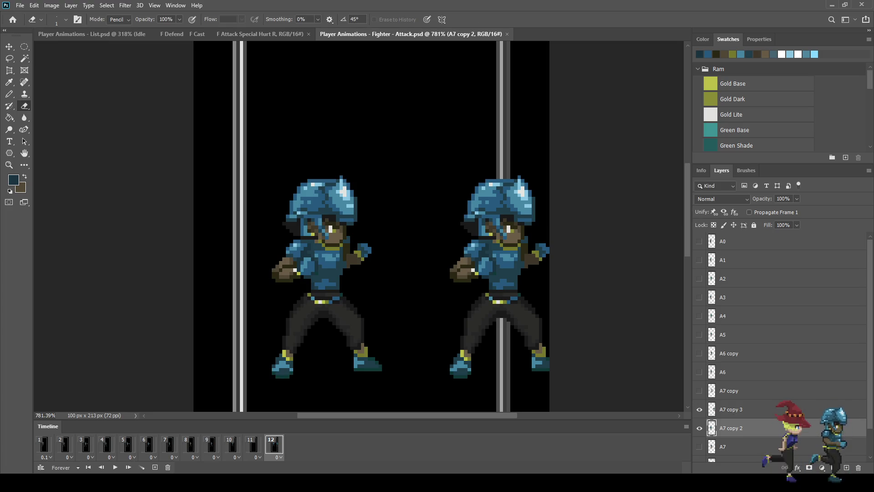
key("space")
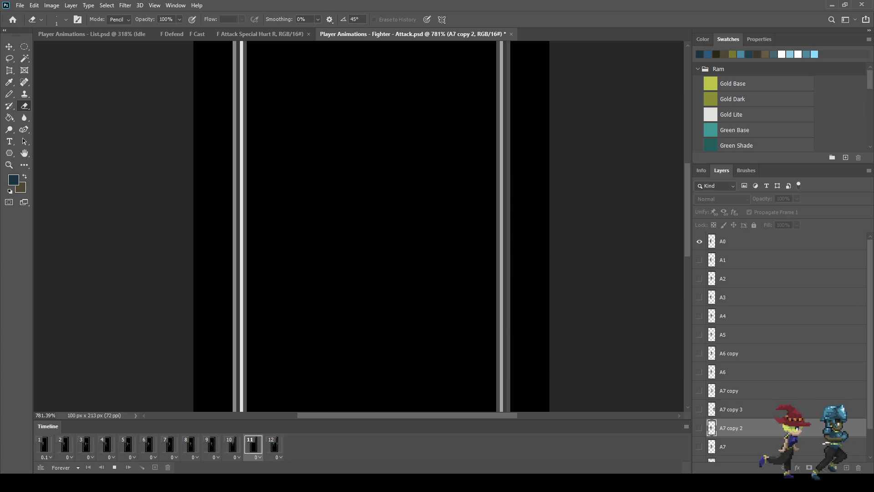
key("space")
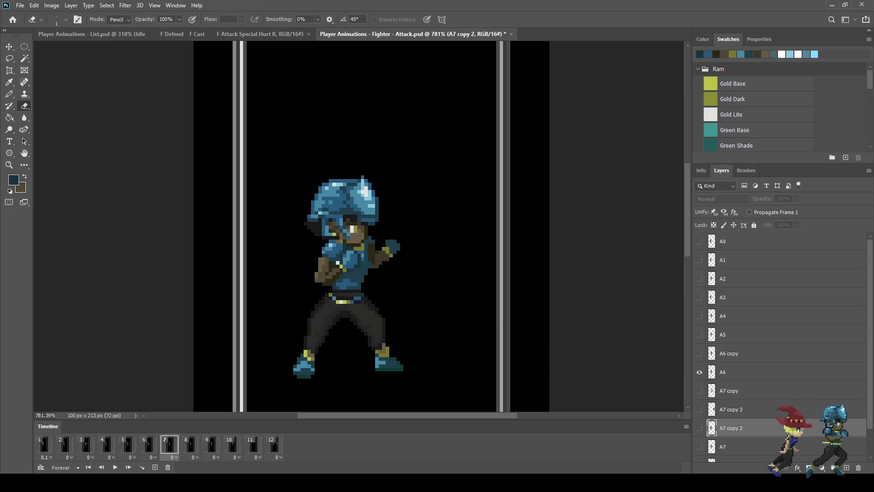
left_click(232, 444)
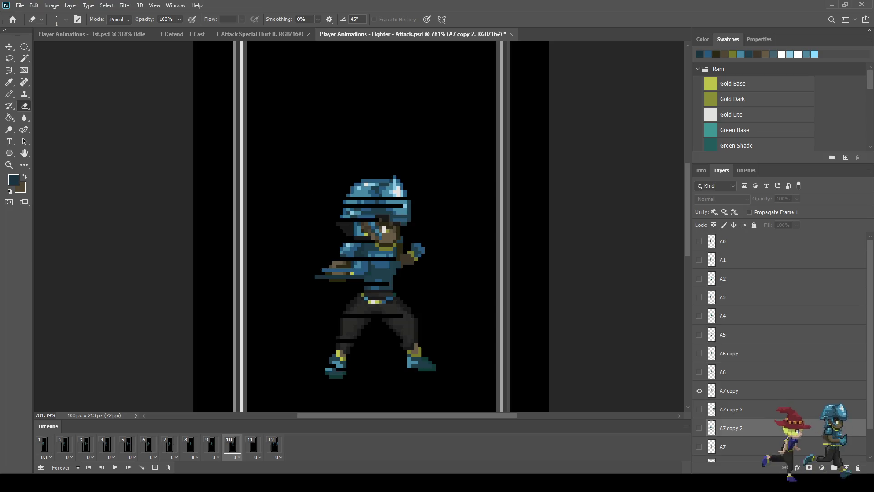
Trim the leftmost and stray streak pixels from frame 10's smear on layer A7 copy
scroll(311, 276, "up", 3, "alt")
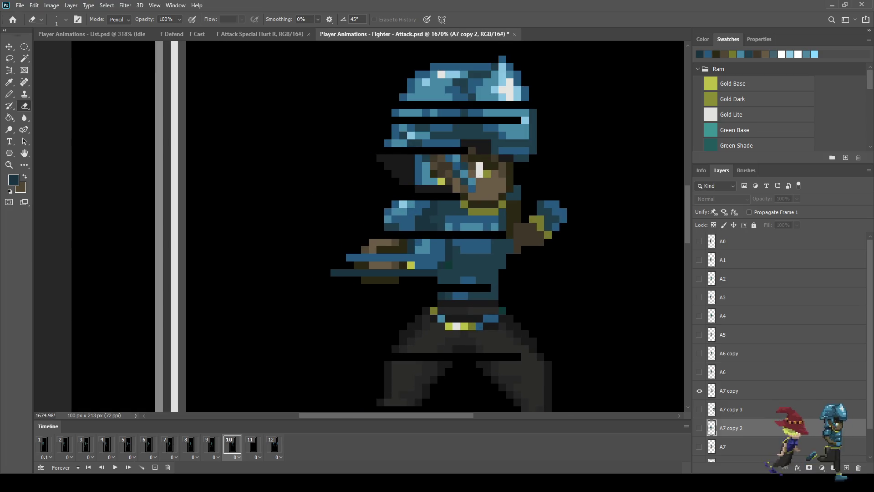
left_click(729, 391)
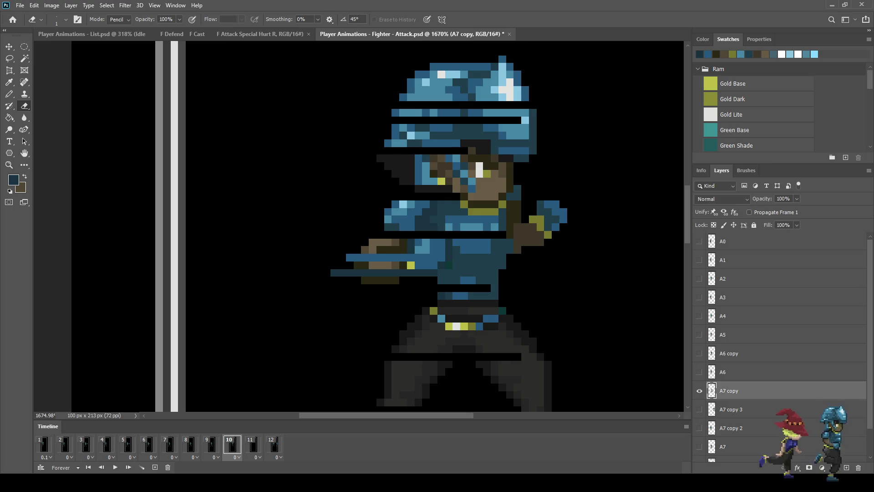
mouse_move(335, 273)
left_mouse_down()
mouse_move(358, 273)
mouse_move(377, 258)
mouse_move(349, 258)
left_mouse_up()
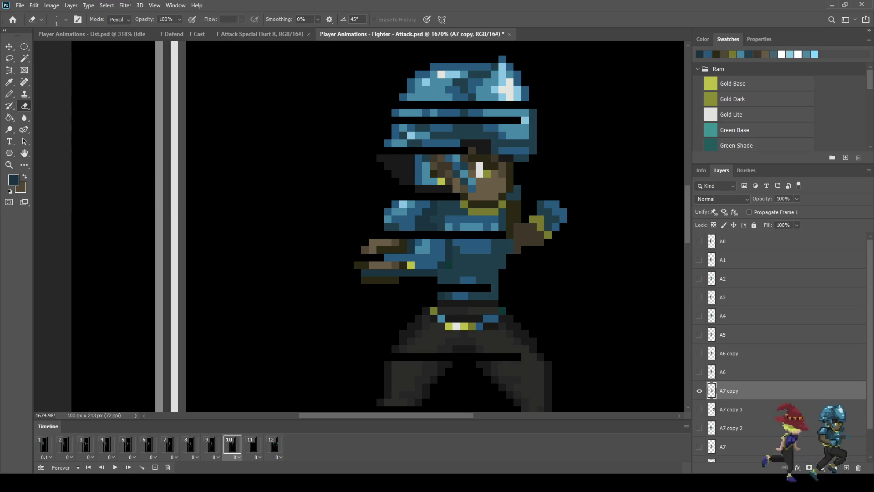
scroll(410, 228, "down", 3)
scroll(410, 228, "up", 2)
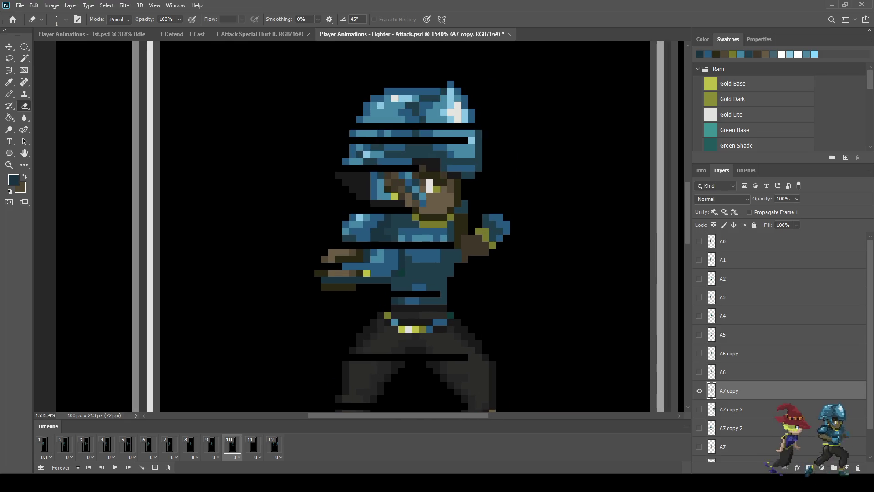
left_click_drag(411, 224, 372, 232)
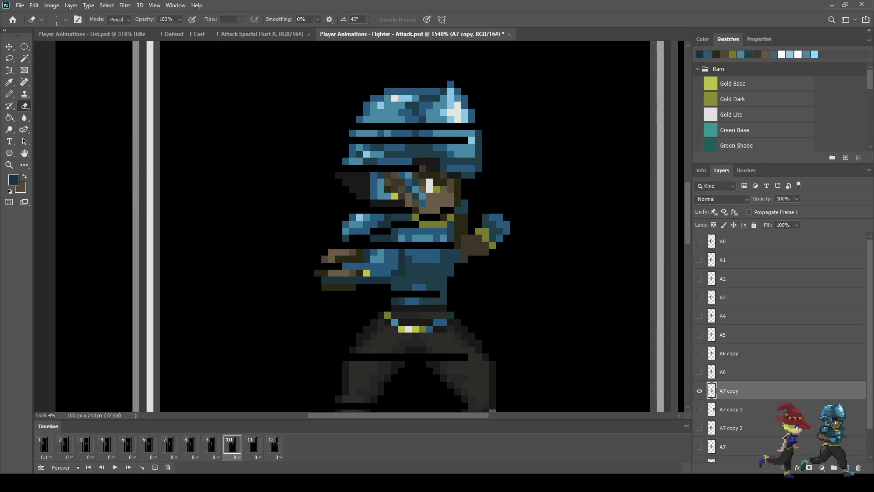
key("ctrl+z")
left_click_drag(451, 210, 414, 210)
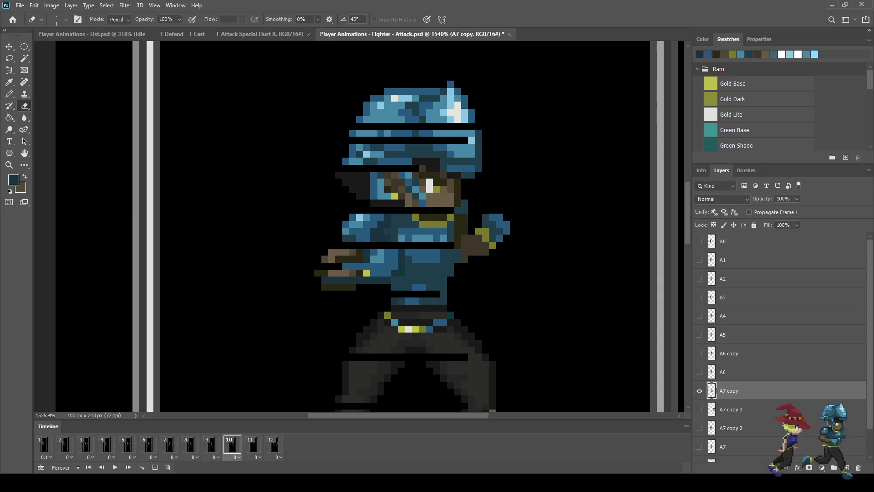
scroll(319, 299, "down", 6)
Set the A7 copy layer's opacity to 50%
left_click(783, 199)
type("50")
key("Return")
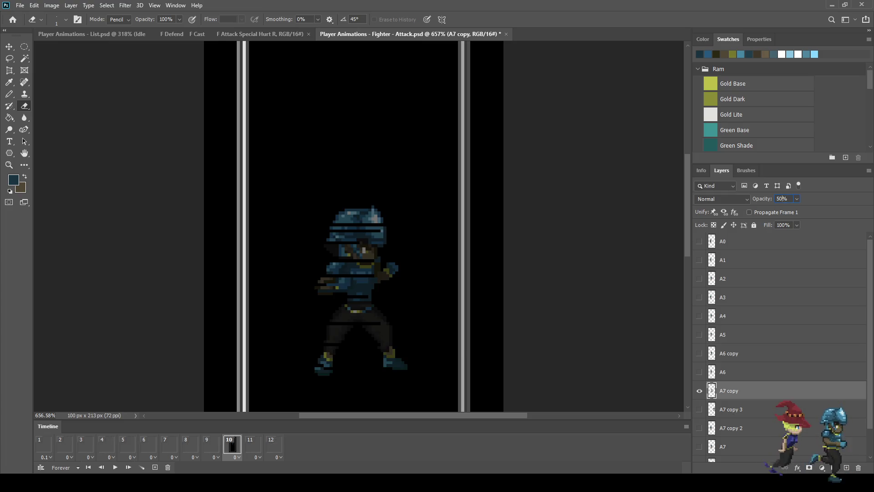
Play the animation from frame 9, then display frame 12 with both fighters
left_click(211, 444)
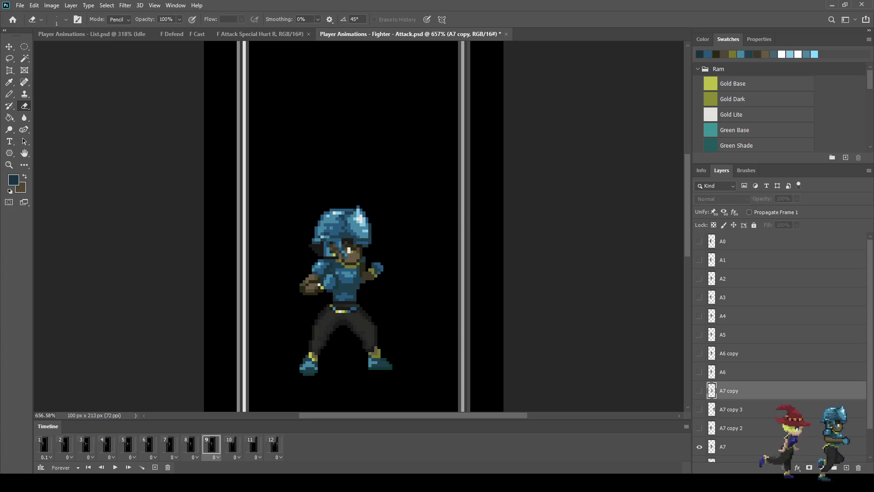
key("space")
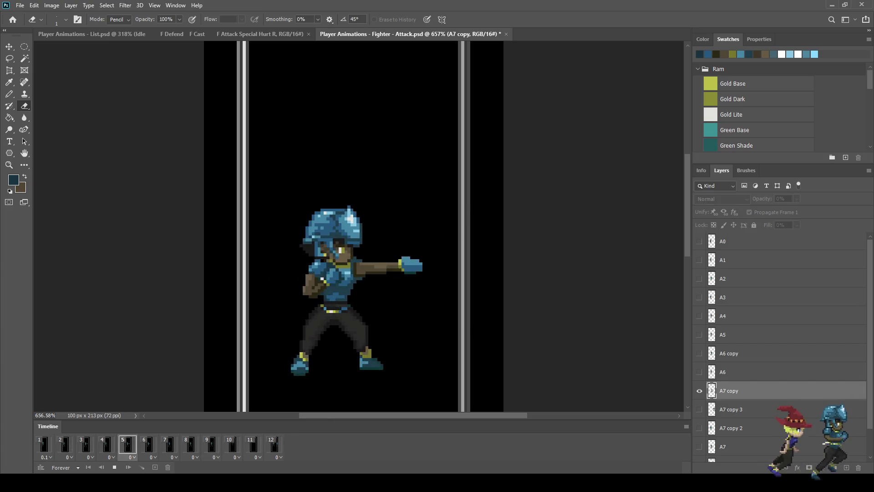
key("space")
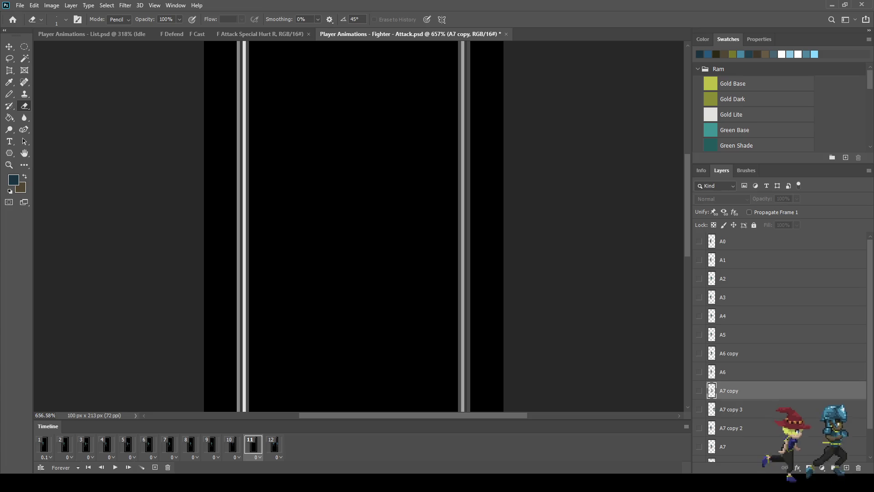
left_click(274, 444)
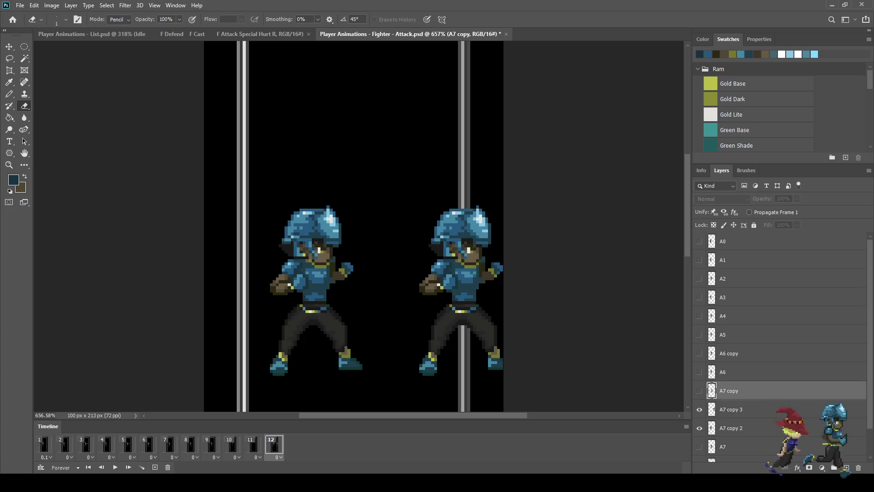
scroll(294, 296, "up", 5)
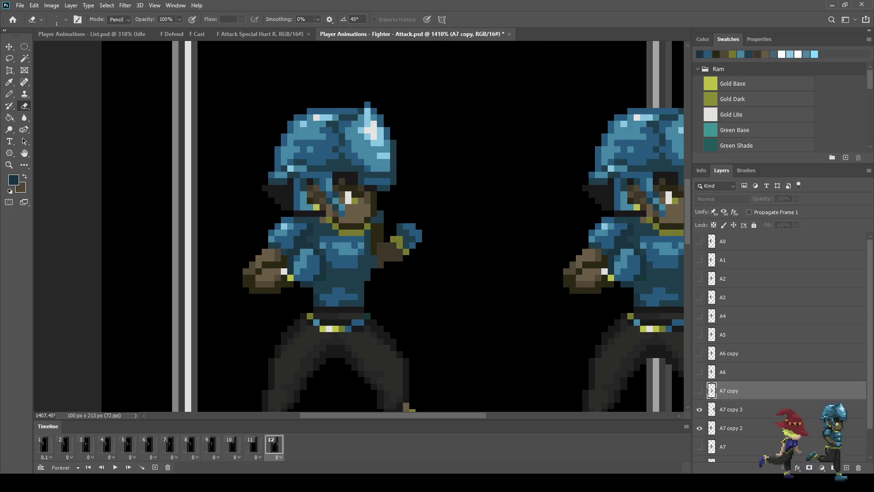
On layer A7 copy 2, pencil a blue swirl trail between the two fighters
key("i")
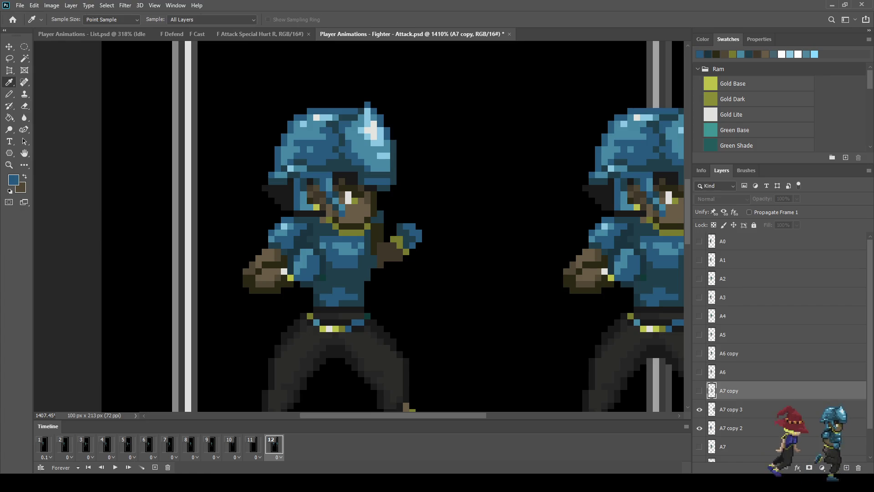
key("b")
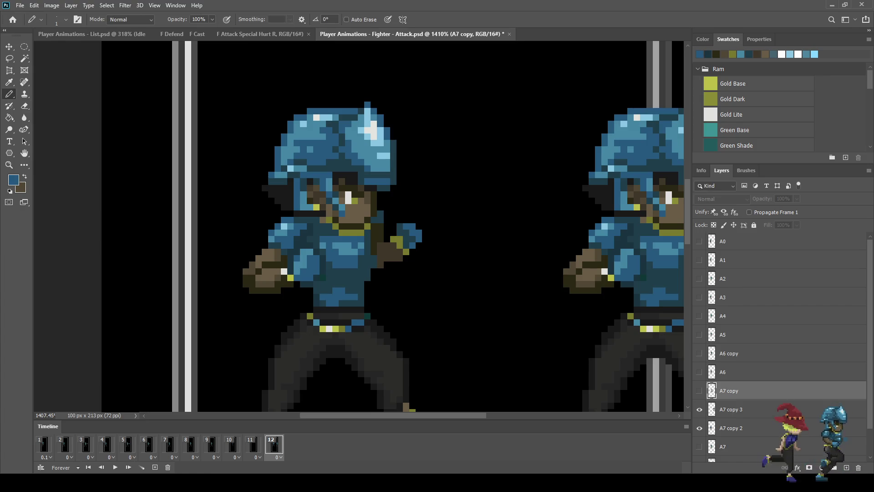
key("alt+bracketleft")
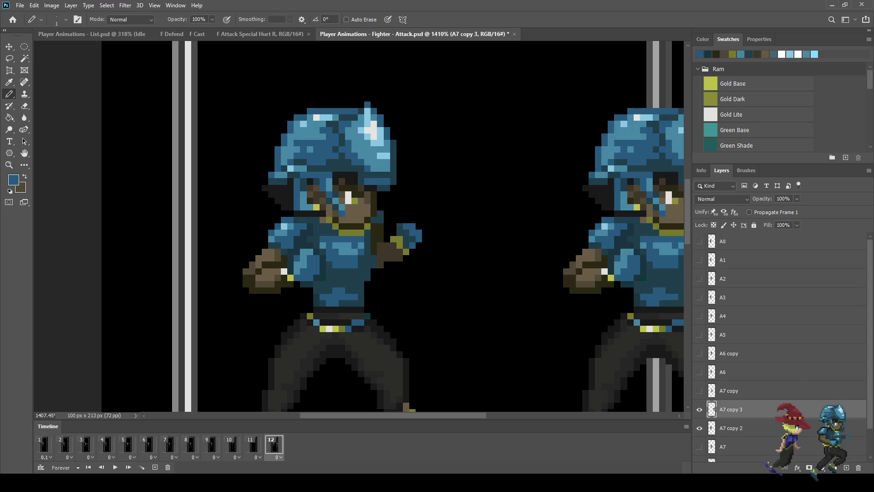
key("alt+bracketleft")
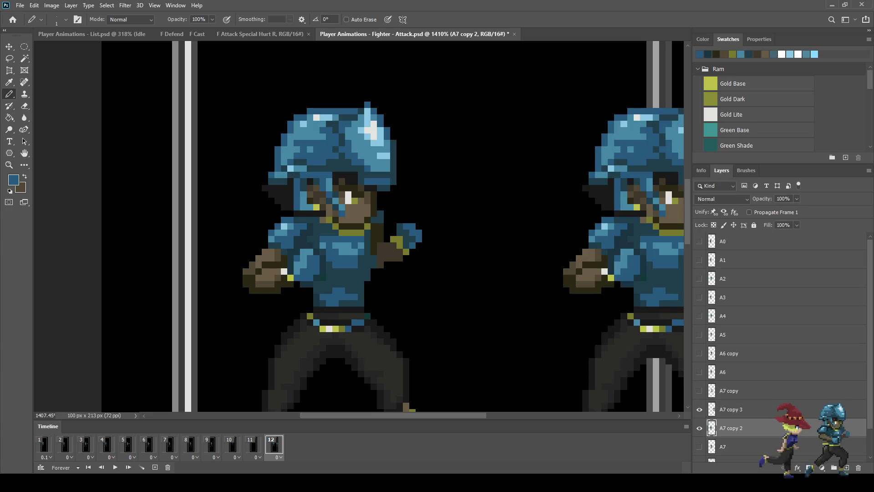
mouse_move(542, 225)
left_mouse_down()
mouse_move(533, 253)
mouse_move(535, 232)
mouse_move(528, 245)
mouse_move(514, 239)
mouse_move(521, 226)
mouse_move(482, 246)
mouse_move(525, 251)
mouse_move(536, 236)
mouse_move(528, 220)
left_mouse_up()
key("ctrl+z")
left_click(508, 226)
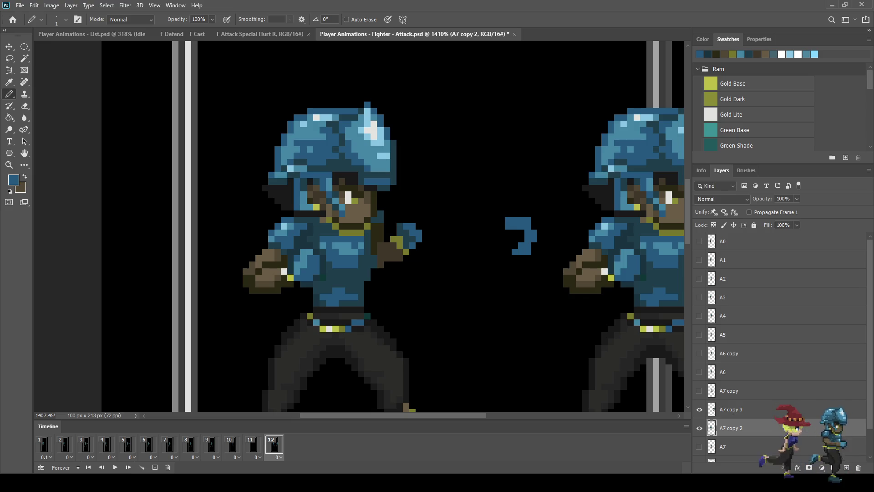
mouse_move(510, 252)
left_mouse_down()
mouse_move(450, 259)
mouse_move(505, 226)
mouse_move(510, 239)
mouse_move(501, 246)
mouse_move(524, 246)
left_mouse_up()
left_click(490, 251)
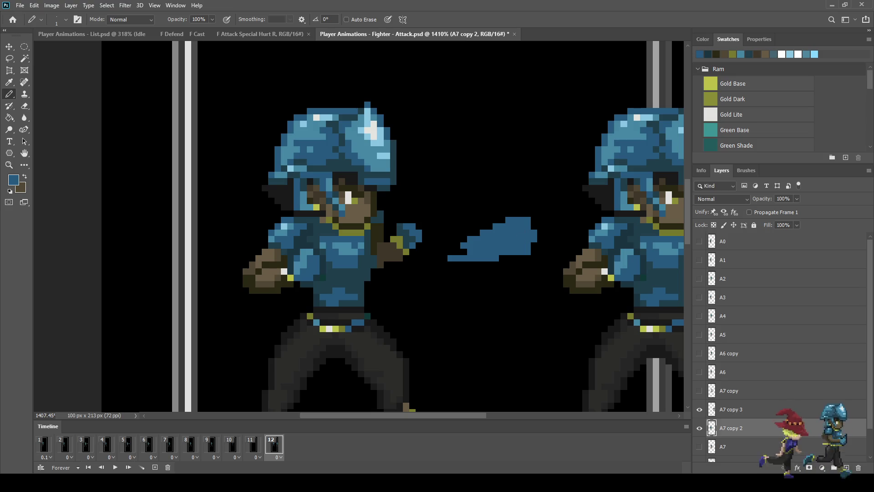
Sample a lighter blue and highlight the swirl's edge and right tip
key("i")
left_click(296, 150)
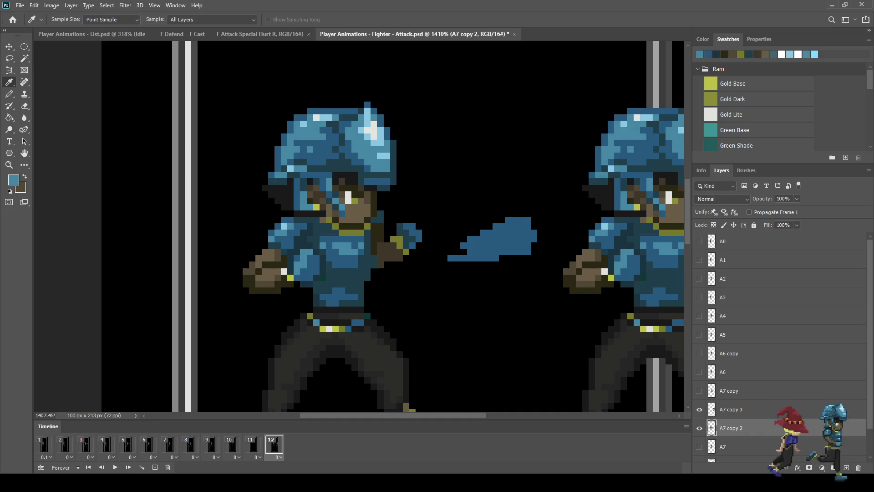
key("b")
scroll(460, 271, "up", 2)
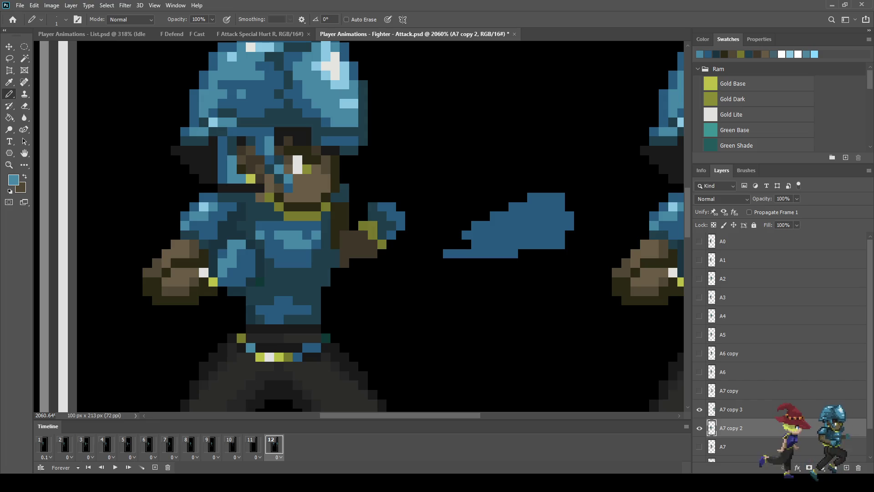
left_click(561, 197)
left_click(560, 207)
left_click(570, 226)
left_click(570, 215)
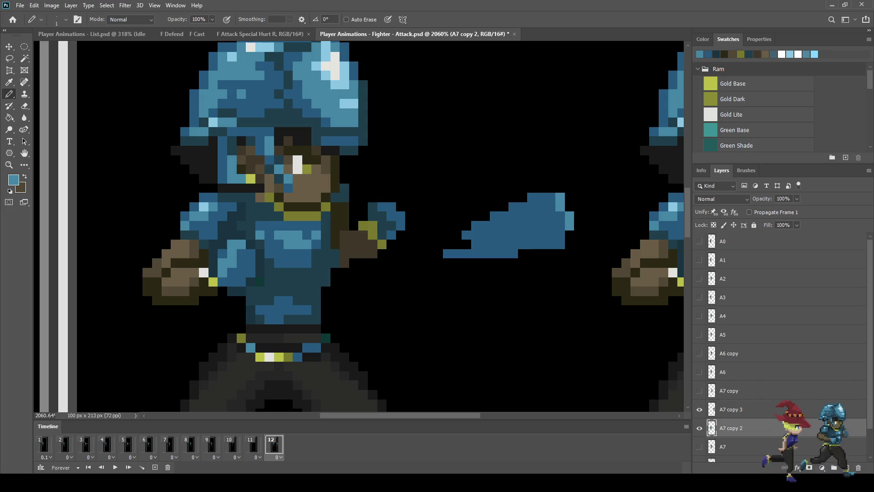
left_click_drag(560, 225, 541, 197)
Add more lighter-blue highlight pixels inside the swirl and on its lower tip
left_click(561, 235)
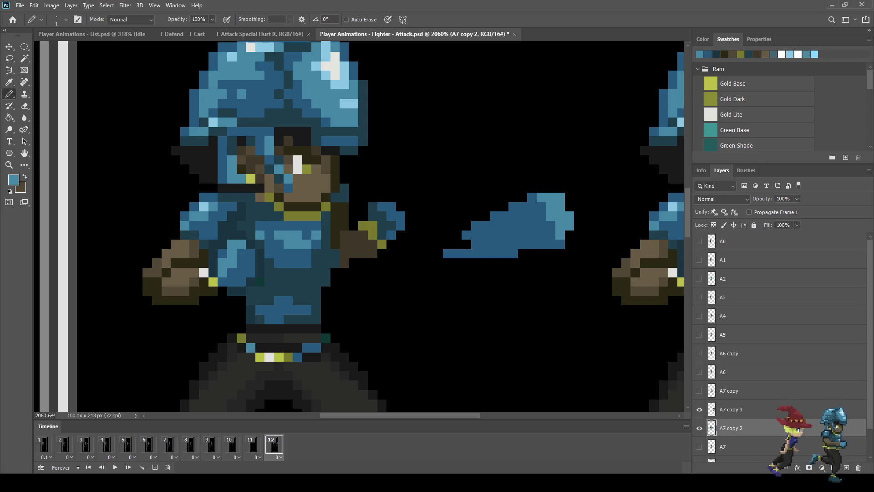
left_click_drag(542, 225, 532, 226)
left_click(532, 215)
left_click(523, 225)
key("ctrl+z")
mouse_move(532, 226)
left_mouse_down()
mouse_move(551, 226)
mouse_move(542, 207)
left_mouse_up()
left_click(518, 235)
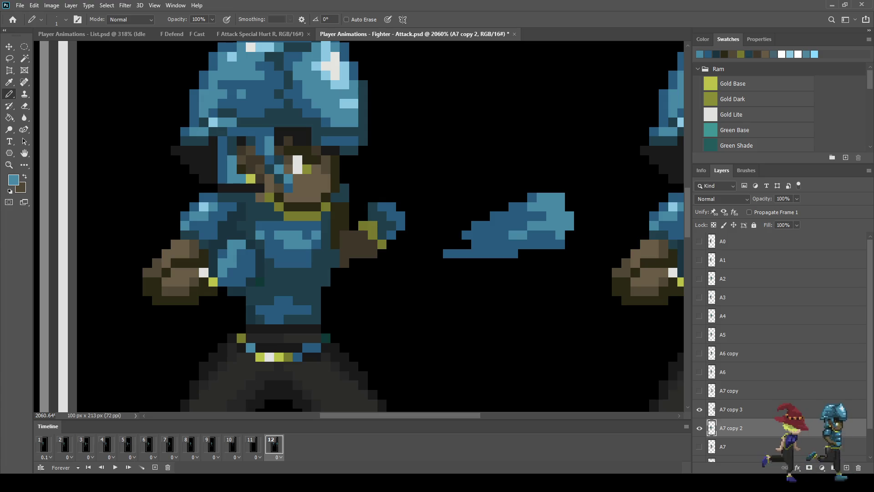
Sample the skin brown and pencil a forearm from the shoulder out under the blue fist
scroll(360, 227, "down", 4)
scroll(360, 228, "up", 4)
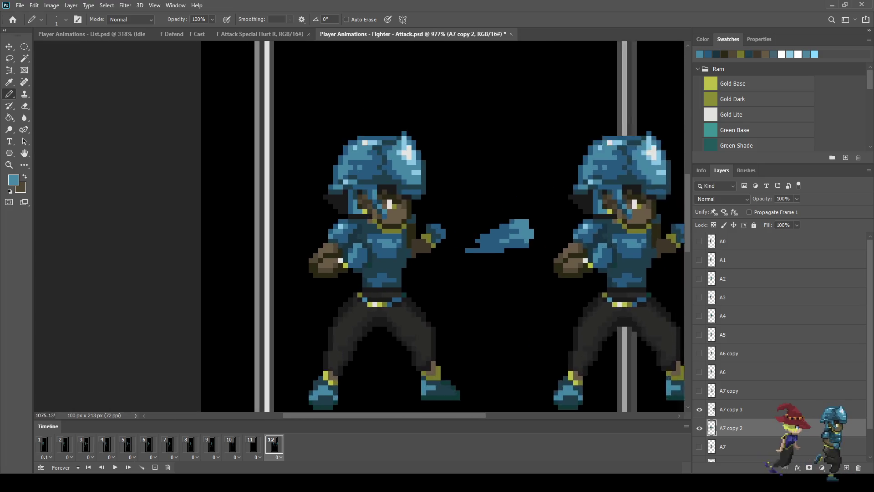
scroll(345, 276, "up", 1)
key("i")
left_click(314, 239)
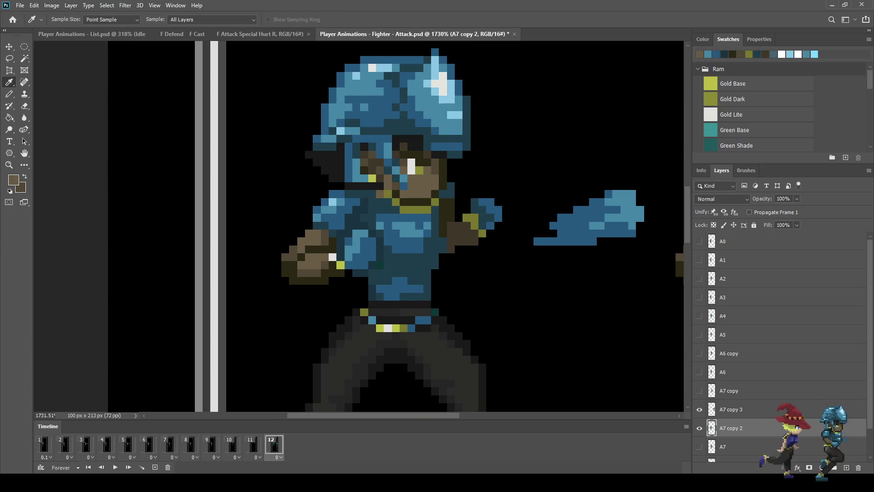
key("b")
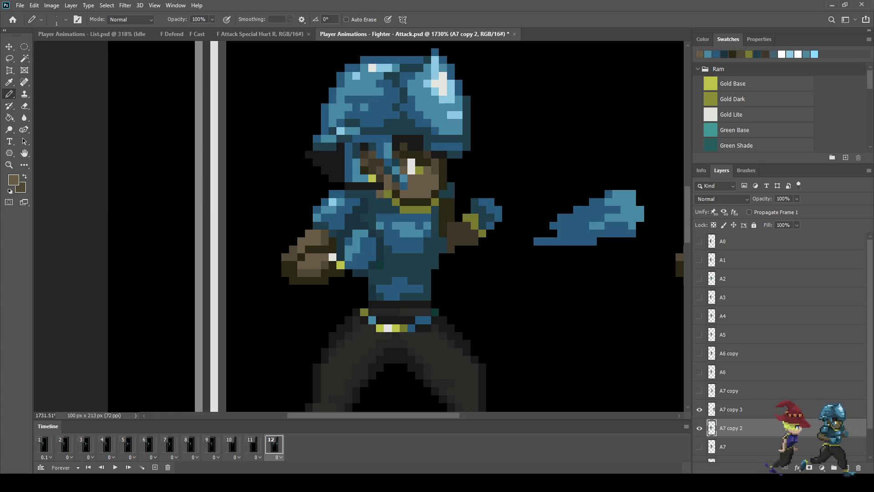
mouse_move(562, 209)
left_mouse_down()
mouse_move(570, 210)
mouse_move(498, 249)
mouse_move(482, 241)
mouse_move(514, 233)
mouse_move(483, 241)
left_mouse_up()
mouse_move(539, 225)
left_mouse_down()
mouse_move(530, 217)
mouse_move(474, 238)
left_mouse_up()
left_click(530, 217)
left_click(522, 217)
left_click(498, 226)
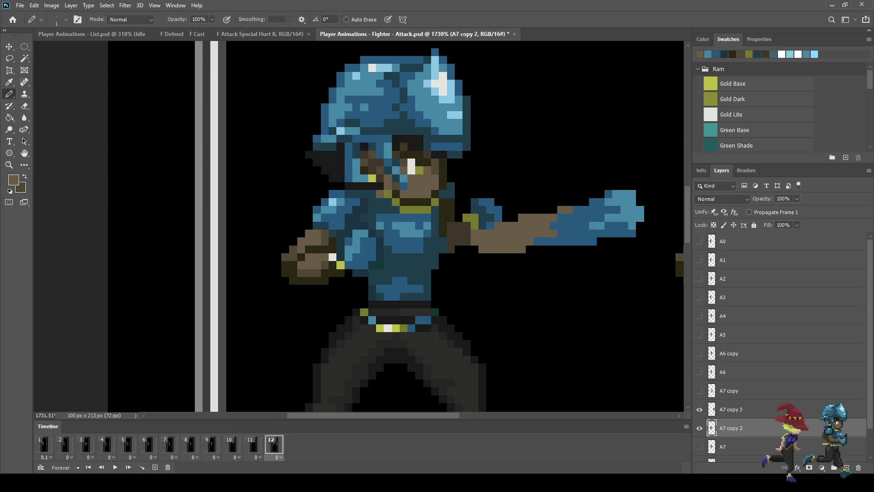
scroll(455, 219, "down", 3)
scroll(455, 219, "up", 2)
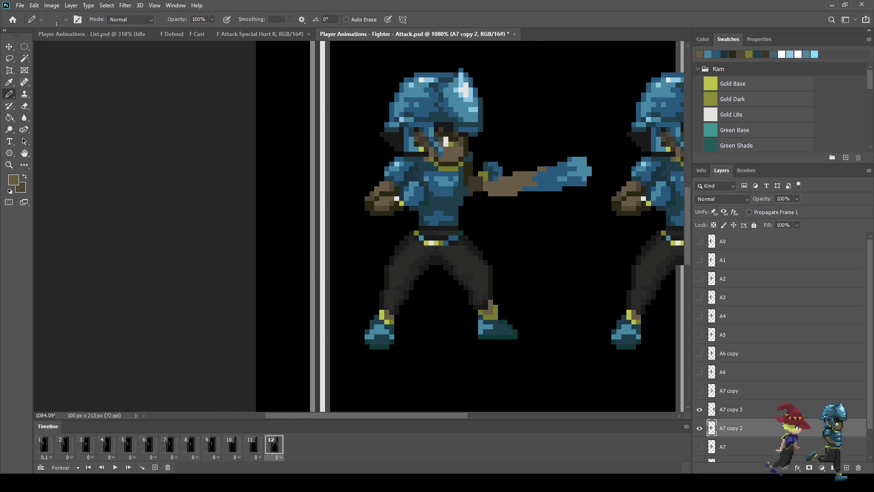
scroll(412, 211, "up", 2)
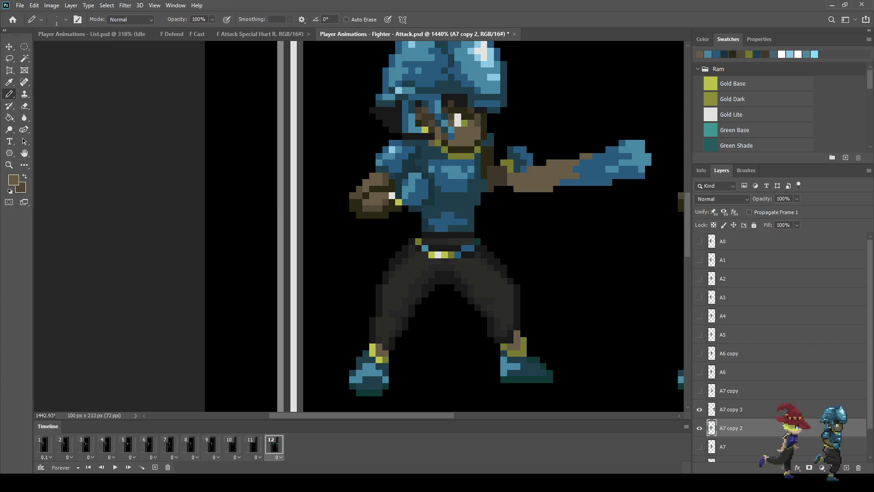
Lasso the large rear fist and delete it
key("l")
left_click_drag(370, 147, 359, 163)
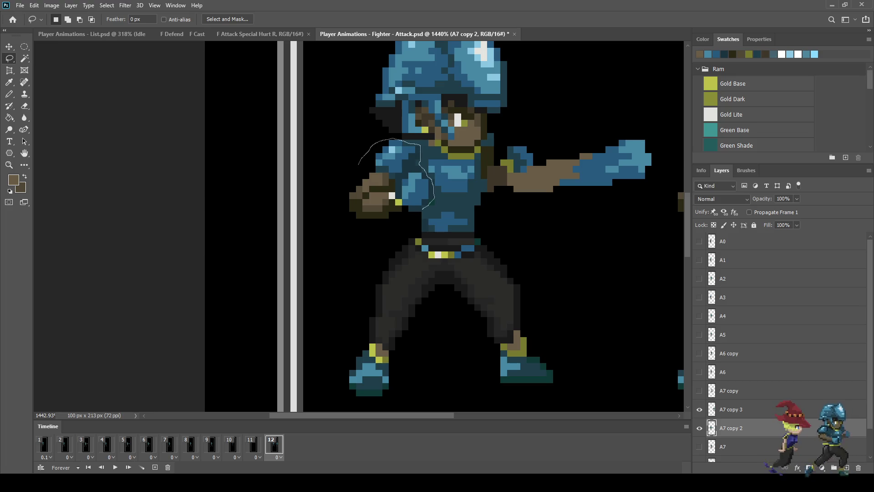
mouse_move(412, 223)
left_mouse_down()
mouse_move(329, 200)
mouse_move(359, 164)
left_mouse_up()
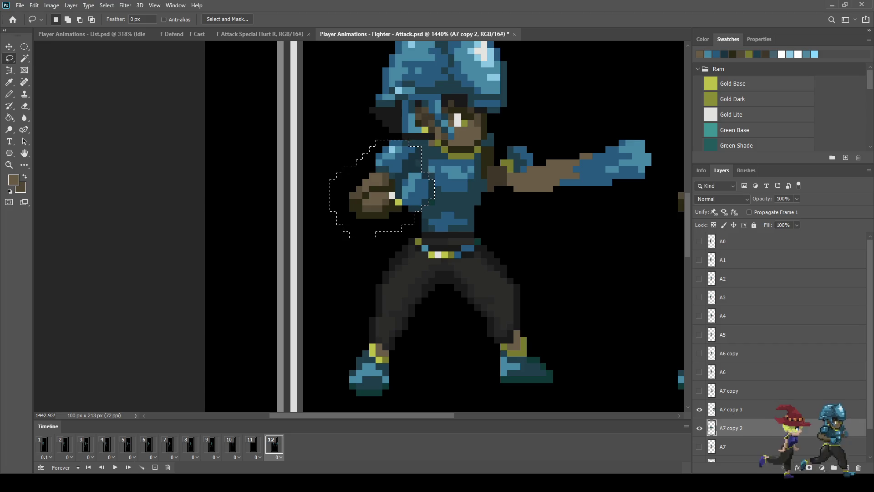
key("Delete")
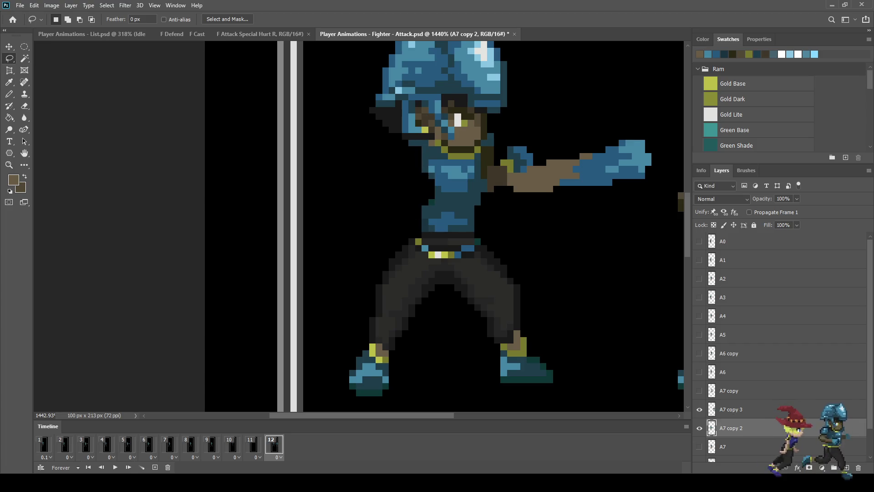
scroll(455, 219, "down", 5)
scroll(456, 218, "up", 2)
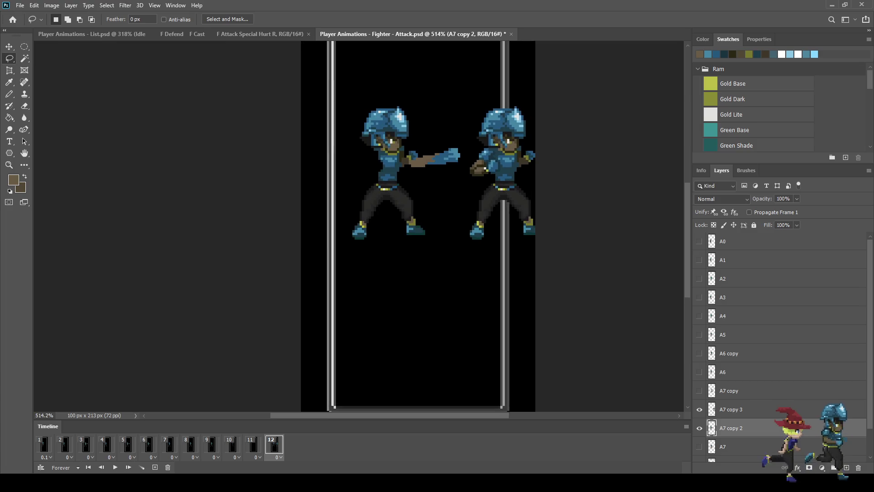
scroll(371, 169, "up", 4)
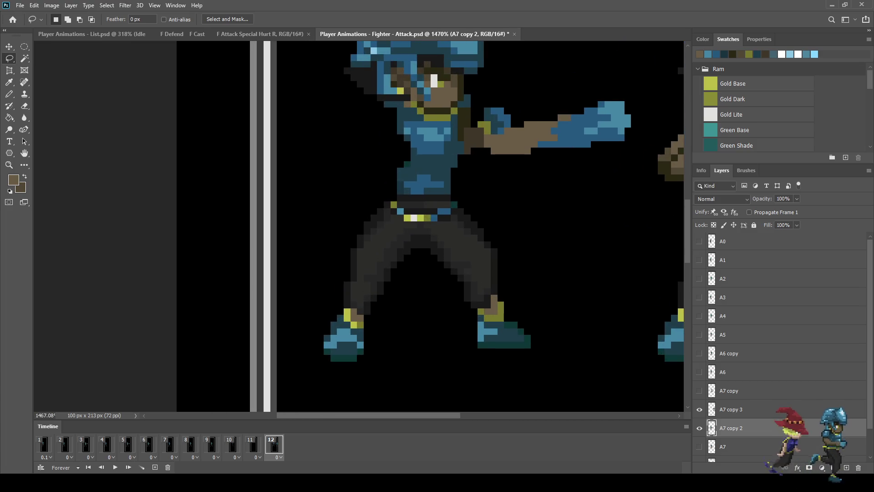
Select the front shoulder piece, nudge it one pixel right, and deselect
mouse_move(464, 158)
left_mouse_down()
mouse_move(465, 137)
mouse_move(486, 101)
mouse_move(513, 117)
left_mouse_up()
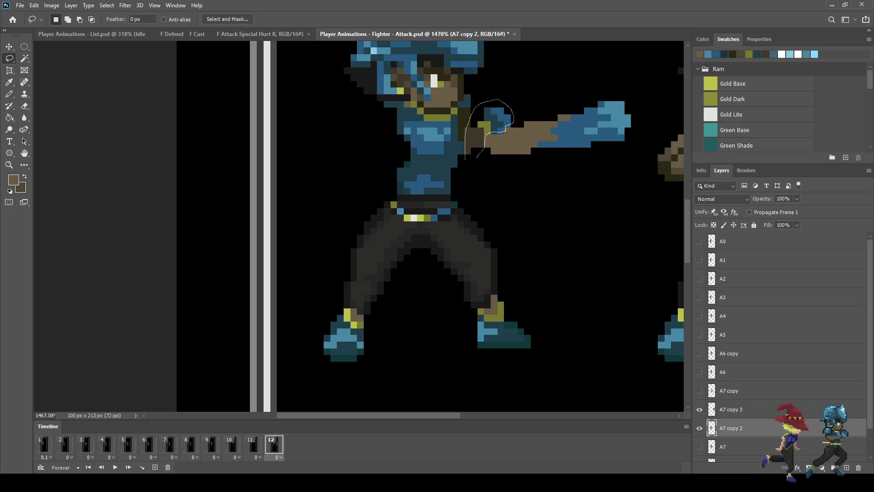
mouse_move(477, 157)
left_mouse_down()
mouse_move(350, 132)
mouse_move(419, 137)
mouse_move(399, 146)
left_mouse_up()
key("ctrl+t")
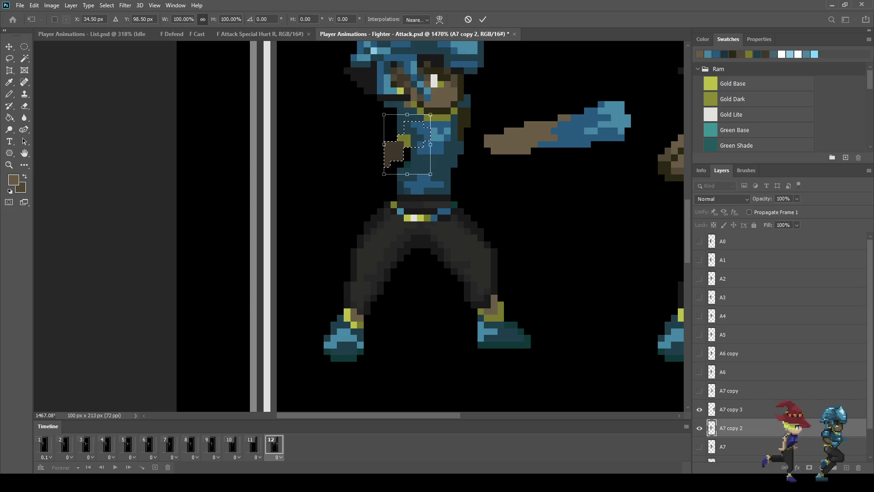
key("Right")
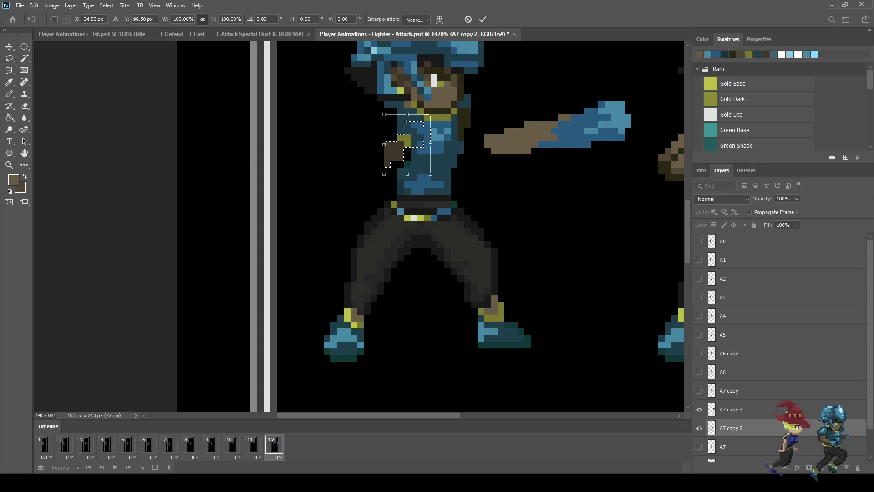
key("Return")
key("ctrl+d")
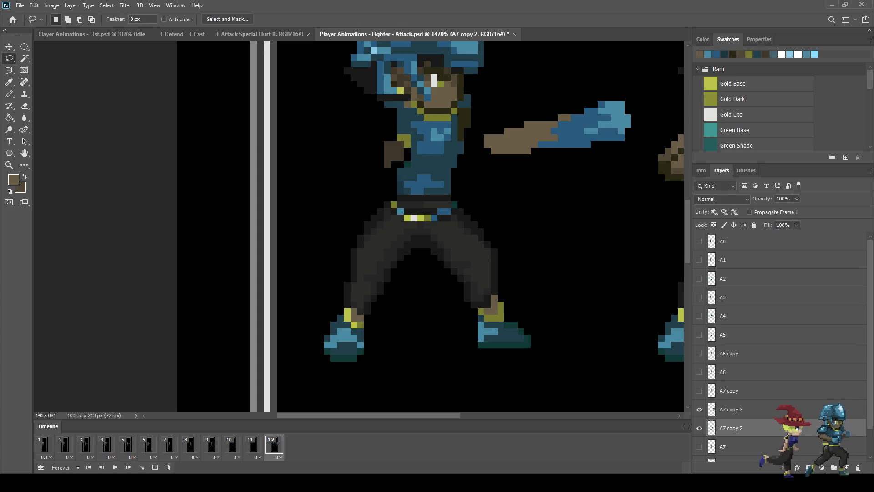
scroll(400, 136, "up", 3)
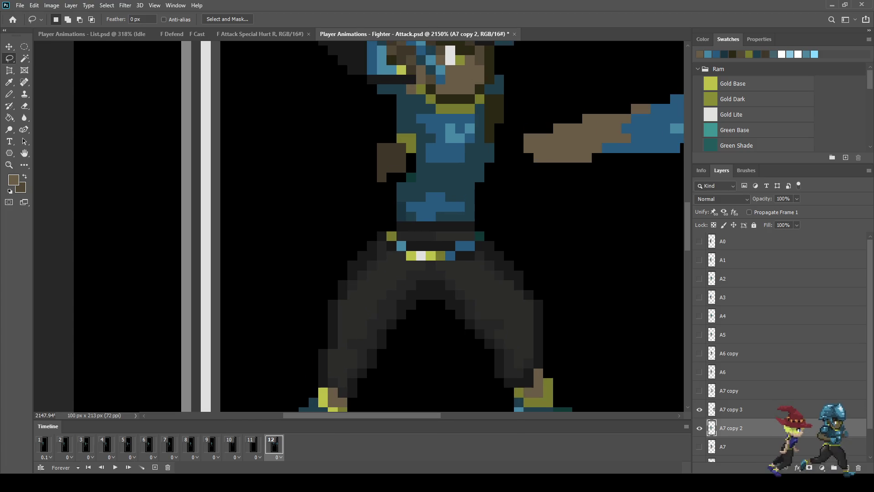
Fill the black gaps beside the small hand with dark brown
key("i")
left_click(391, 159)
key("b")
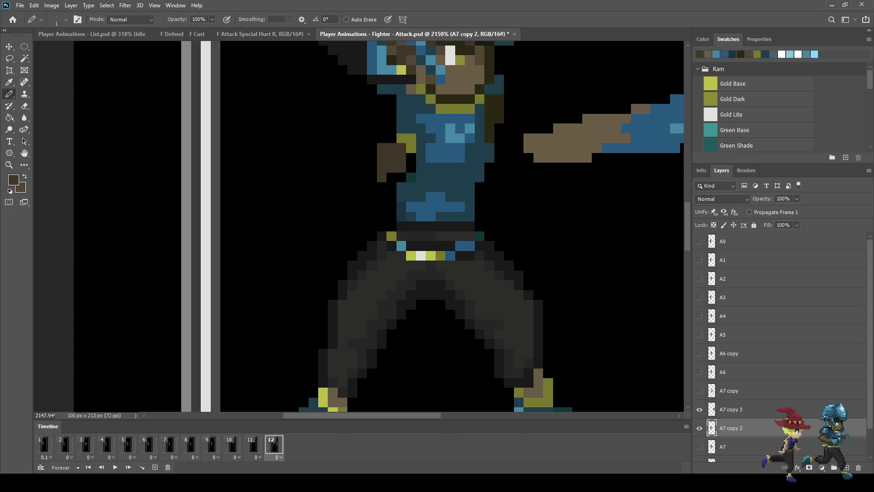
left_click(392, 178)
left_click_drag(411, 168, 411, 157)
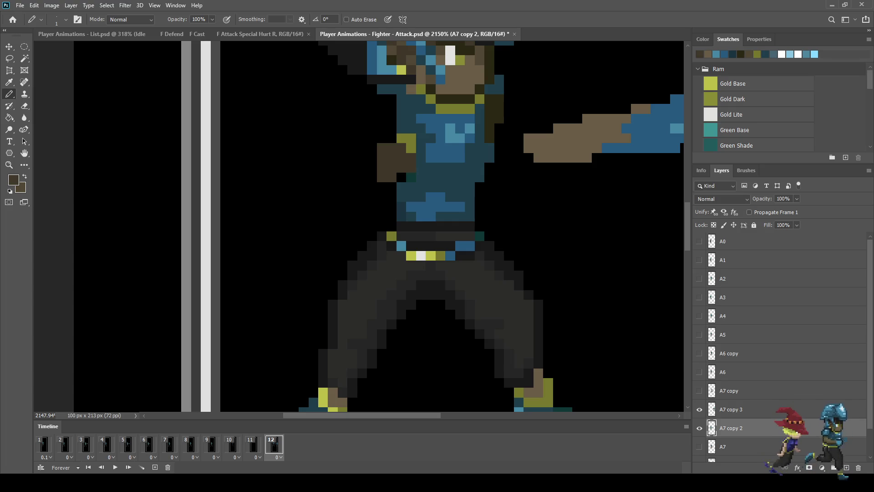
Build the shoulder in dark blue so it joins the brown punching arm
key("i")
left_click(435, 178)
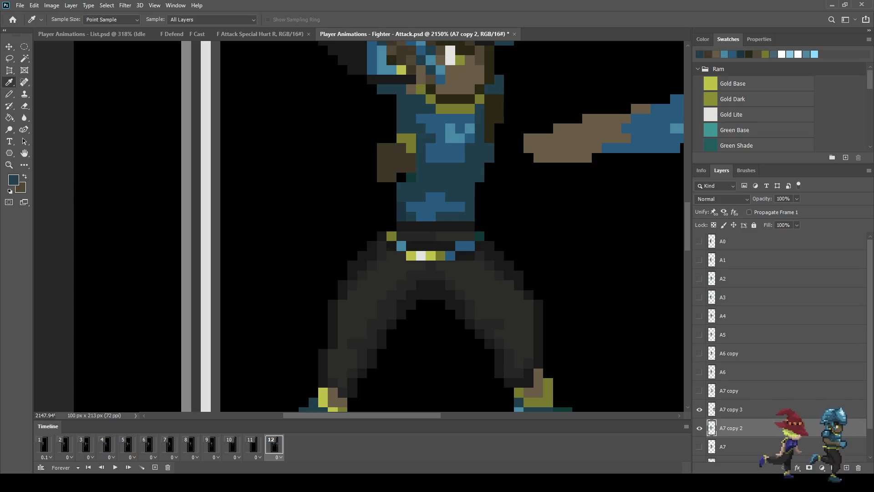
key("b")
left_click(529, 158)
mouse_move(518, 138)
left_mouse_down()
mouse_move(529, 148)
mouse_move(529, 128)
mouse_move(519, 128)
left_mouse_up()
left_click(509, 128)
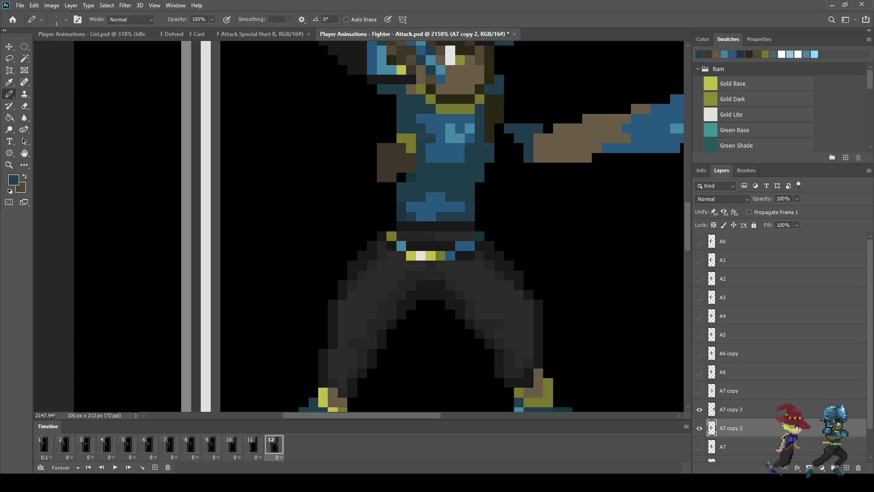
left_click_drag(499, 128, 499, 138)
left_click(490, 138)
mouse_move(489, 178)
left_mouse_down()
mouse_move(509, 167)
mouse_move(529, 138)
mouse_move(509, 168)
left_mouse_up()
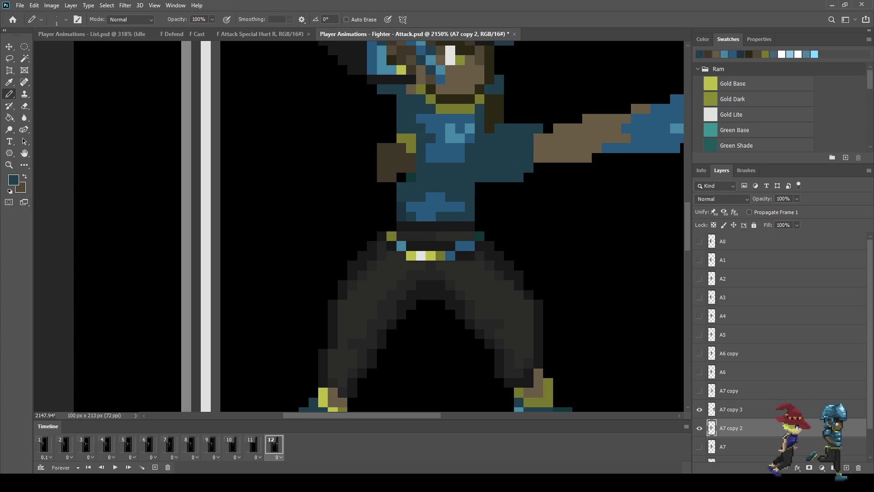
Paint over the gold, teal and light-blue torso highlights with dark blue
left_click(451, 208)
mouse_move(411, 137)
left_mouse_down()
mouse_move(411, 148)
mouse_move(461, 147)
mouse_move(450, 158)
mouse_move(460, 138)
left_mouse_up()
left_click(402, 138)
left_click(411, 177)
left_click(402, 177)
left_click(431, 158)
left_click(460, 158)
mouse_move(431, 197)
left_mouse_down()
mouse_move(420, 207)
mouse_move(430, 217)
left_mouse_up()
left_click(421, 217)
left_click(411, 206)
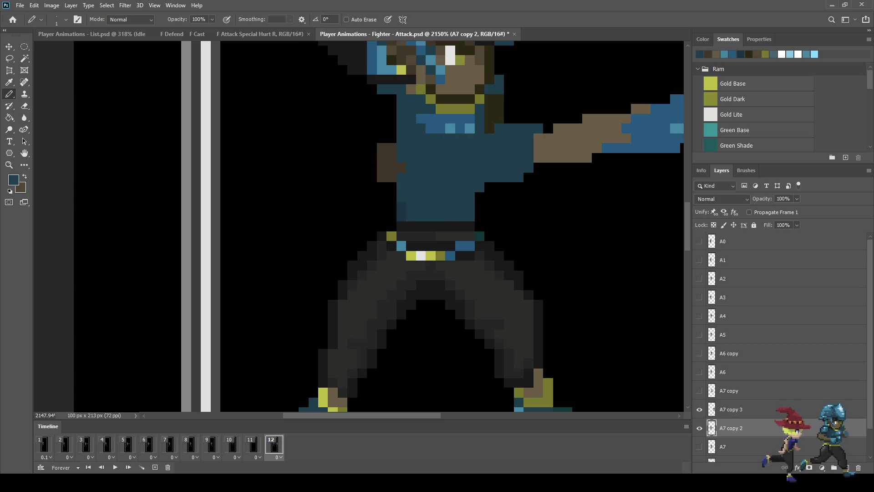
scroll(442, 209, "down", 2)
scroll(455, 228, "down", 3)
scroll(456, 228, "up", 4)
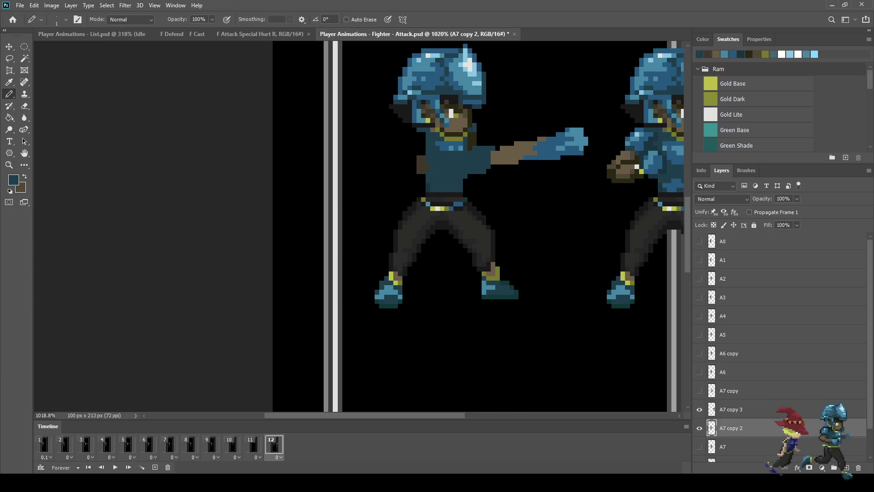
scroll(462, 268, "up", 1)
Lasso the fighter's left foot and nudge it one pixel left
key("l")
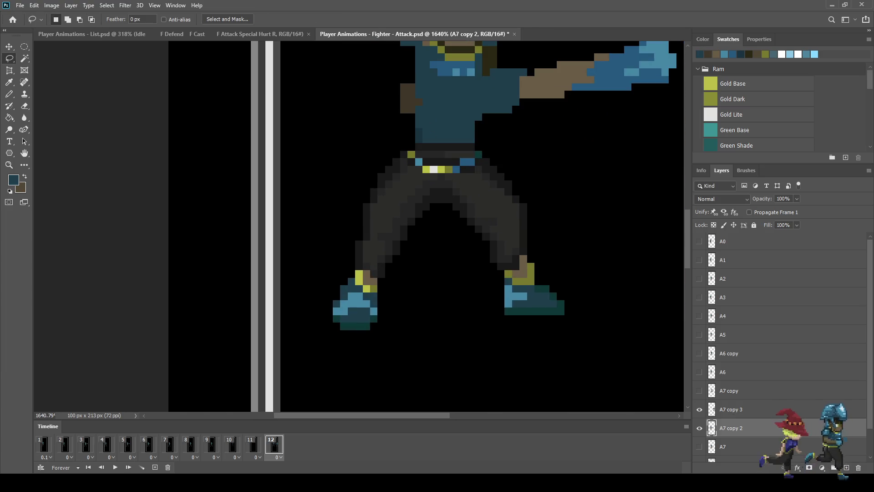
mouse_move(346, 236)
left_mouse_down()
mouse_move(412, 253)
mouse_move(356, 341)
mouse_move(314, 276)
mouse_move(339, 248)
left_mouse_up()
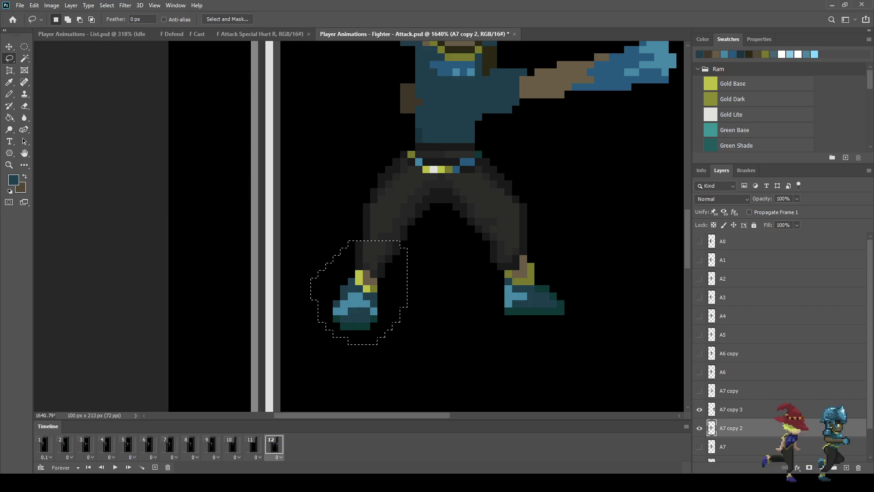
key("ctrl+t")
key("Left")
key("Left")
key("Left")
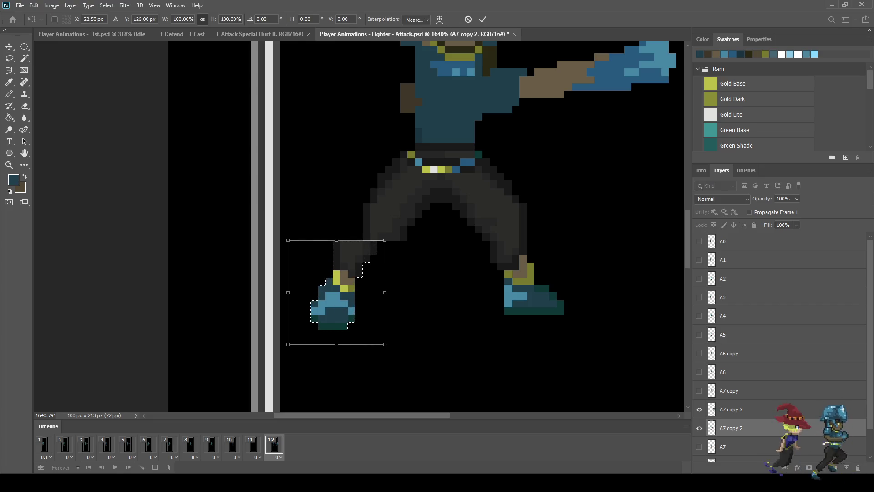
key("Return")
key("ctrl+d")
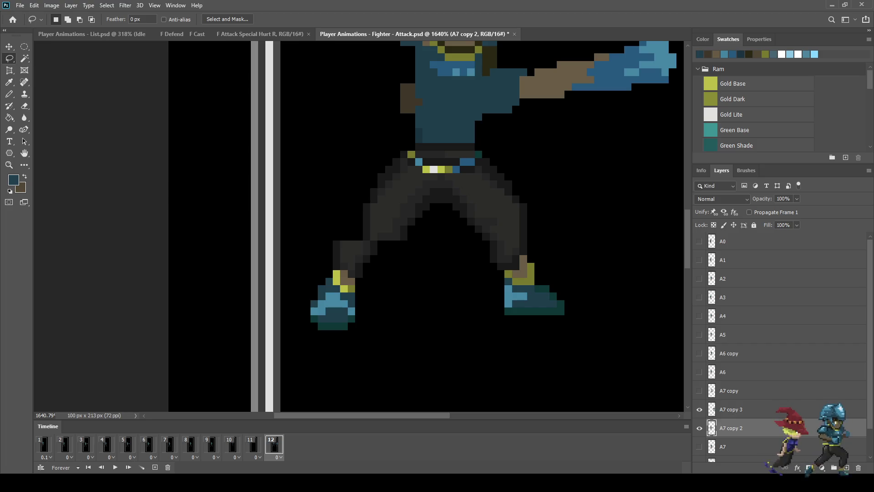
Erase stray dark pixels along the left leg's edges and near the foot
scroll(455, 228, "down", 4)
scroll(455, 227, "up", 3)
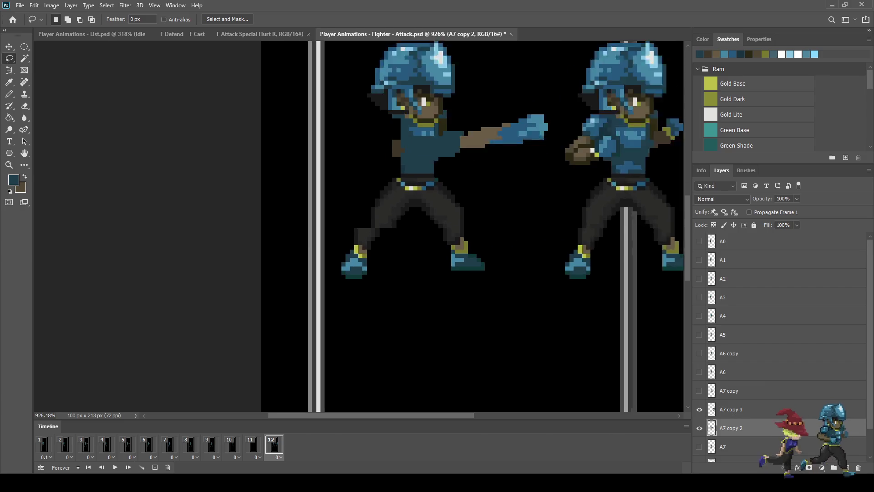
scroll(395, 213, "up", 3)
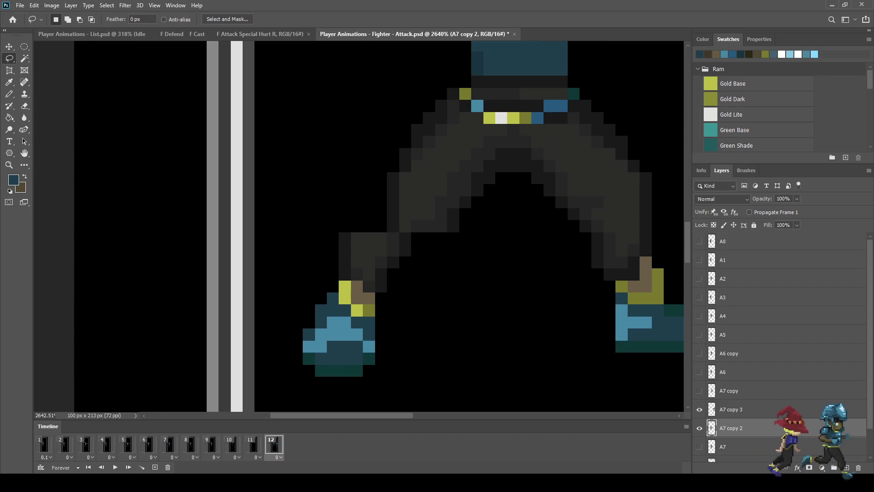
key("e")
mouse_move(477, 190)
left_mouse_down()
mouse_move(452, 202)
mouse_move(453, 227)
left_mouse_up()
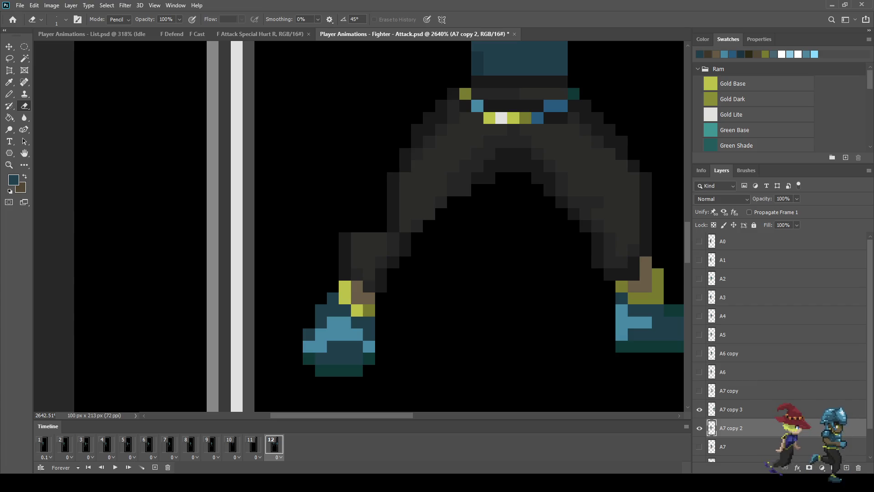
mouse_move(454, 93)
left_mouse_down()
mouse_move(394, 178)
mouse_move(405, 165)
left_mouse_up()
left_click(351, 238)
left_click(345, 250)
scroll(345, 250, "down", 5)
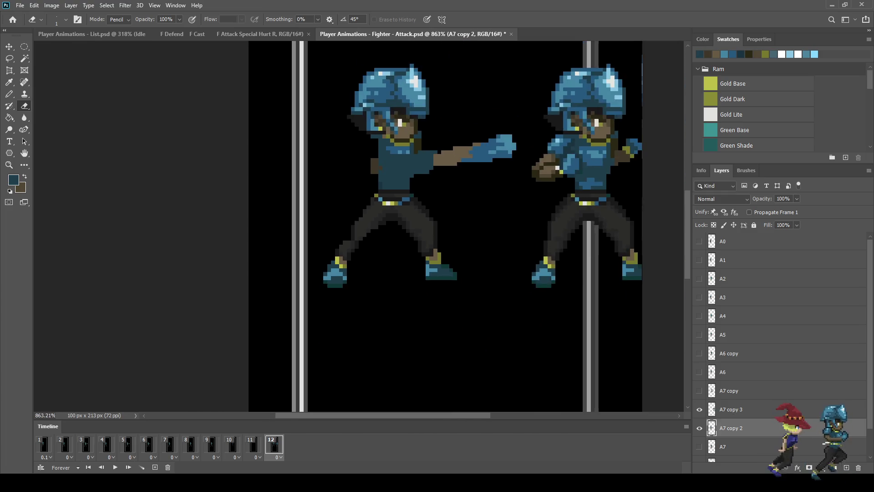
scroll(356, 237, "up", 2)
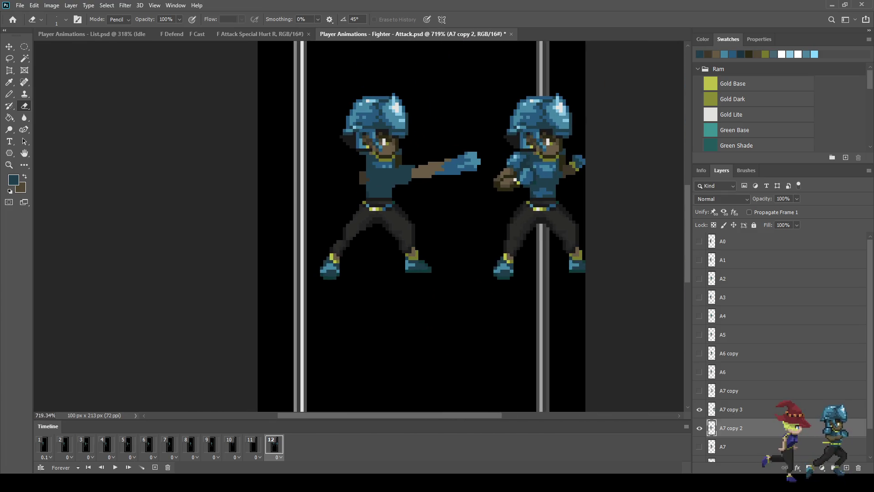
scroll(364, 166, "up", 3)
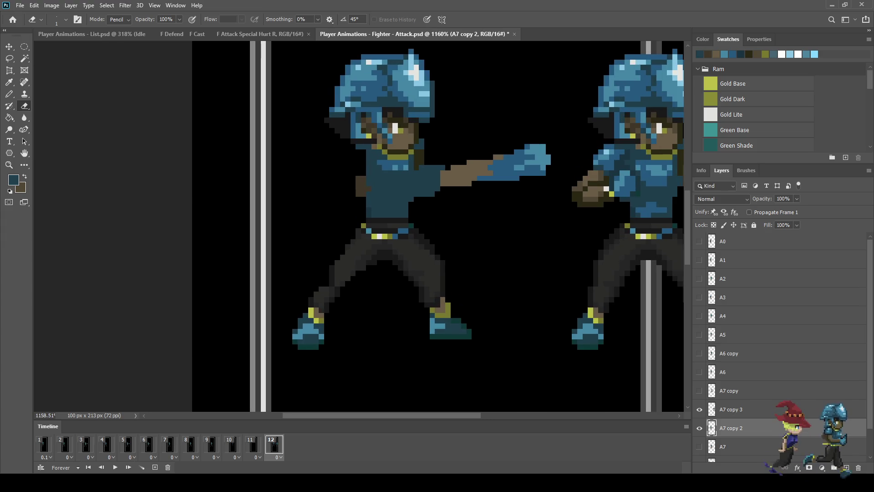
Lasso the helmet and stretch it wider to about 124%
key("l")
mouse_move(323, 89)
left_mouse_down()
mouse_move(343, 59)
mouse_move(364, 51)
left_mouse_up()
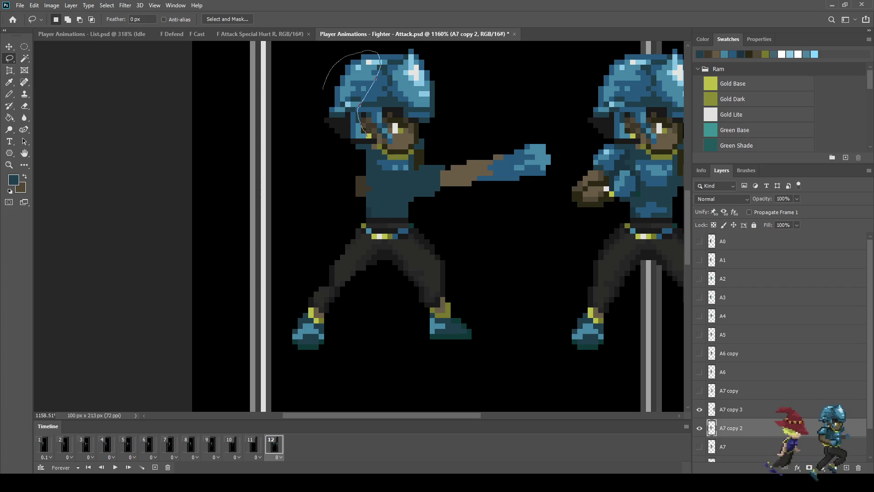
mouse_move(355, 144)
left_mouse_down()
mouse_move(310, 105)
mouse_move(310, 85)
left_mouse_up()
key("ctrl+t")
key("Right")
key("Right")
key("Right")
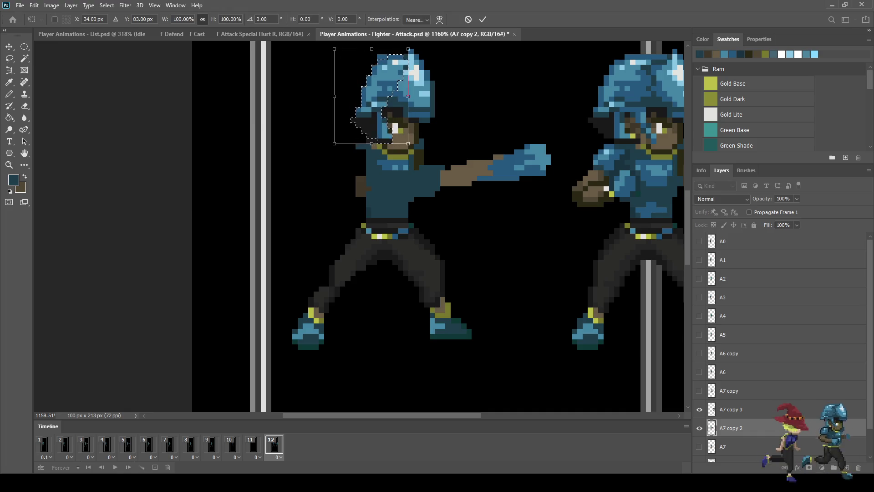
left_click_drag(408, 96, 426, 96)
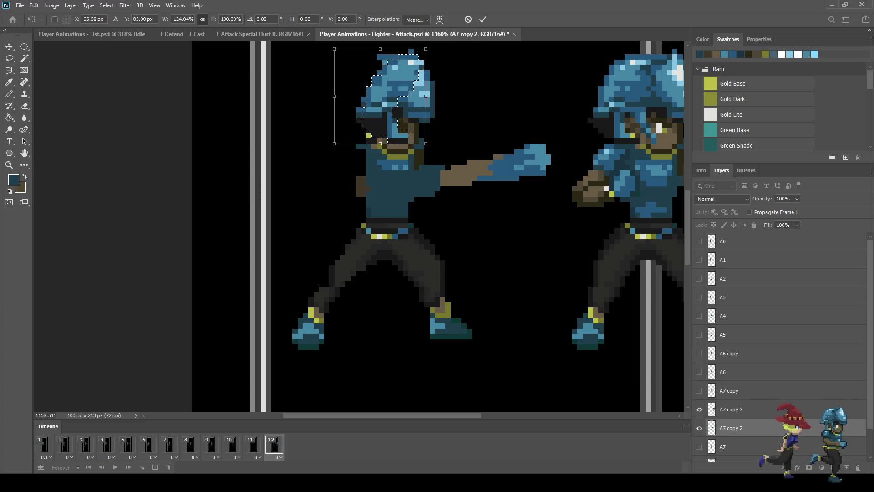
left_click(482, 19)
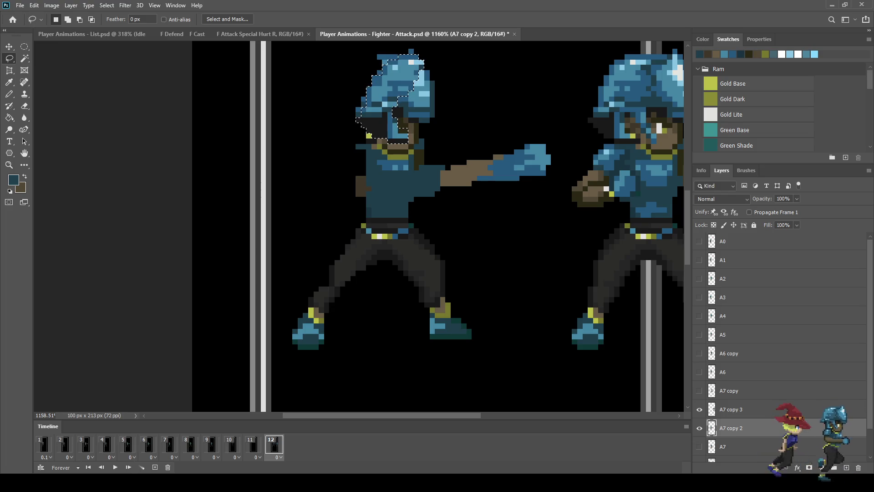
Nudge the helmet one pixel left, then down and right, and deselect
key("ctrl+t")
key("Left")
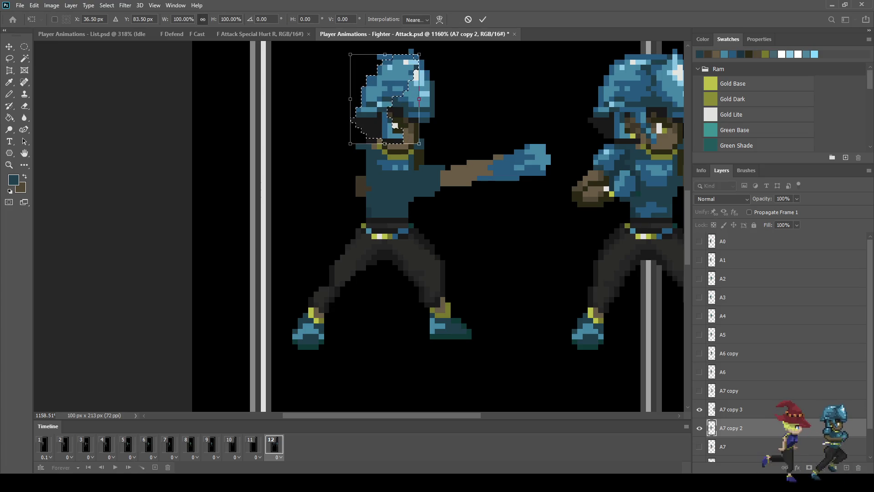
key("Return")
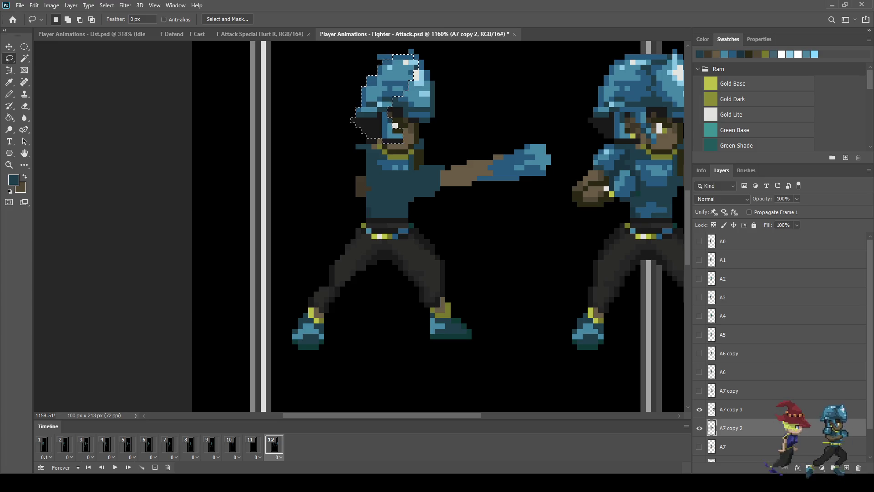
key("ctrl+t")
key("Down")
key("Down")
key("Right")
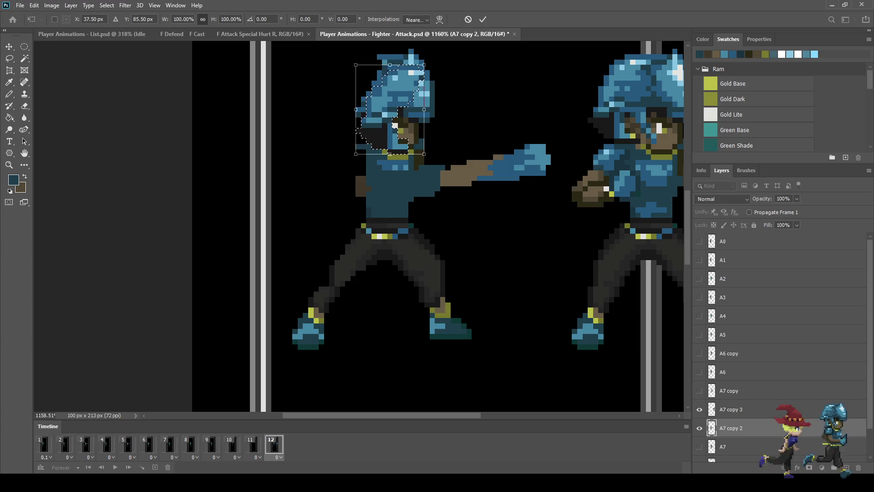
key("Return")
key("ctrl+d")
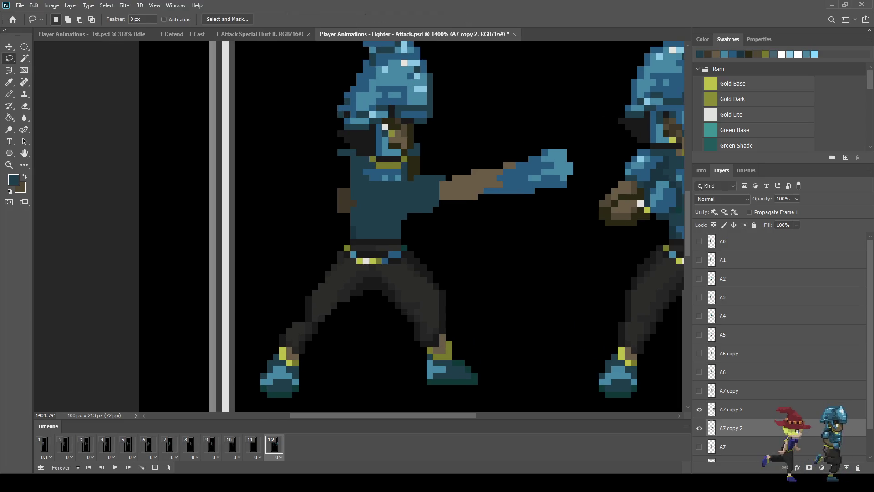
Erase the brown face pixels under the helmet and sample the medium-blue helmet colour
scroll(436, 107, "up", 3)
key("e")
left_click(367, 141)
left_click(376, 141)
mouse_move(367, 149)
left_mouse_down()
mouse_move(376, 149)
mouse_move(376, 132)
mouse_move(376, 168)
mouse_move(395, 168)
mouse_move(404, 140)
left_mouse_up()
left_click(385, 141)
left_click(386, 150)
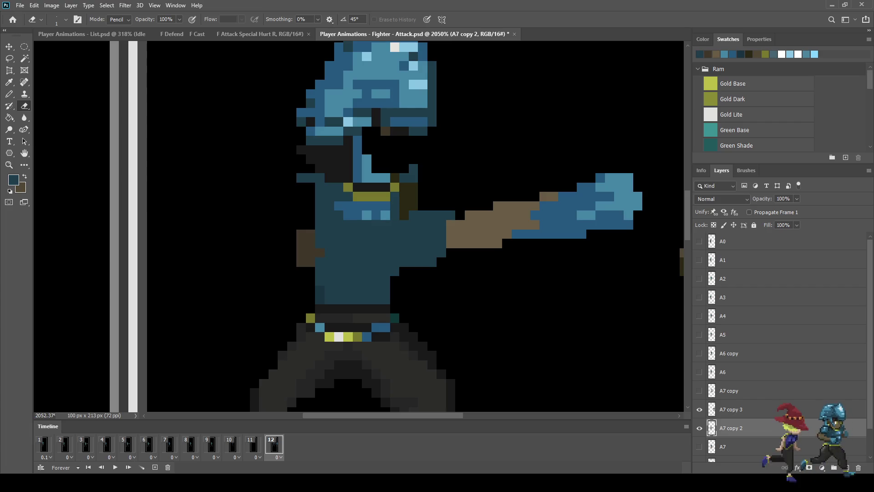
key("i")
left_click(724, 54)
Pencil a light-blue helmet edge down the face and fill the face dark
key("b")
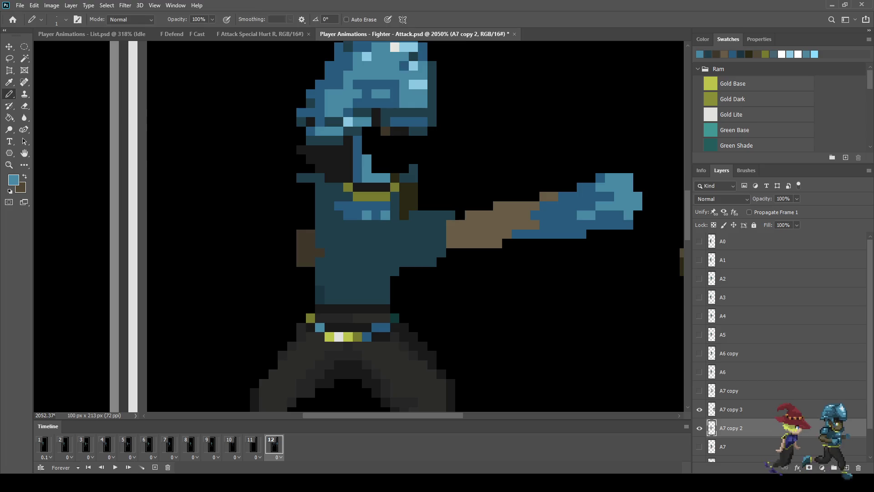
left_click_drag(423, 177, 385, 121)
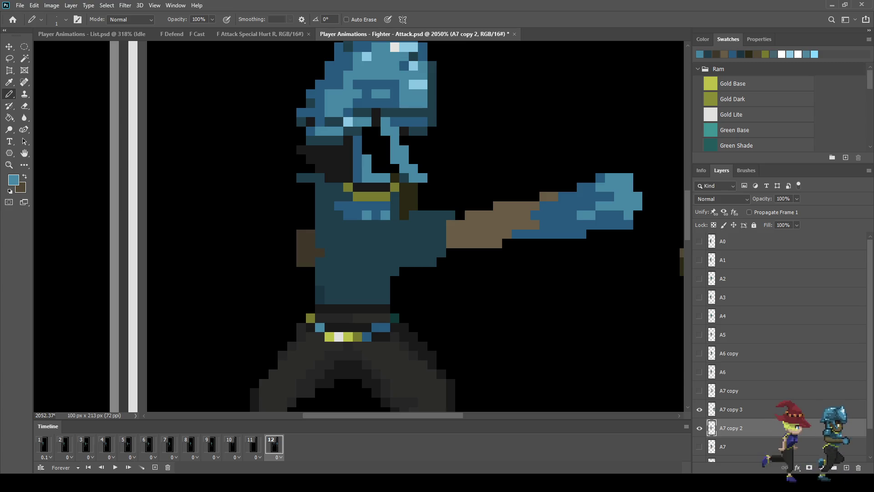
key("i")
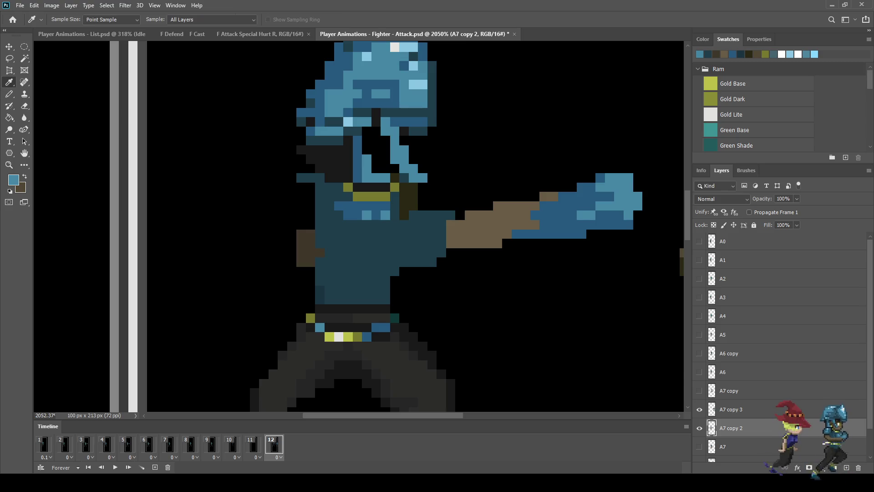
key("b")
mouse_move(394, 168)
left_mouse_down()
mouse_move(376, 168)
mouse_move(376, 137)
mouse_move(366, 127)
mouse_move(357, 145)
mouse_move(367, 159)
mouse_move(385, 140)
left_mouse_up()
mouse_move(386, 178)
left_mouse_down()
mouse_move(357, 168)
mouse_move(357, 177)
left_mouse_up()
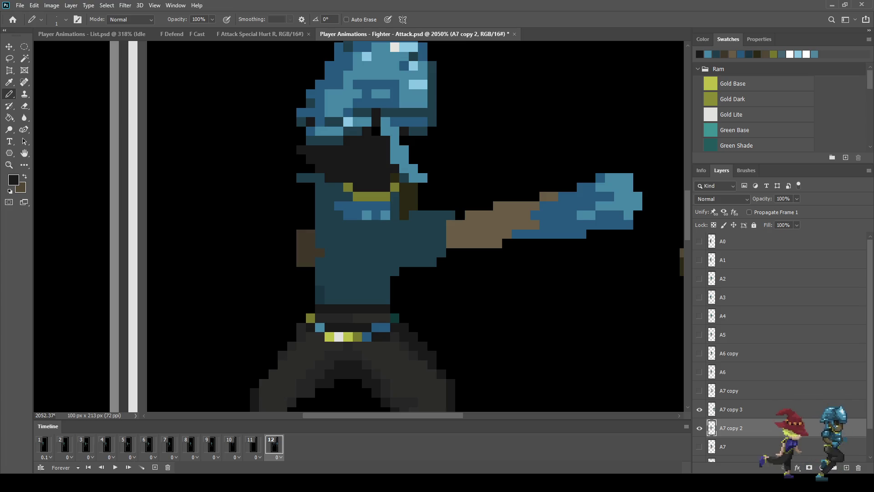
Erase the stray blue helmet pixels on the left side
key("e")
left_click_drag(311, 136, 301, 117)
scroll(308, 91, "down", 10)
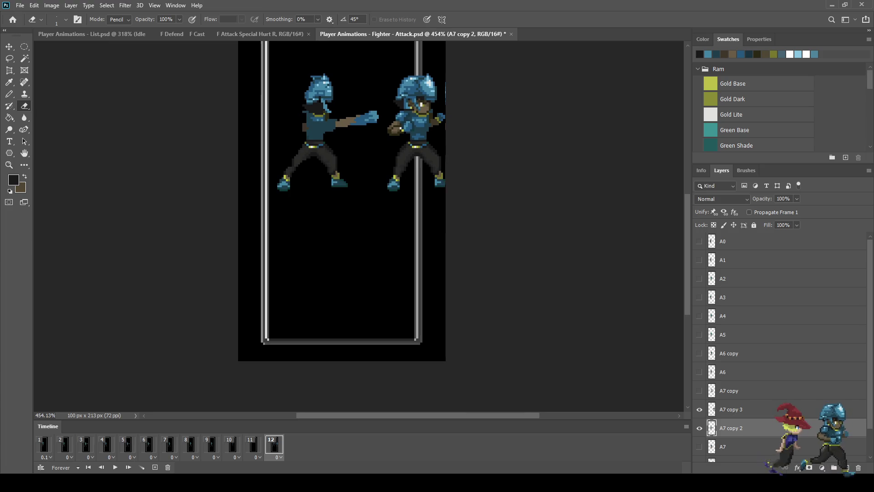
Paint the whole belt width in the sampled olive colour with the Pencil
scroll(304, 131, "up", 10)
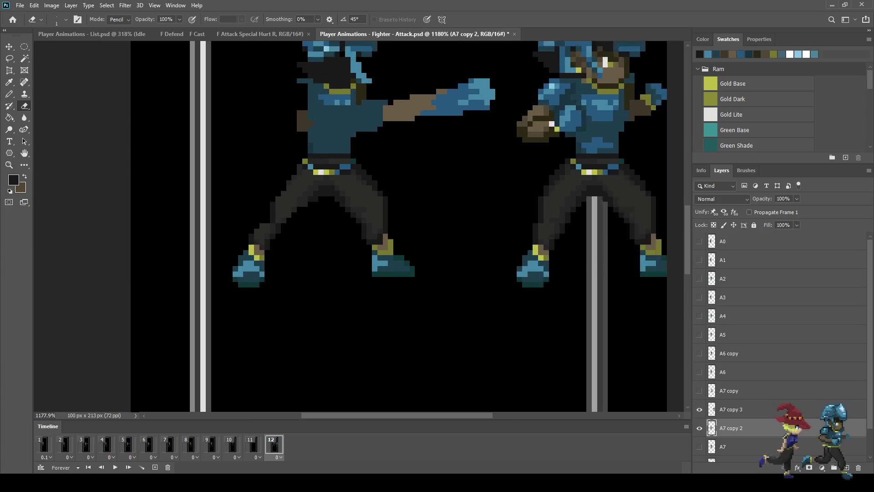
scroll(304, 132, "up", 2)
scroll(304, 131, "down", 5)
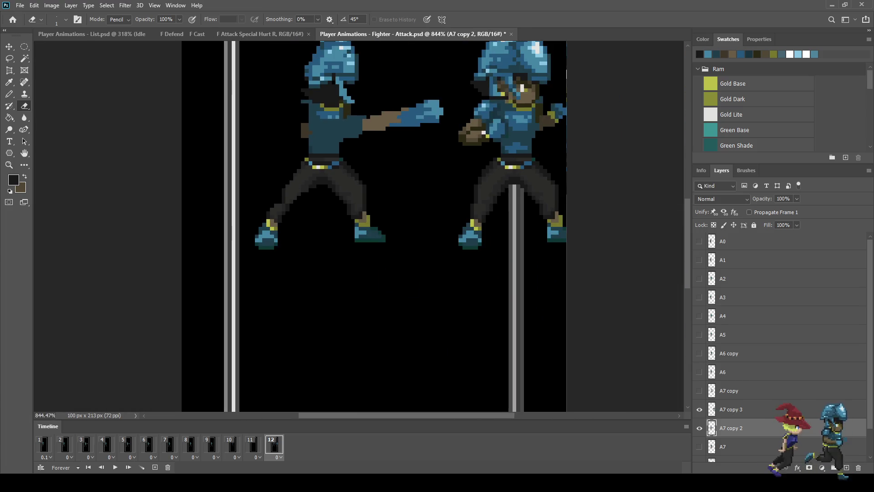
scroll(317, 165, "up", 6)
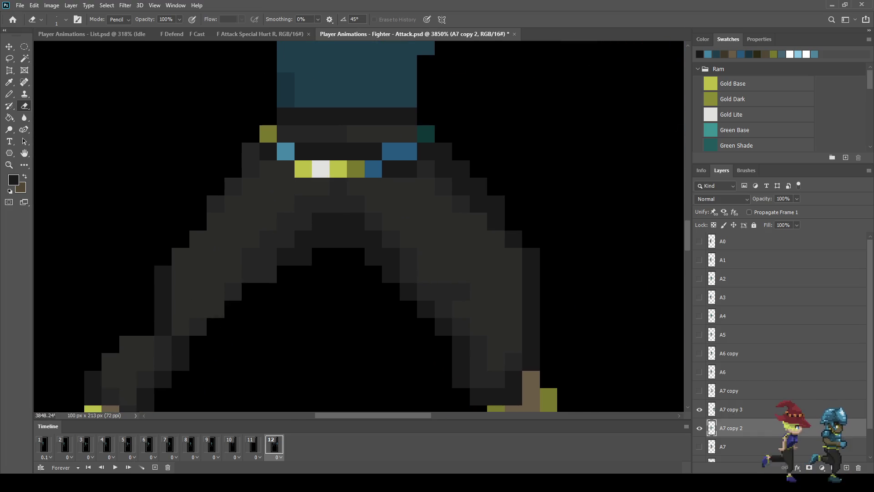
key("i")
left_click(356, 169)
key("b")
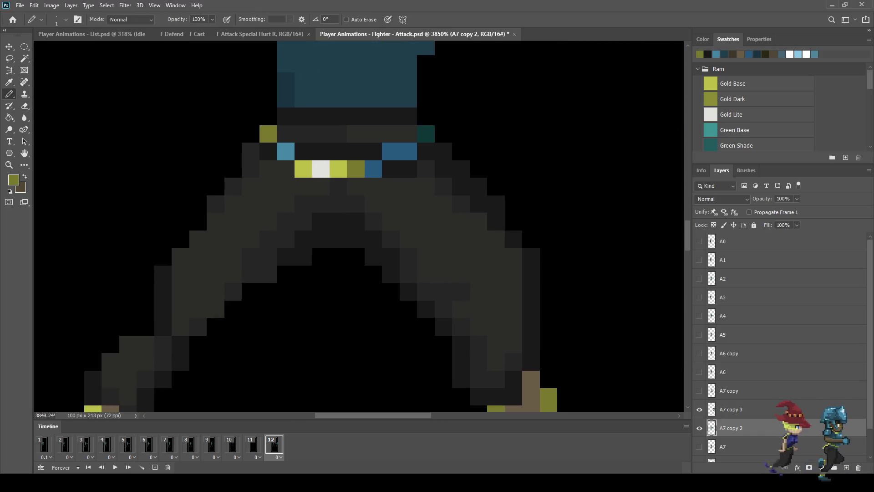
mouse_move(426, 134)
left_mouse_down()
mouse_move(355, 151)
mouse_move(303, 151)
left_mouse_up()
left_click(286, 134)
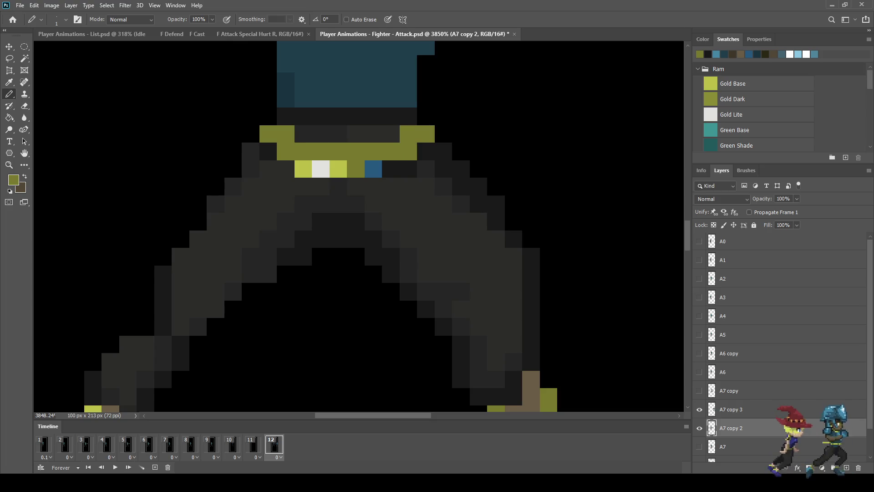
Repaint the buckle row in a dark grey sampled from the art
key("i")
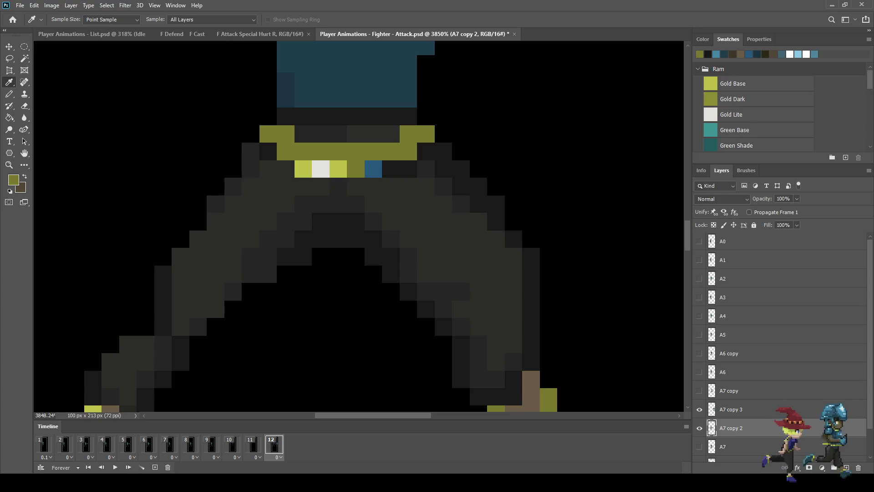
left_click(321, 133)
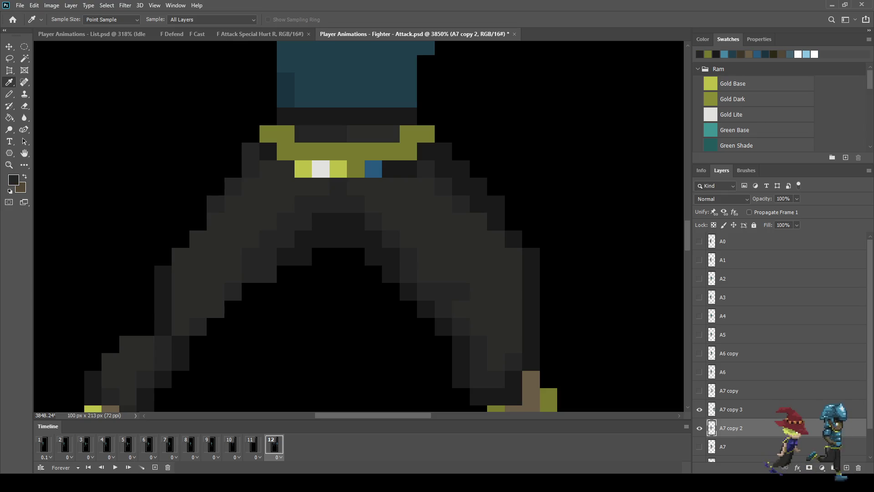
key("b")
left_click_drag(392, 169, 303, 169)
scroll(346, 169, "down", 5, "alt")
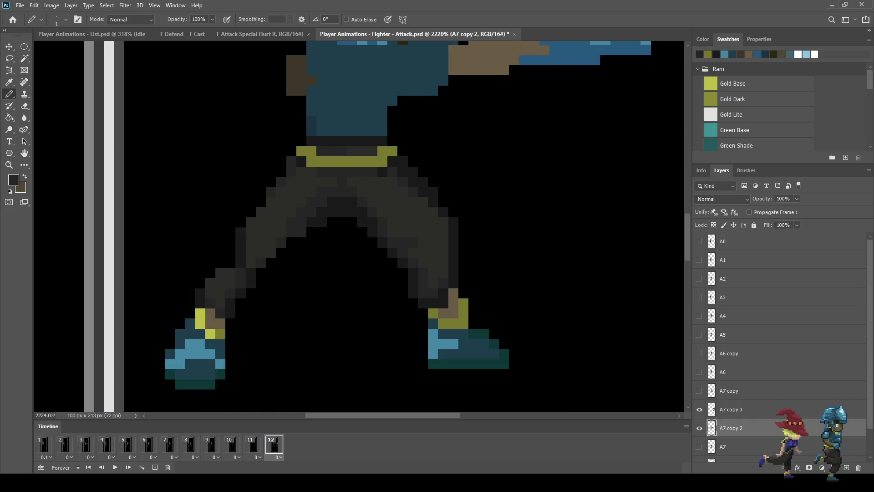
Lasso the fighter's head, nudge it one pixel right and down, deselect and save
scroll(428, 228, "down", 4, "alt")
scroll(428, 228, "up", 3, "alt")
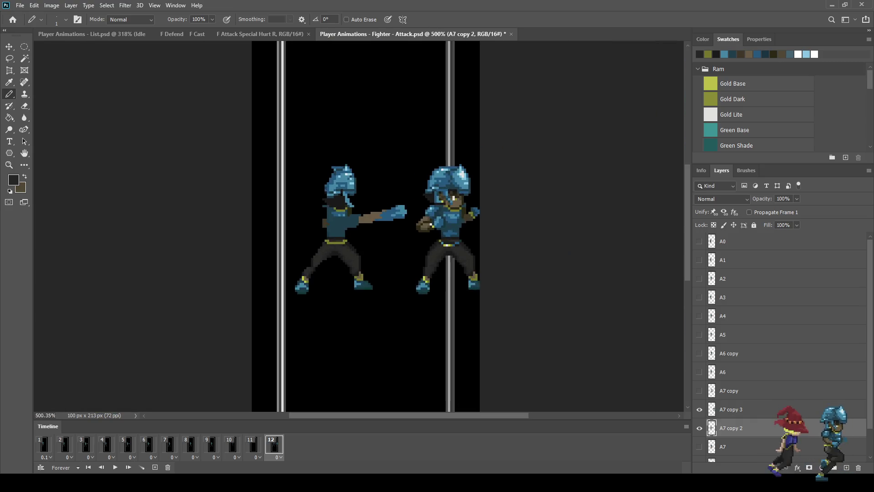
scroll(355, 192, "up", 5)
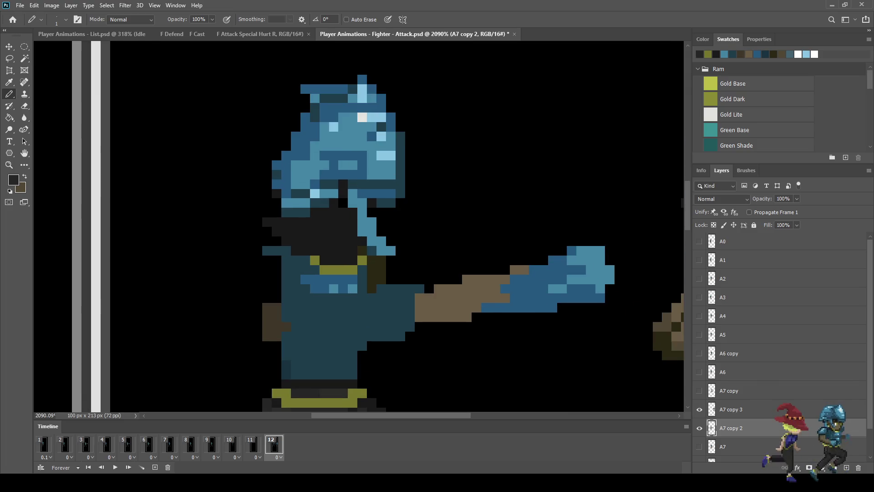
scroll(360, 228, "down", 1)
key("l")
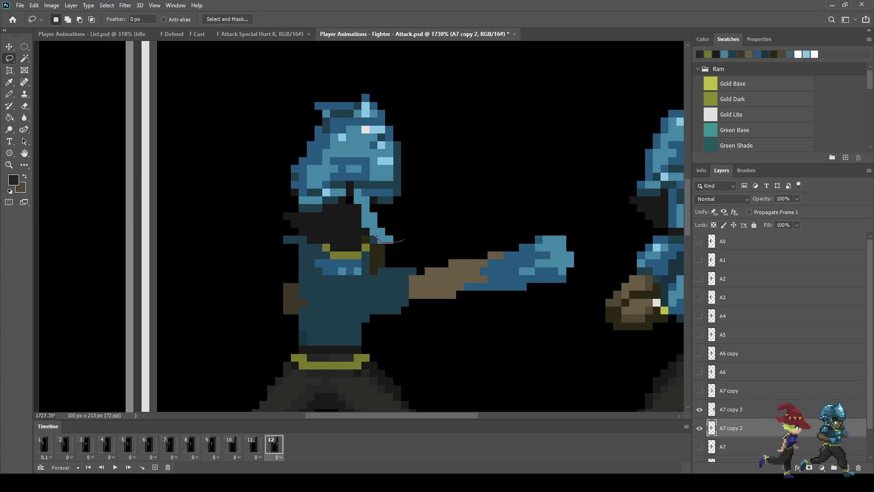
mouse_move(361, 226)
left_mouse_down()
mouse_move(358, 208)
mouse_move(296, 211)
mouse_move(286, 101)
mouse_move(414, 142)
mouse_move(408, 231)
mouse_move(390, 243)
left_mouse_up()
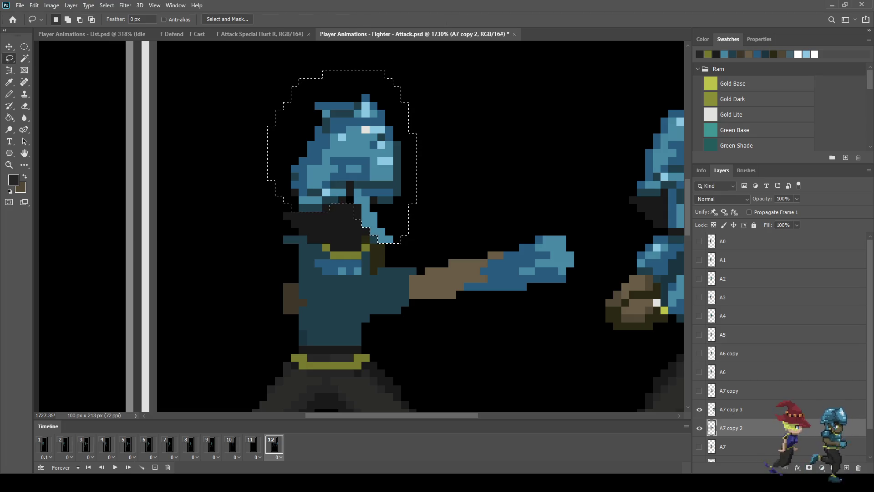
key("ctrl+t")
key("Right")
key("Down")
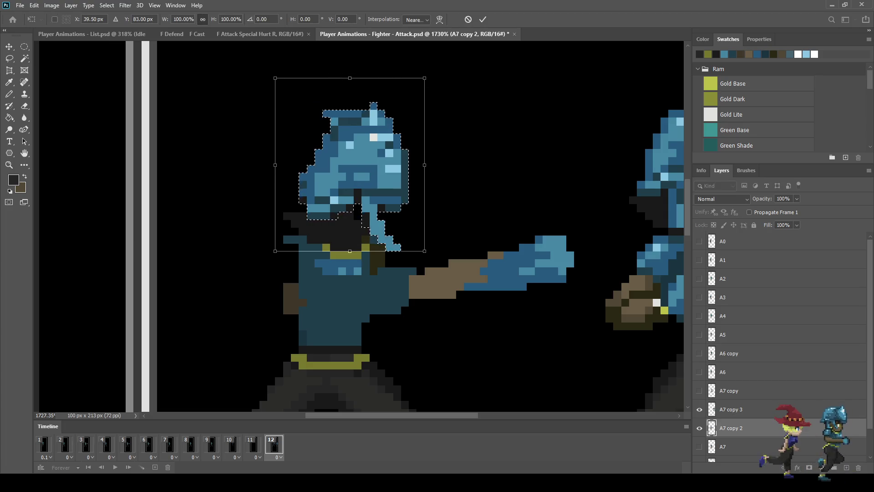
key("Return")
key("ctrl+d")
key("ctrl+s")
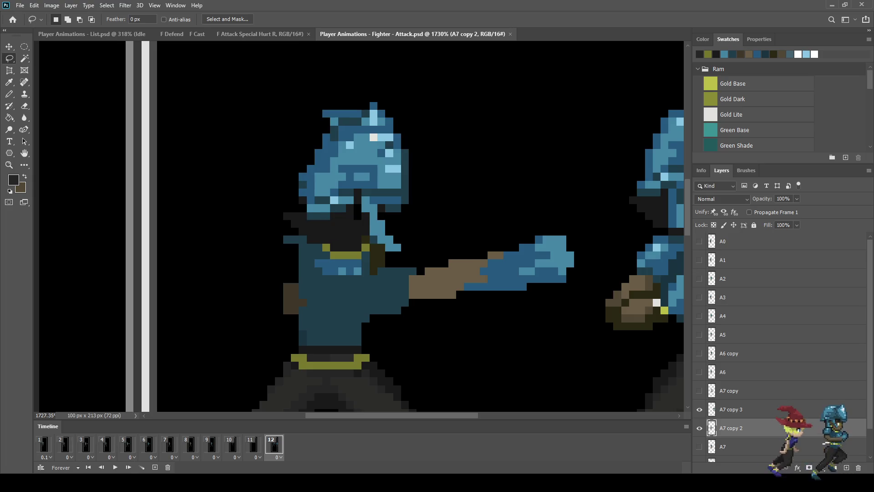
Hide the A7 copy 3 fighter layer and zoom in on the feet
scroll(427, 228, "down", 5)
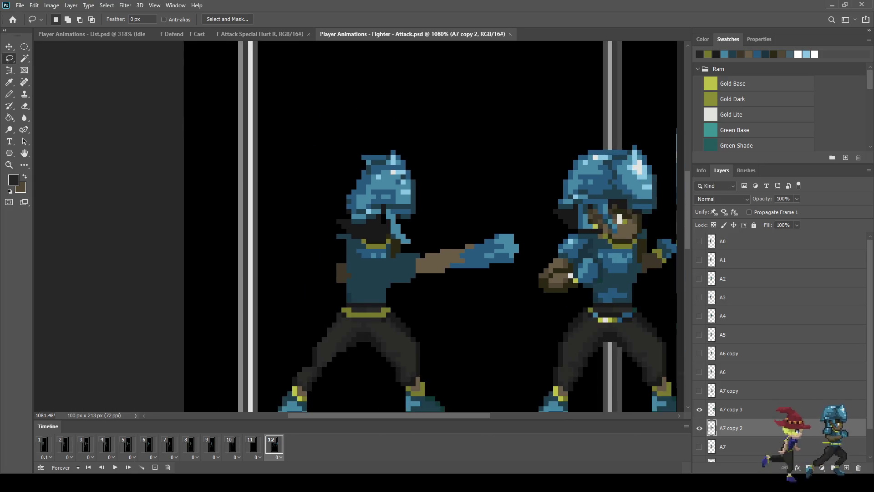
left_click(699, 410)
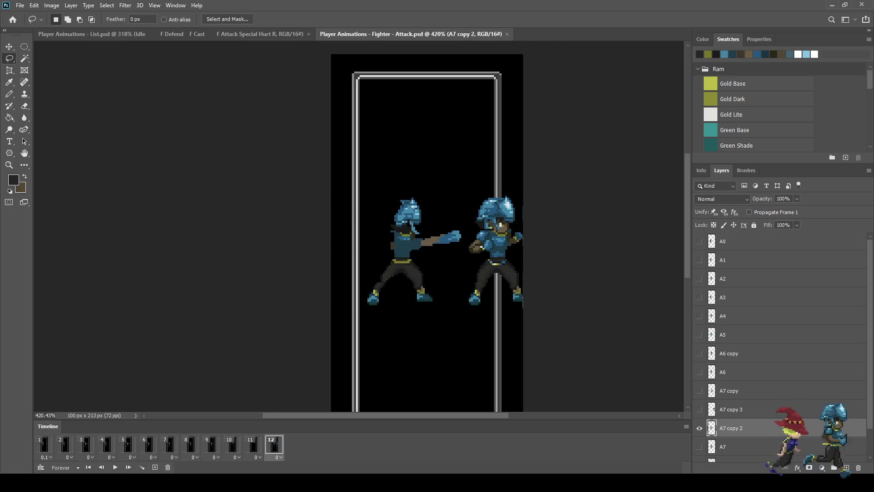
scroll(392, 228, "up", 1)
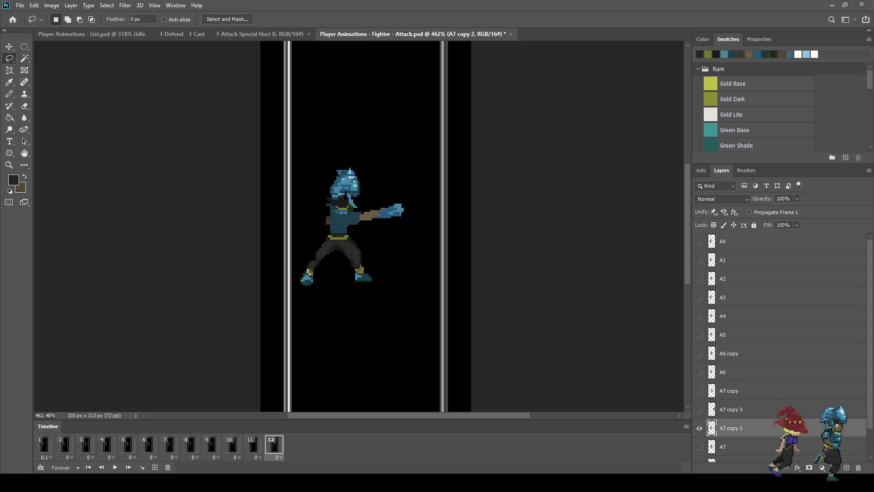
scroll(300, 276, "up", 10)
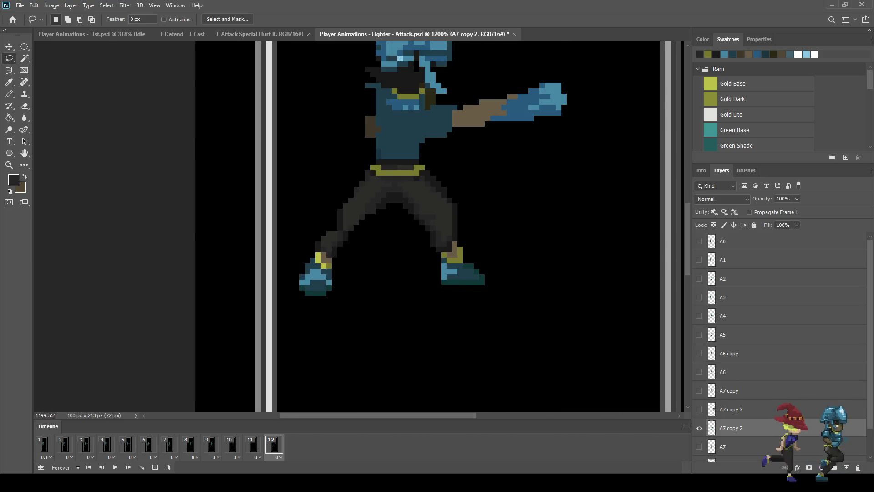
Delete the lower-left foot and place a copy of the right foot under the left leg, rotated about 26°
mouse_move(303, 246)
left_mouse_down()
mouse_move(331, 252)
mouse_move(307, 314)
mouse_move(295, 246)
left_mouse_up()
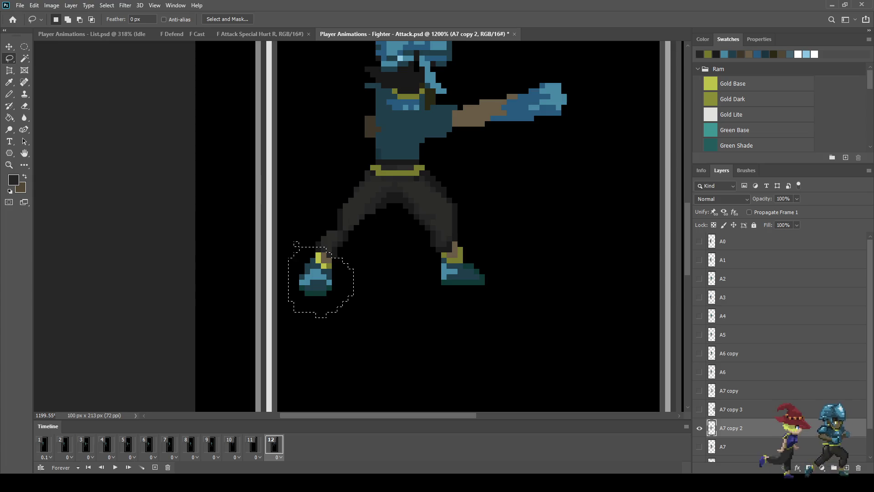
key("Delete")
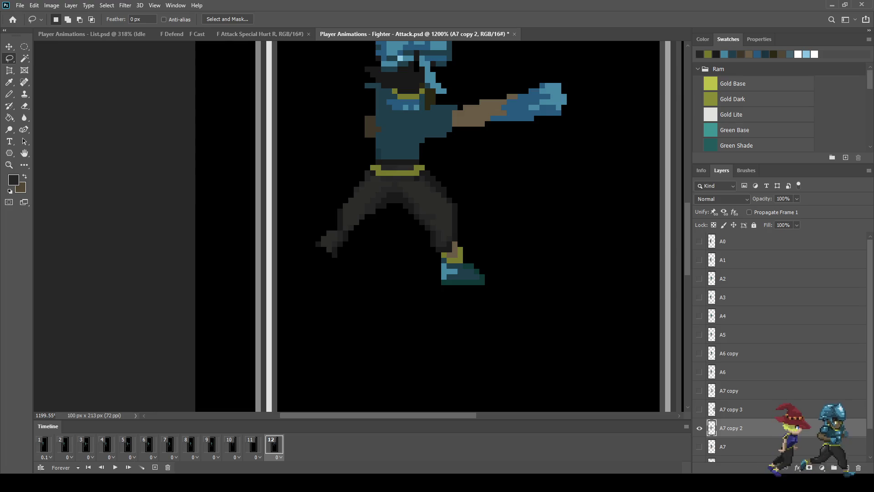
mouse_move(426, 260)
left_mouse_down()
mouse_move(440, 244)
mouse_move(449, 301)
mouse_move(412, 262)
left_mouse_up()
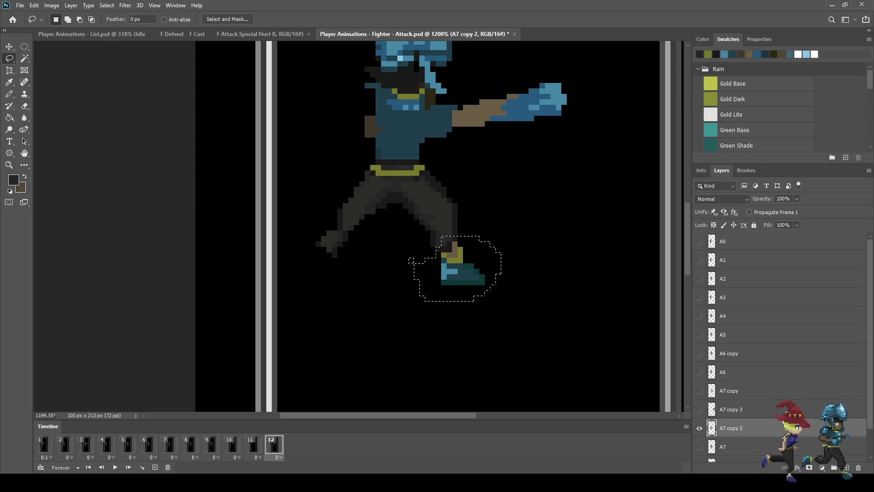
key("ctrl+j")
key("ctrl+t")
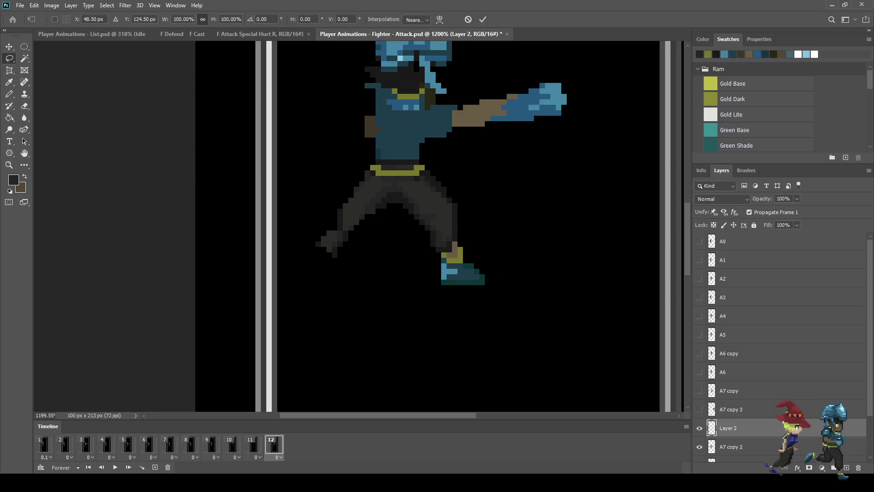
left_click_drag(462, 264, 342, 264)
key("Left")
key("Left")
key("Left")
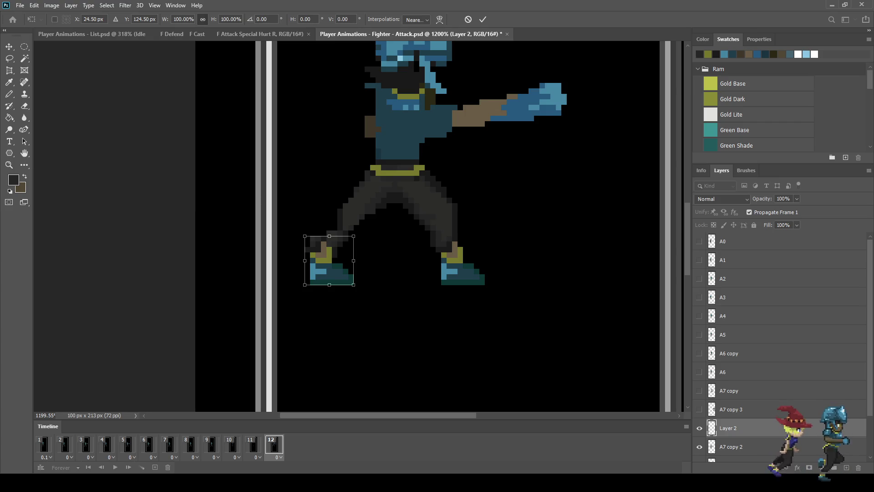
left_click_drag(365, 273, 355, 287)
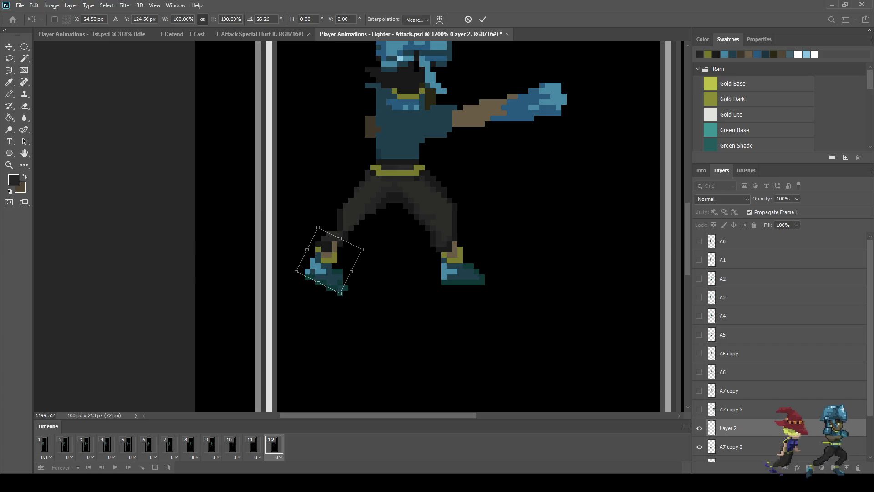
key("Return")
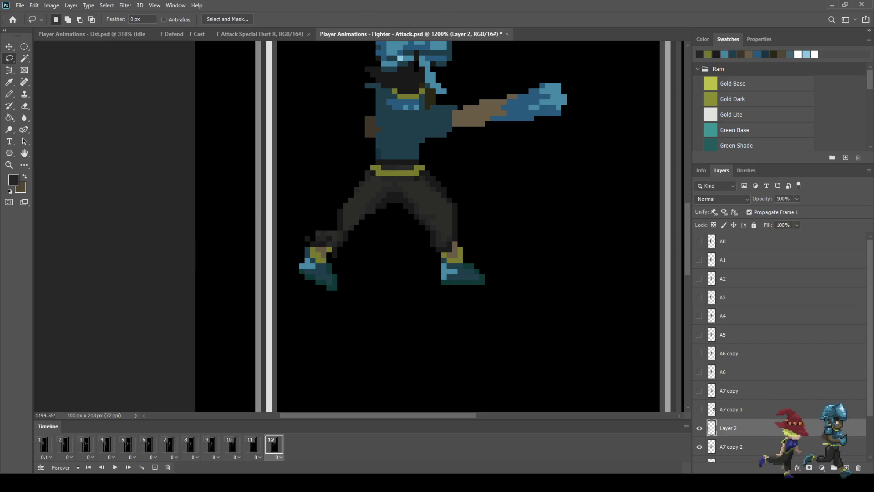
Merge the foot copy into the fighter and erase stray dark pixels along the left leg
scroll(340, 269, "up", 5)
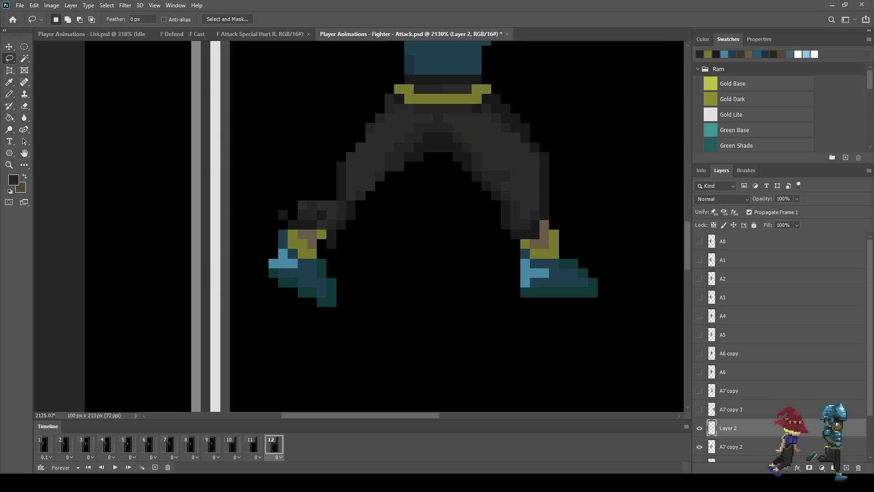
key("ctrl+e")
key("e")
left_click(283, 215)
left_click_drag(303, 205, 283, 234)
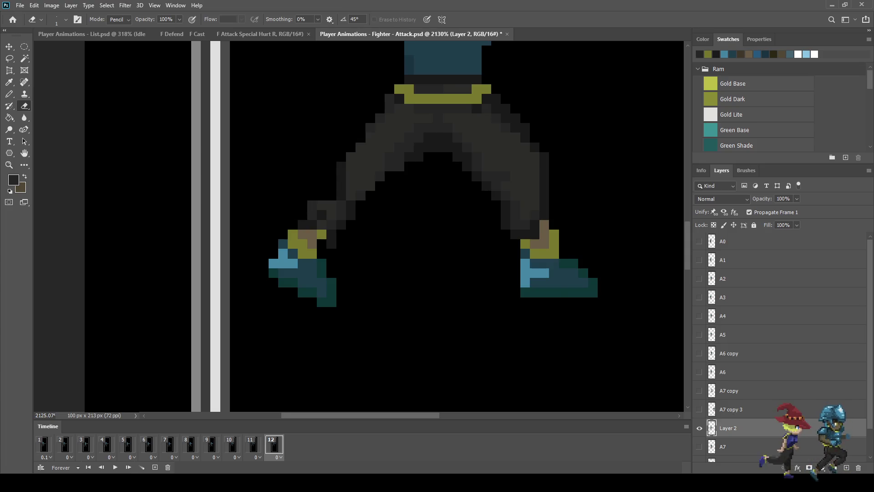
scroll(338, 254, "down", 10)
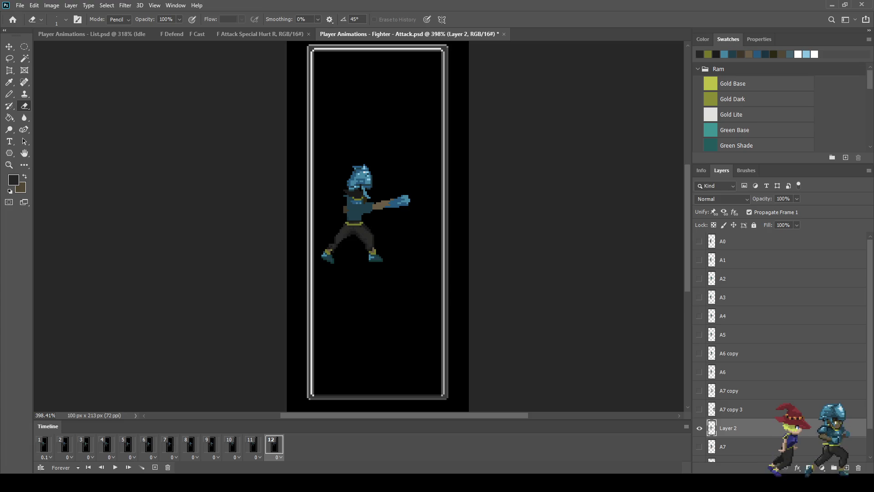
Shift the whole fighter six pixels right in frame 12 and save
key("ctrl+t")
key("Right")
key("Right")
key("Right")
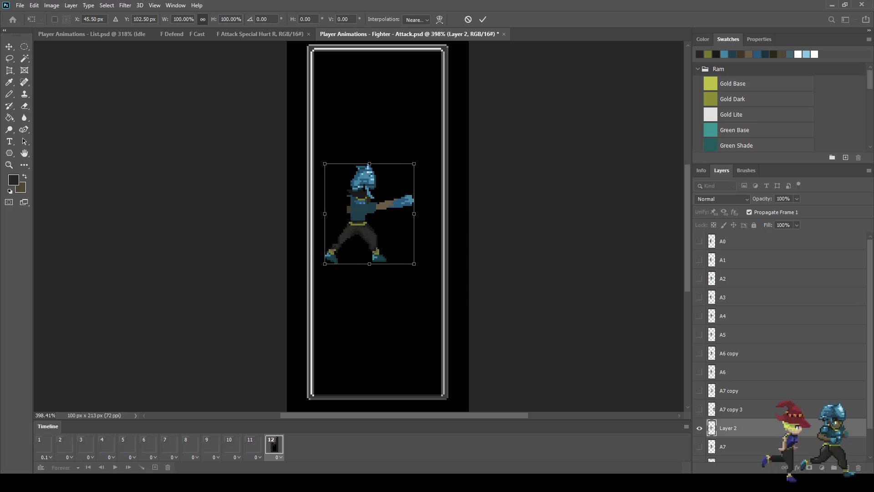
key("Right")
key("Right")
key("Right")
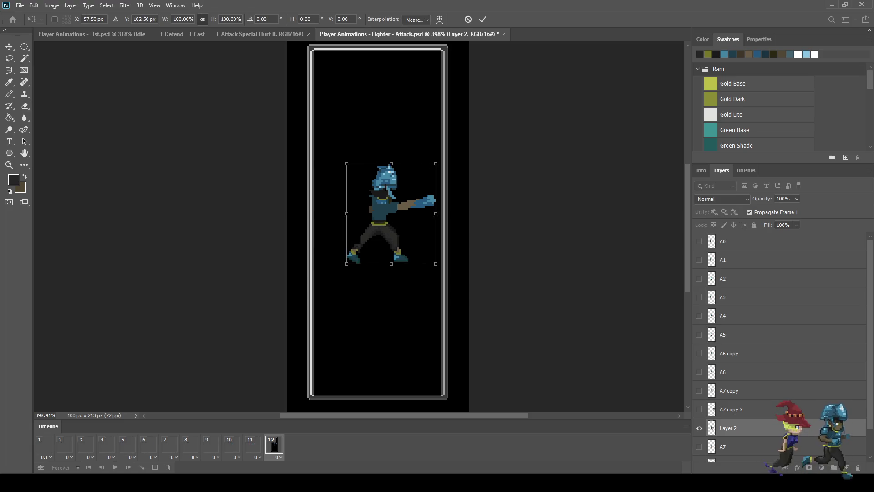
key("Return")
key("ctrl+s")
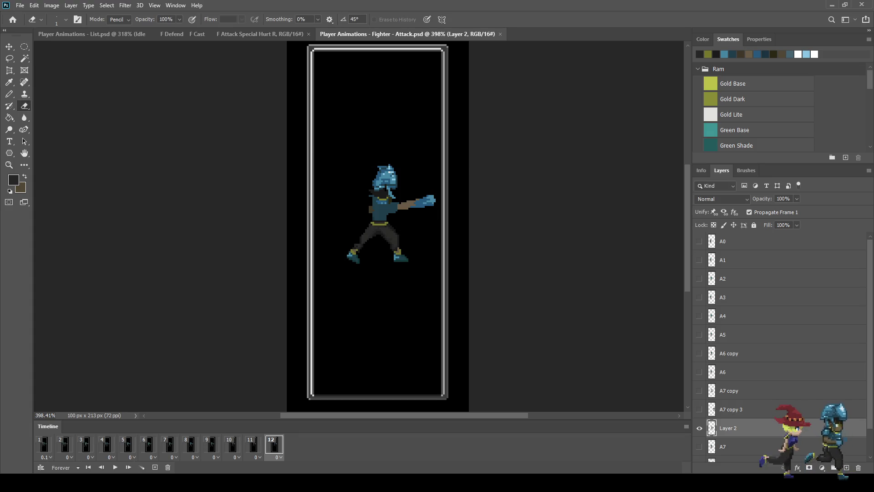
Compare frame 12 against frame 1, play the attack animation, save, and zoom to 100%
left_click(44, 444)
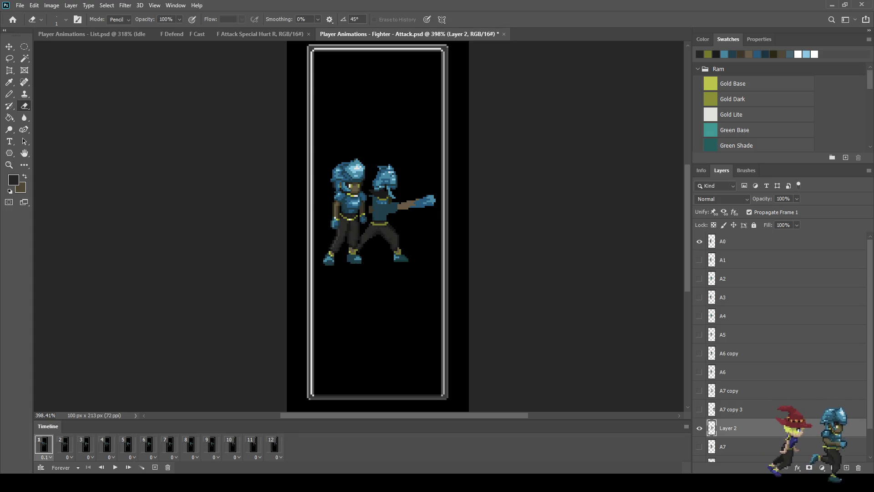
left_click(700, 428)
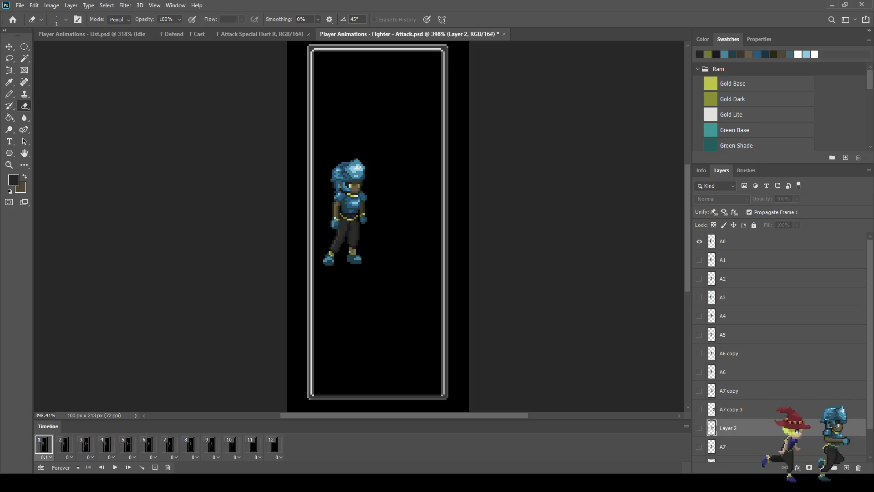
left_click(275, 444)
left_click(699, 428)
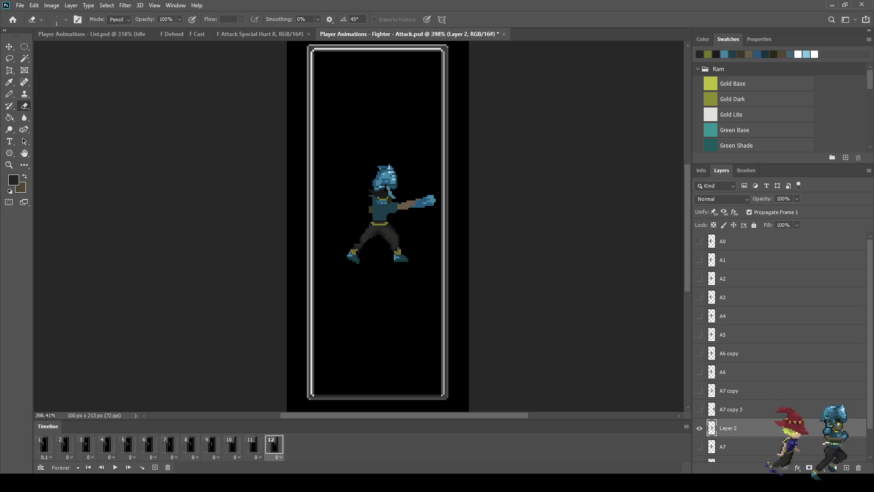
key("space")
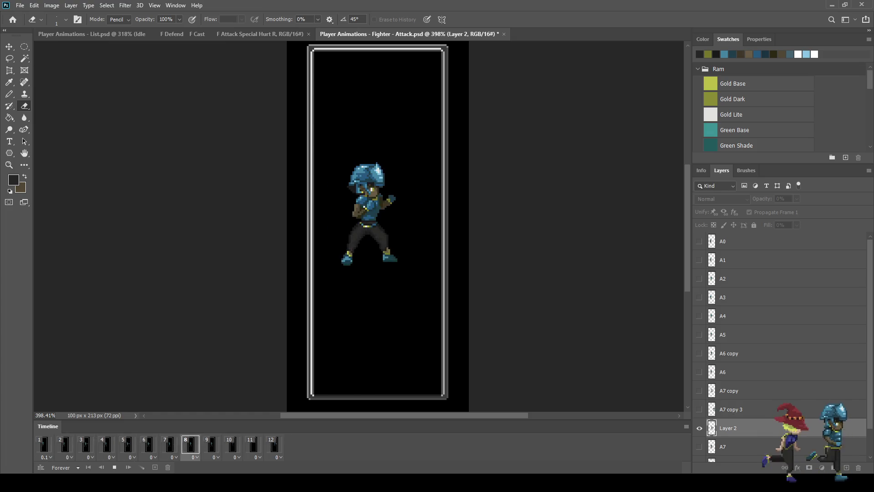
key("space")
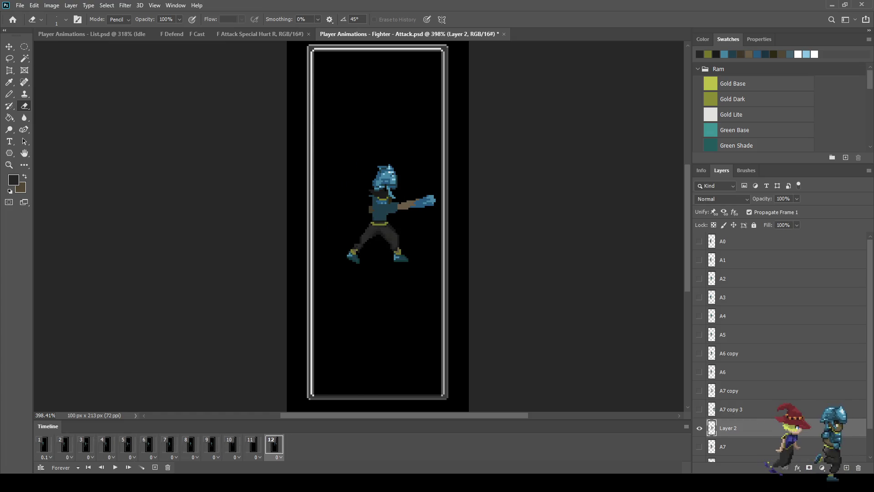
key("ctrl+s")
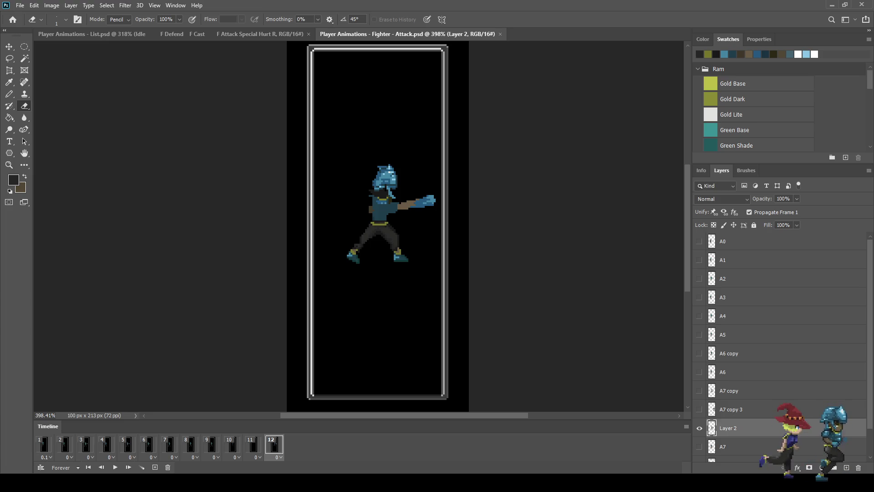
key("ctrl+1")
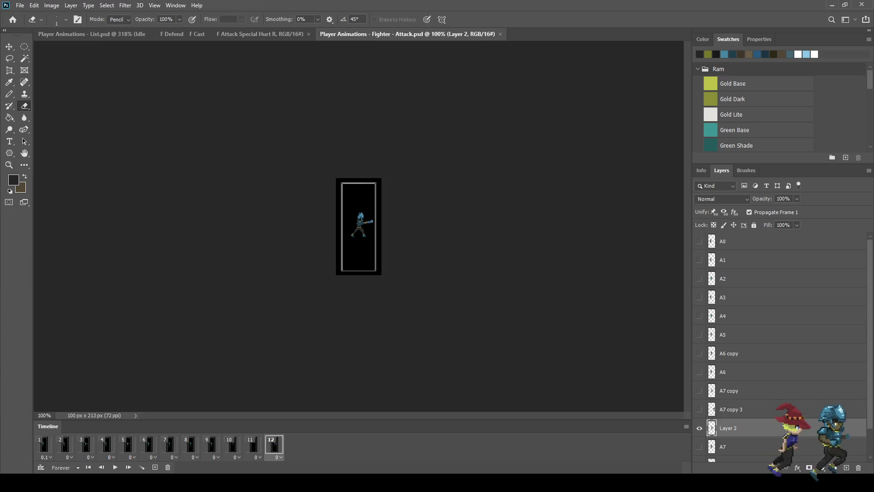
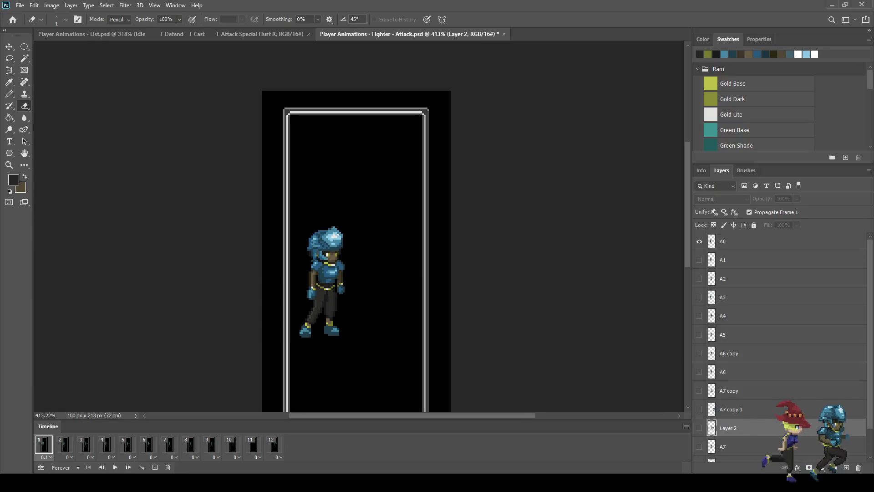
Duplicate the guard-pose frames 8 and 9 so the animation grows to 14 frames
left_click(274, 444)
left_click(253, 444)
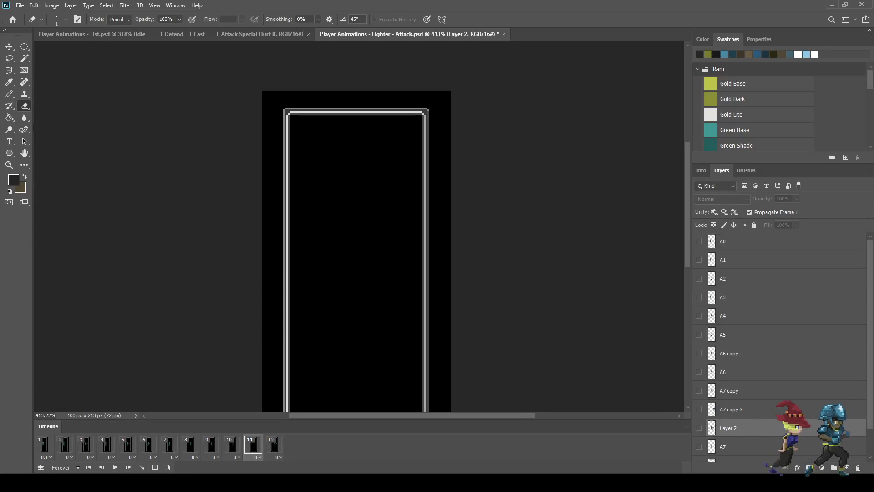
left_click(232, 445)
left_click(211, 445)
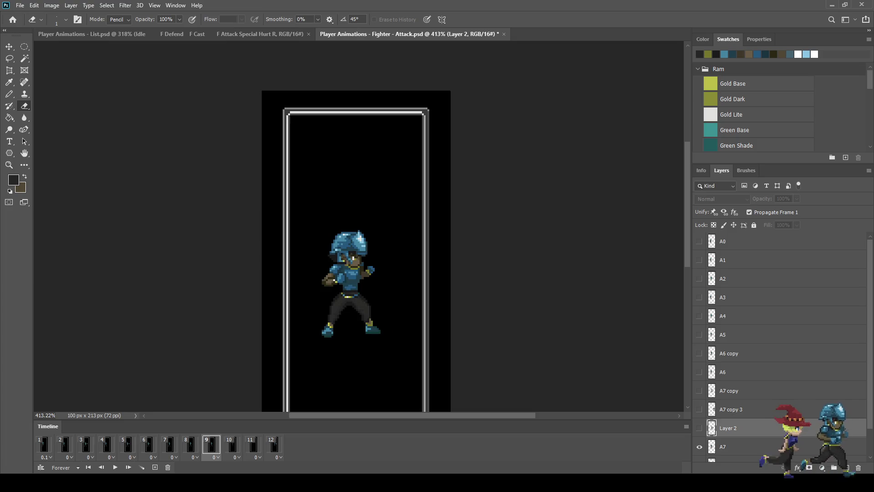
left_click(191, 444)
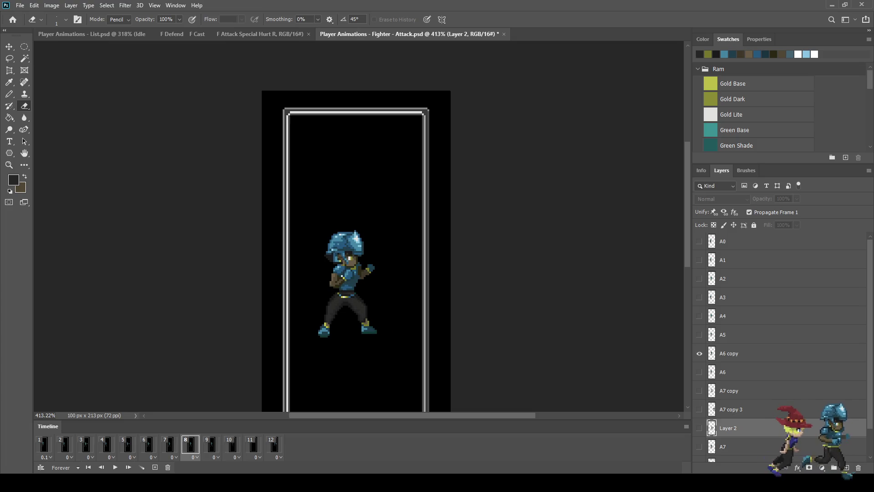
left_click(211, 444)
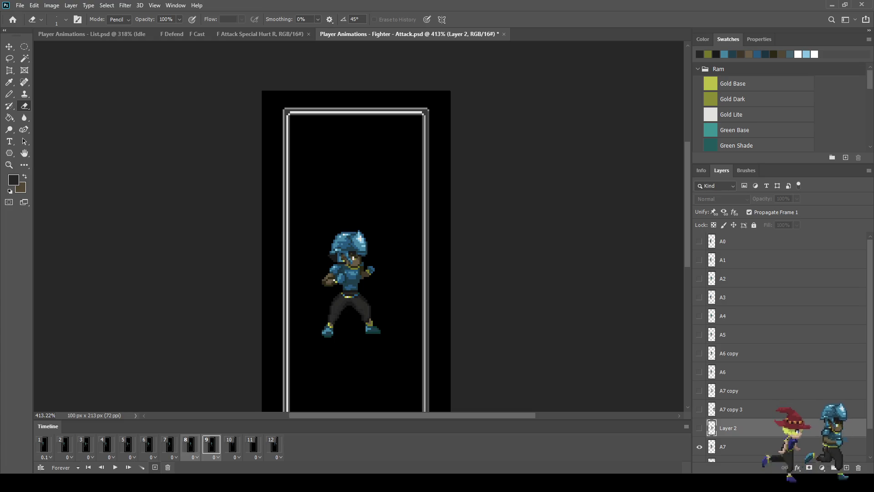
left_click(154, 467)
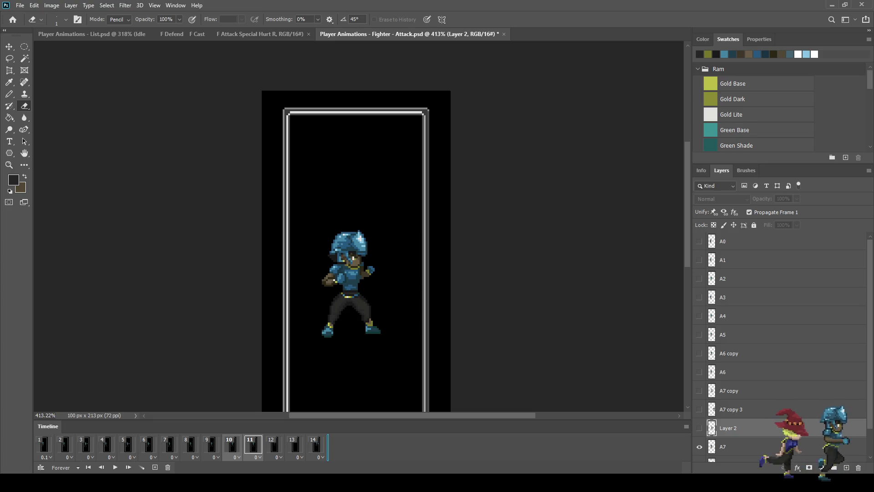
Preview the 14-frame playback, compare frames 12–14, and make layer A7 active
left_click(316, 444)
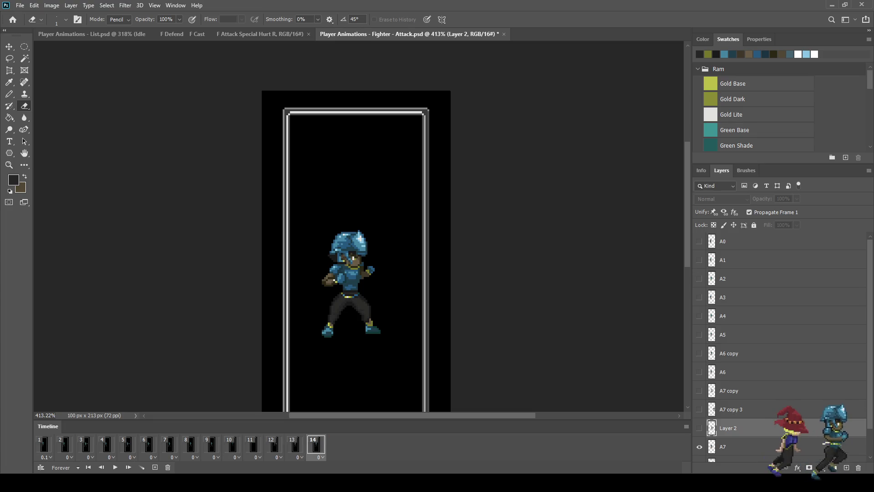
left_click(295, 444)
left_click(317, 444)
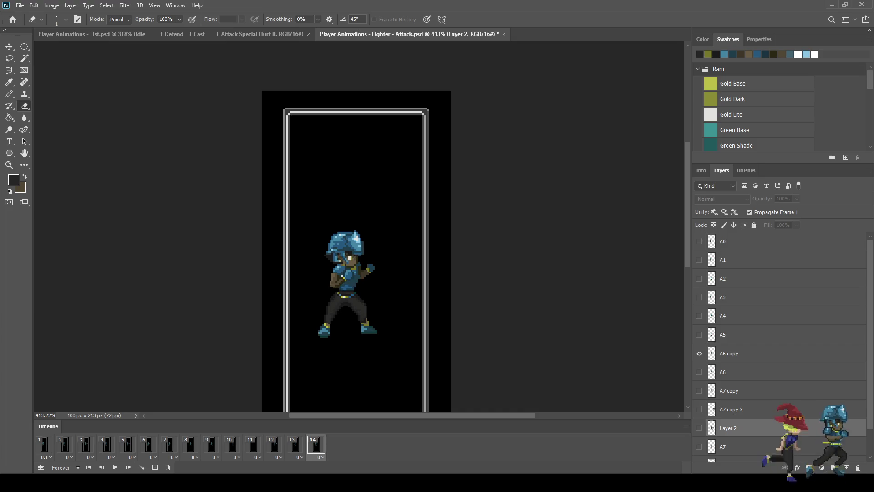
key("space")
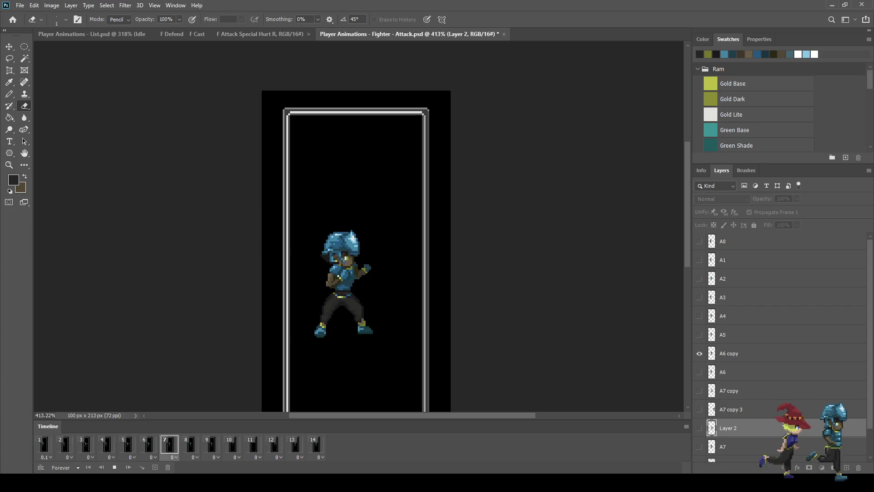
key("space")
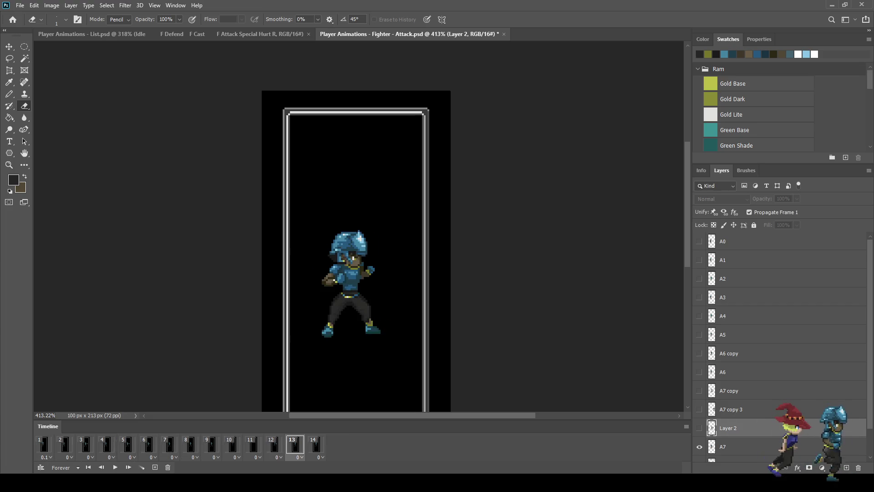
left_click(316, 444)
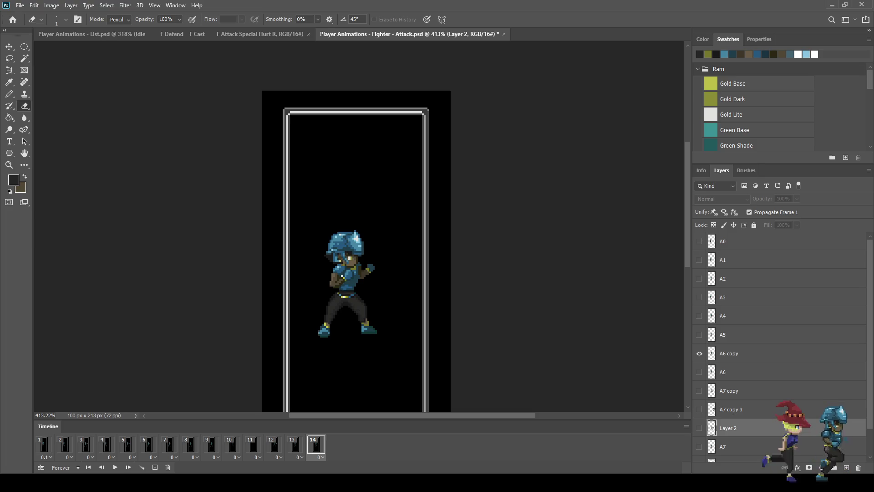
left_click(295, 444)
left_click(274, 444)
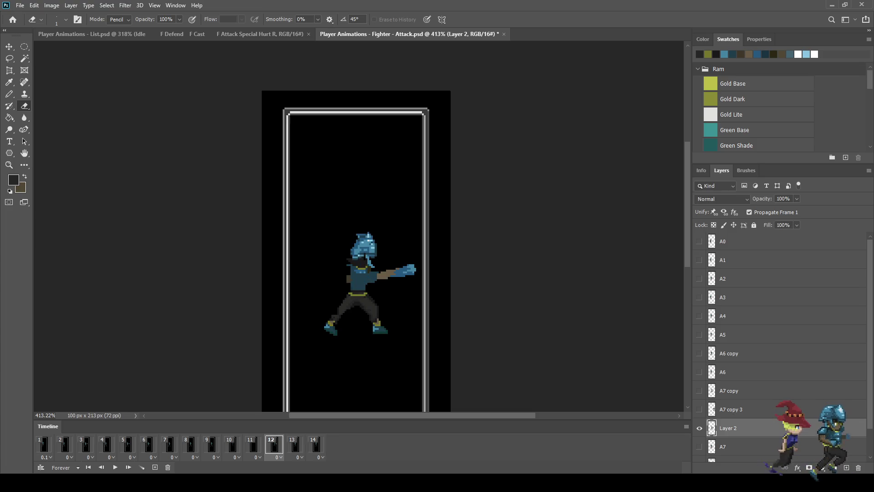
left_click(295, 444)
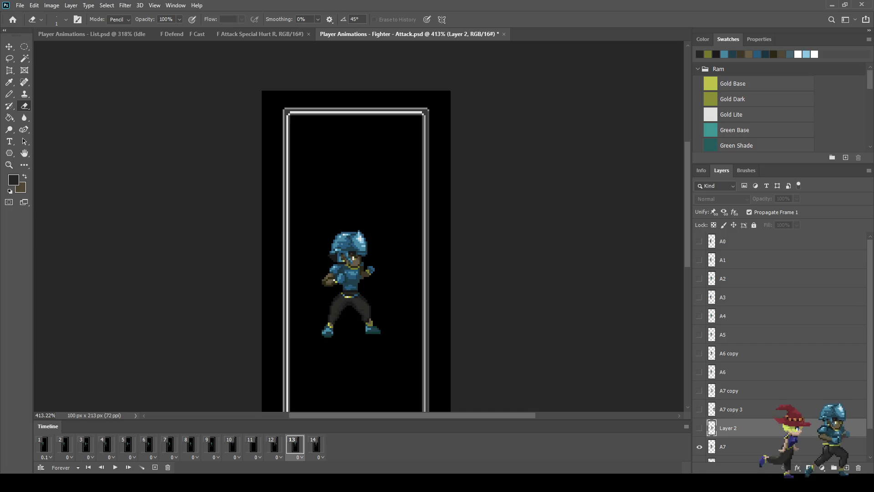
left_click(316, 444)
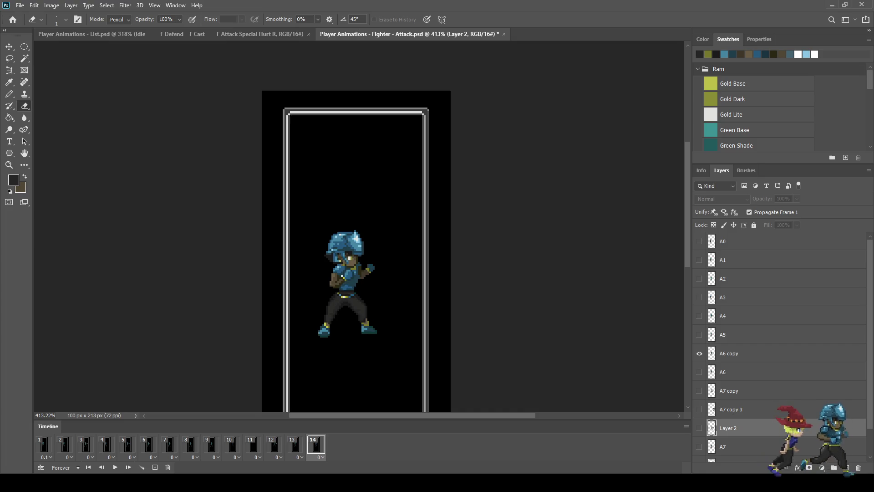
left_click(295, 444)
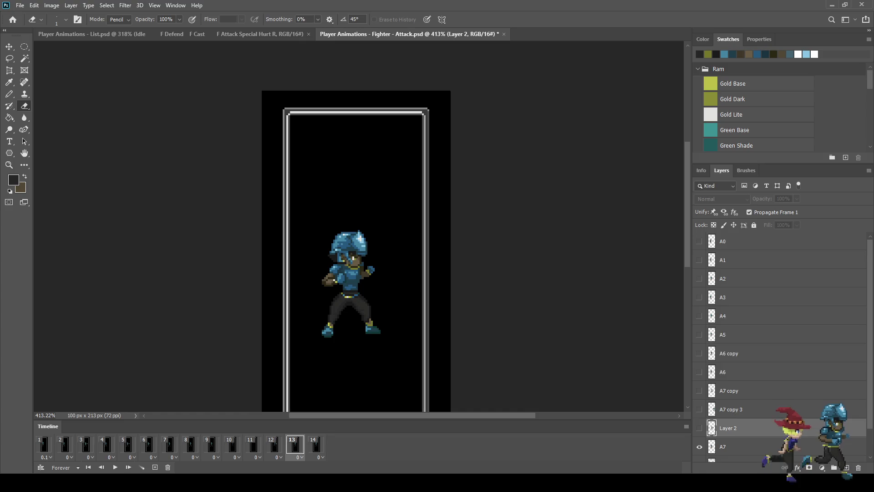
scroll(781, 346, "down", 2)
left_click(738, 415)
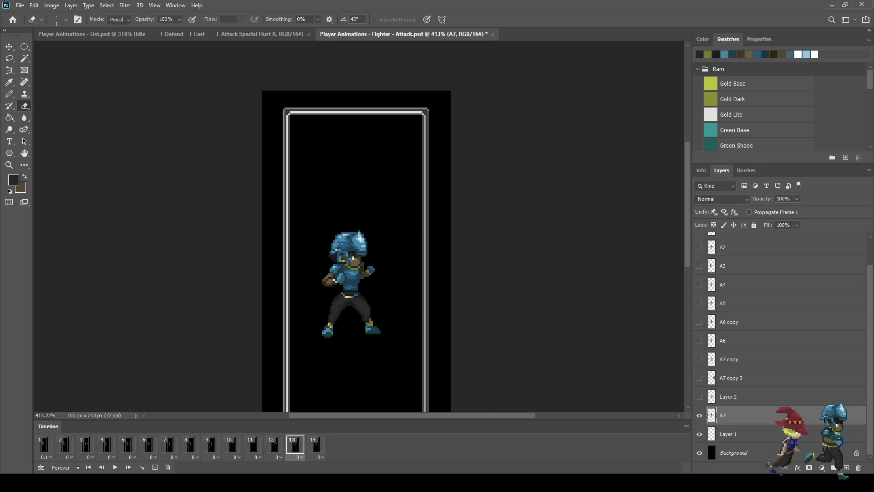
Duplicate A7 for frame 13 and A6 copy for frame 14, nudging frame 14's fighter left
left_click(700, 414)
key("ctrl+j")
left_click(699, 415)
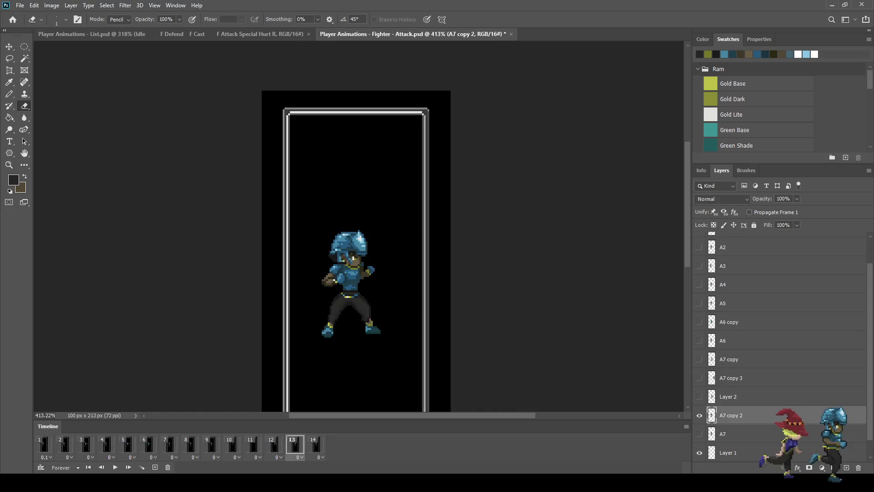
left_click(316, 445)
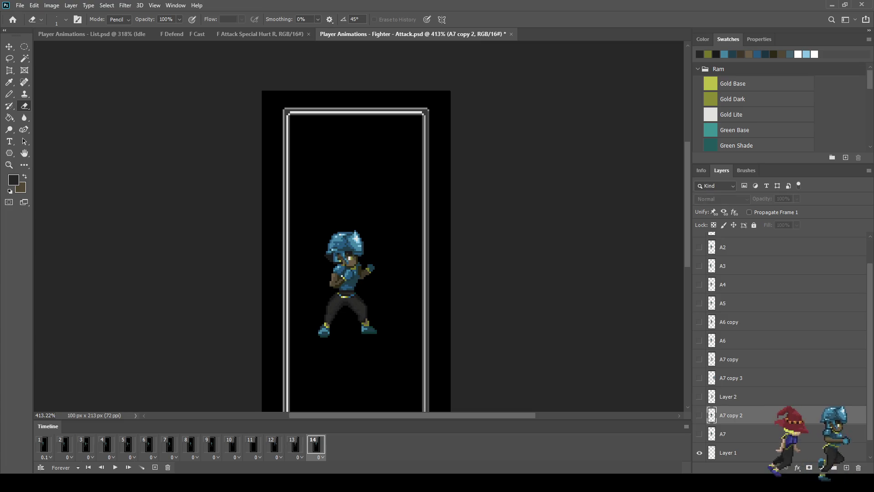
key("ctrl+j")
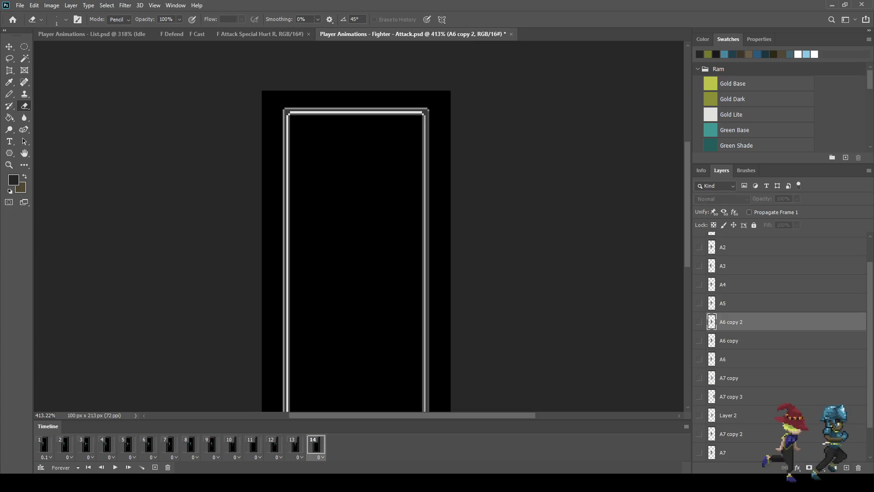
left_click(700, 322)
key("ctrl+Left")
key("ctrl+Left")
key("ctrl+Left")
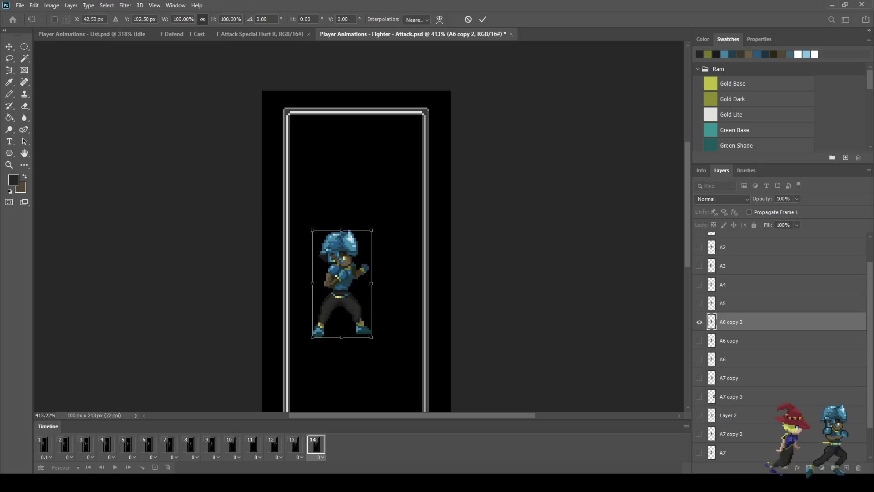
Add a new frame 15 to the timeline and preview the animation
key("space")
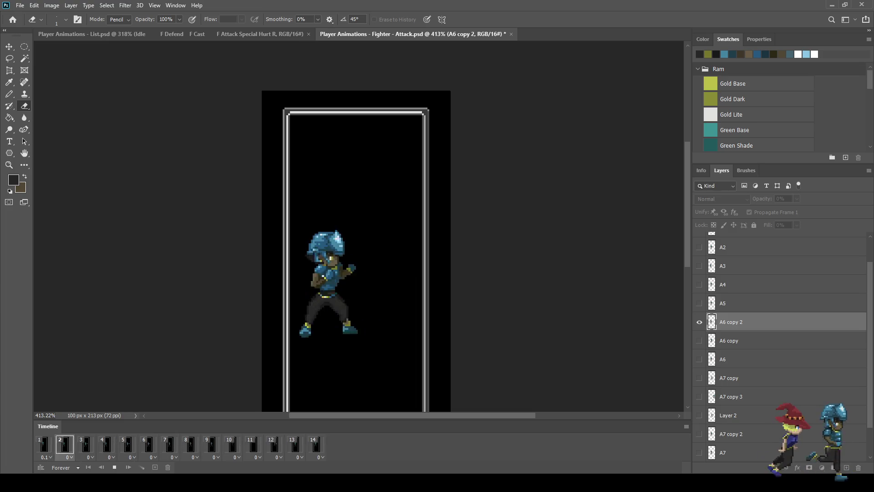
key("space")
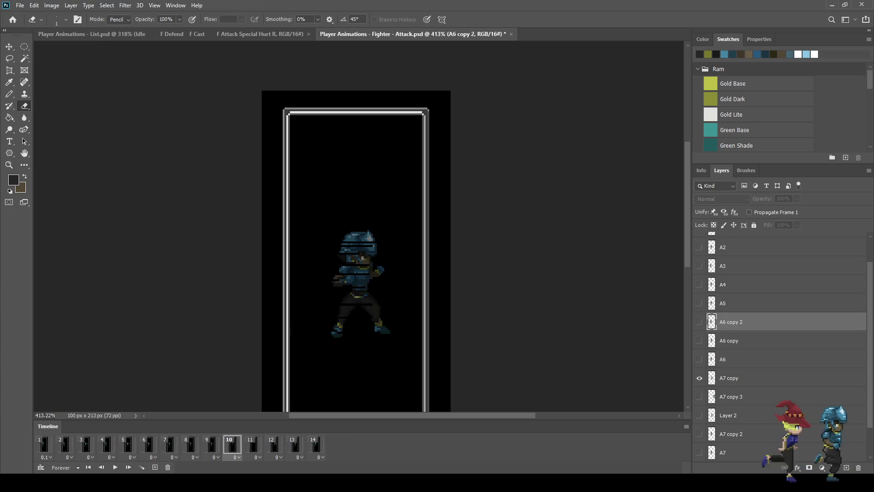
key("Right")
key("Right")
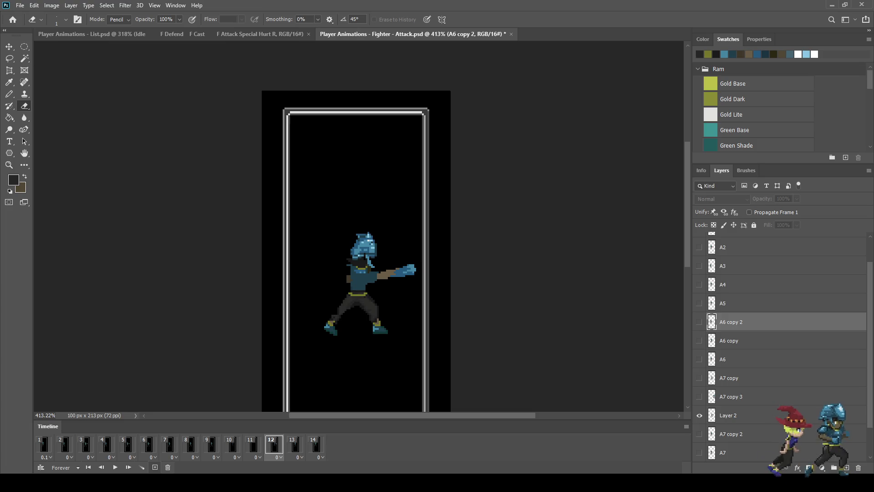
key("Right")
left_click(155, 467)
key("space")
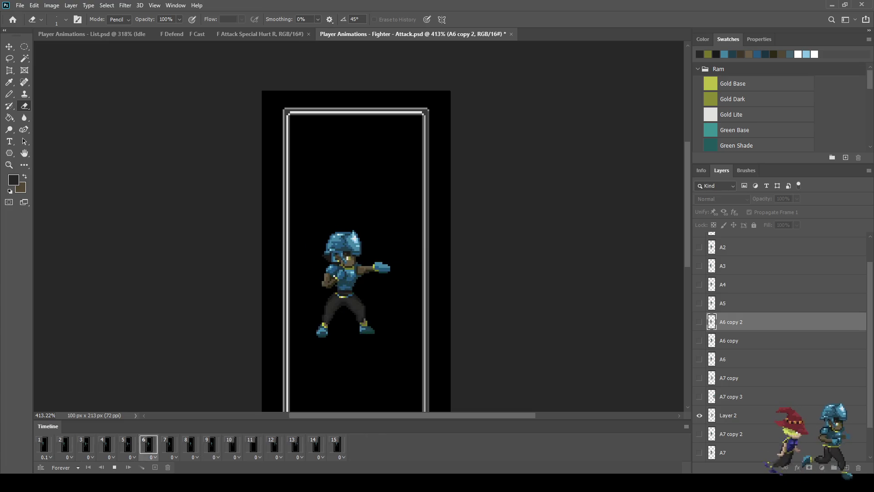
key("space")
Duplicate frame 12's Layer 2 punch pose into Layer 2 copy
key("Left")
key("Left")
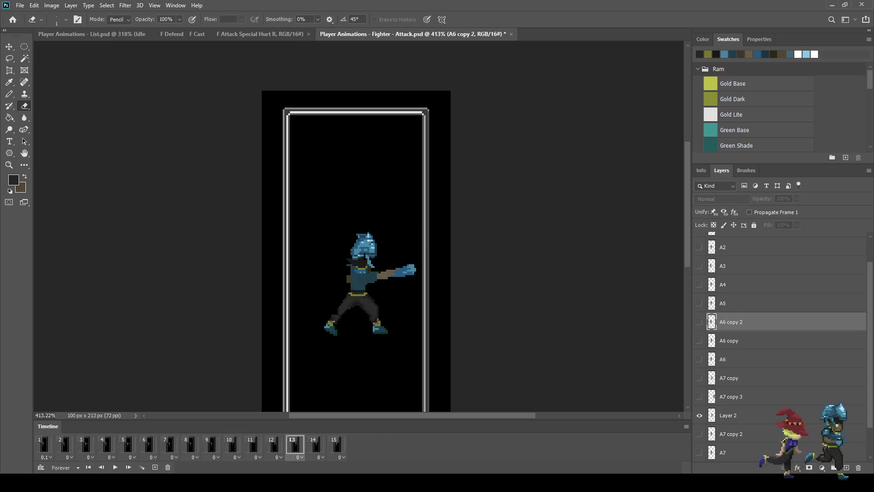
key("Right")
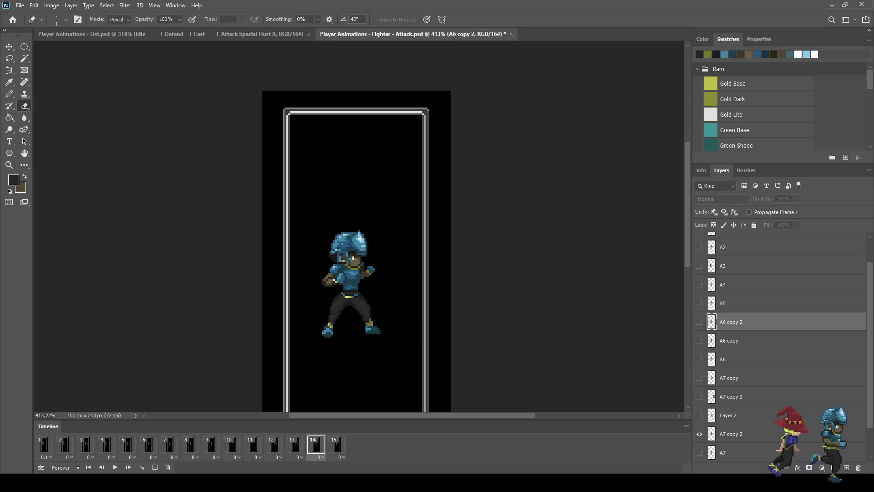
key("Left")
key("Left")
key("Right")
left_click(700, 415)
left_click(729, 415)
key("ctrl+j")
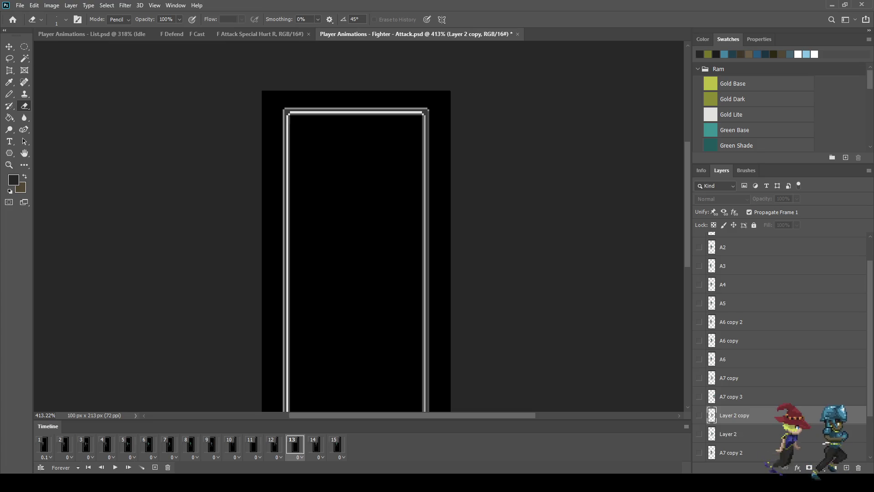
Nudge the Layer 2 copy punch pose a few pixels left and preview the animation
left_click(699, 415)
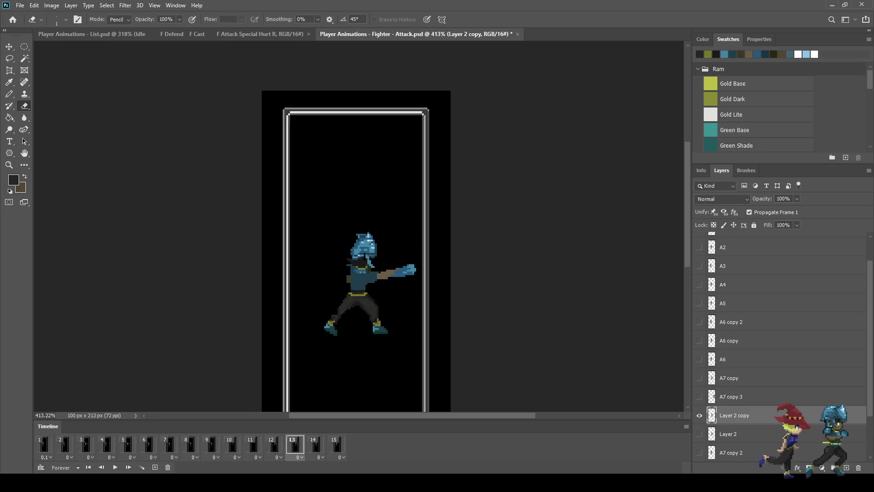
key("ctrl+t")
scroll(336, 292, "up", 5)
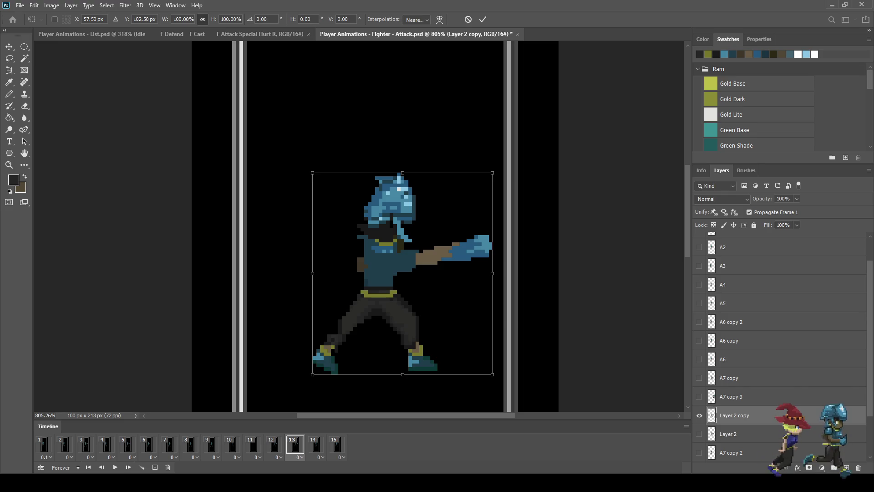
key("Left")
key("Left")
key("Left")
key("Return")
key("space")
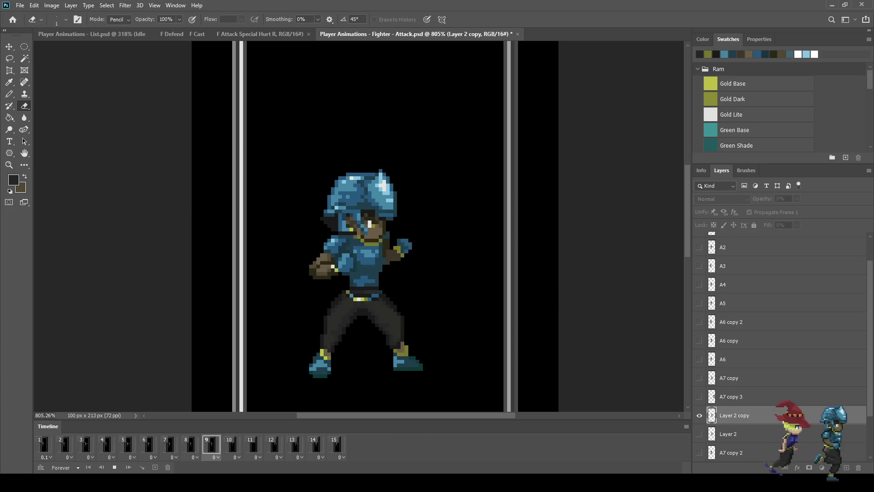
scroll(359, 226, "down", 7)
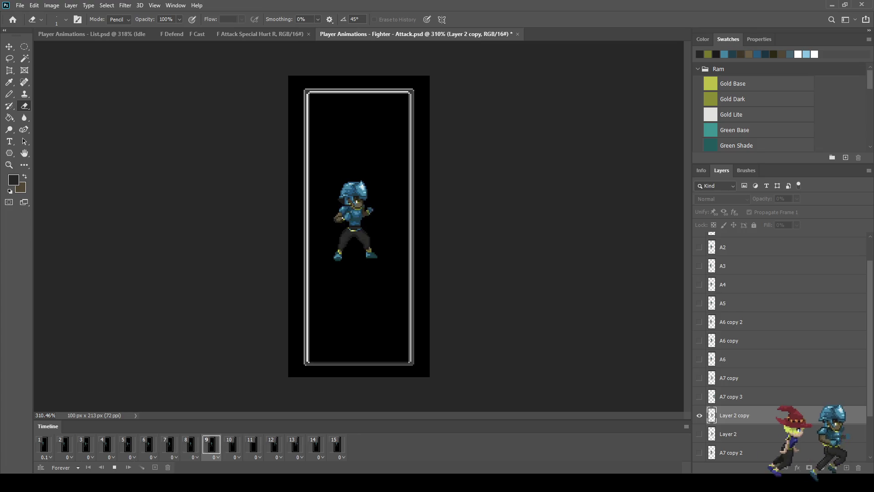
key("space")
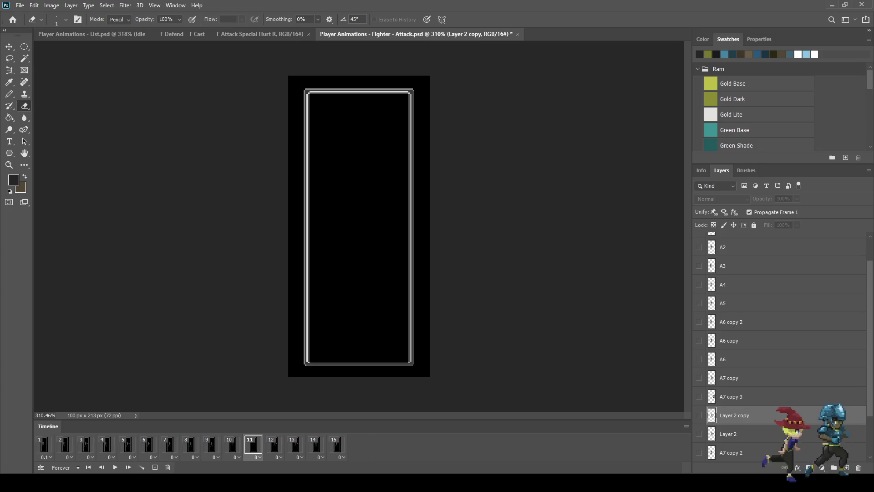
Duplicate A7 into A7 copy 4, place it below A7 copy, and show it on frame 10
key("Left")
key("Left")
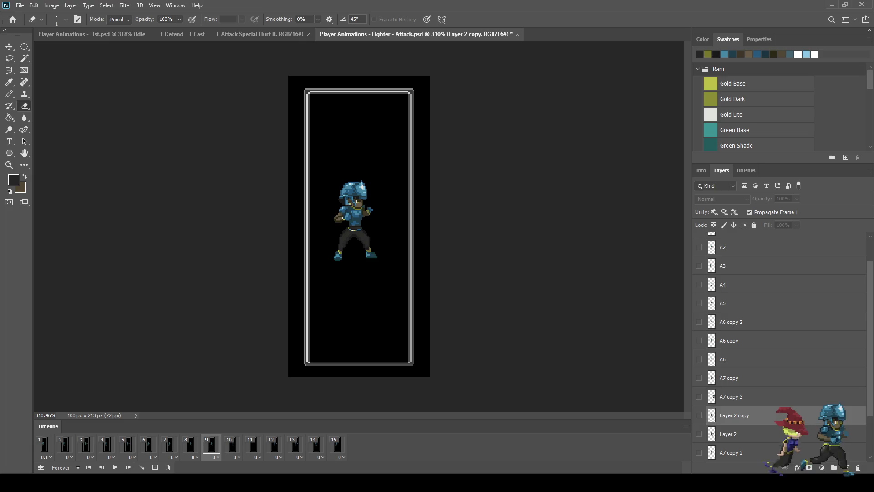
key("Right")
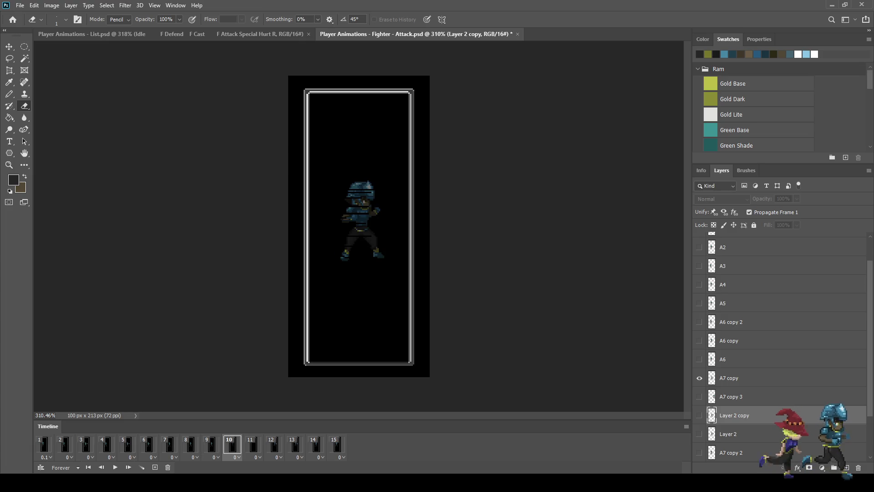
key("Left")
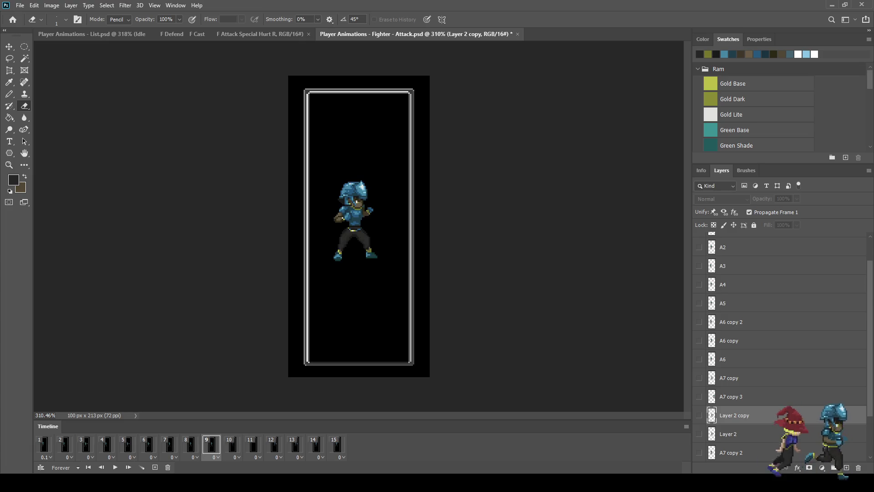
scroll(781, 346, "down", 3)
key("Right")
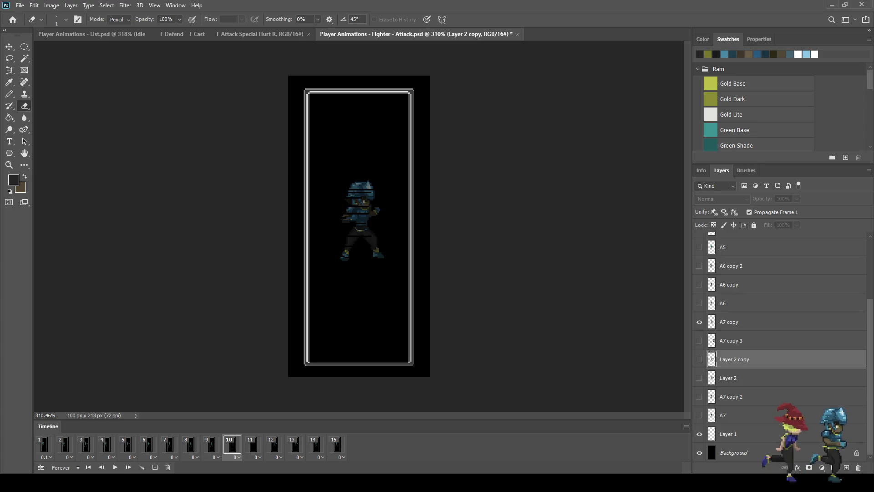
left_click(738, 415)
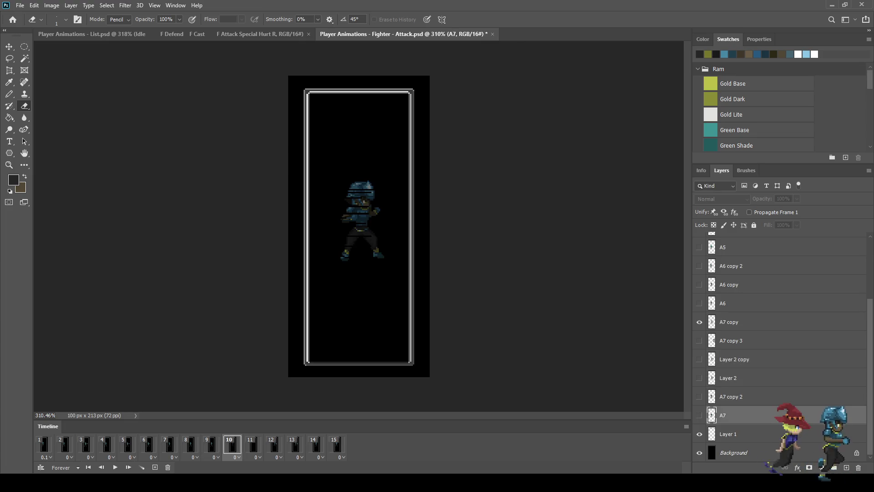
key("ctrl+j")
left_click_drag(731, 415, 731, 332)
left_click(699, 340)
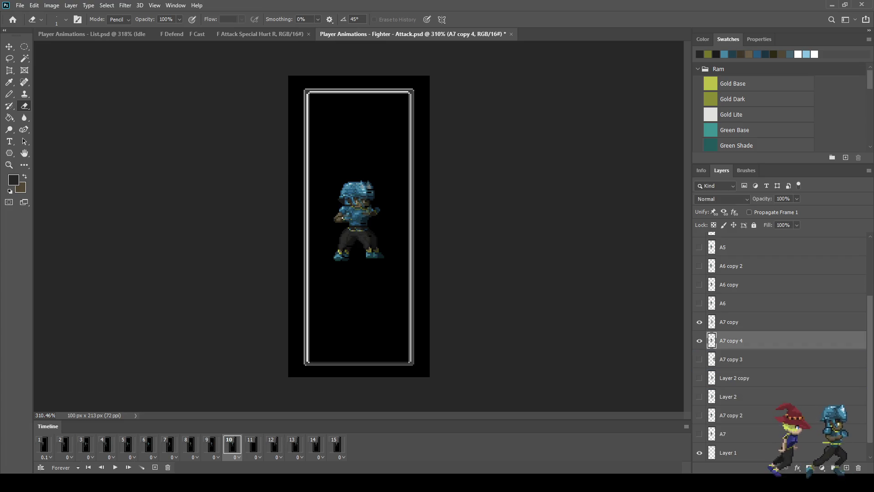
Hide the A7 copy layer on frame 10 and preview the result
key("space")
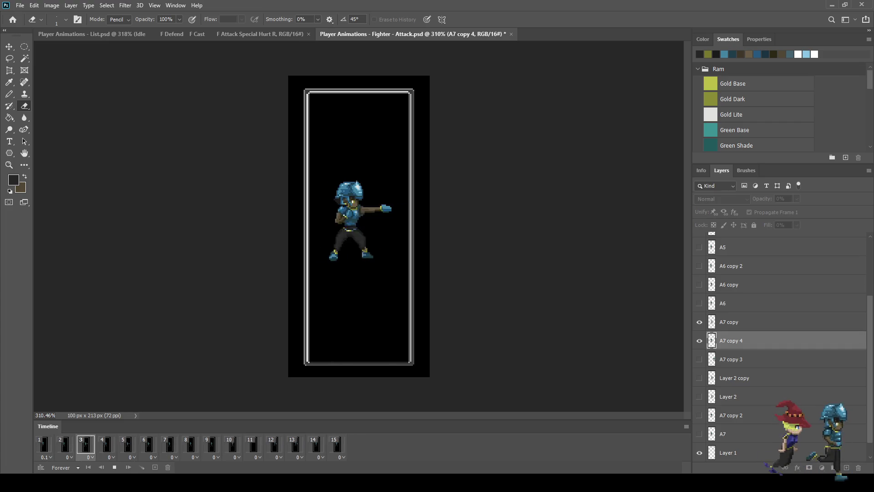
key("space")
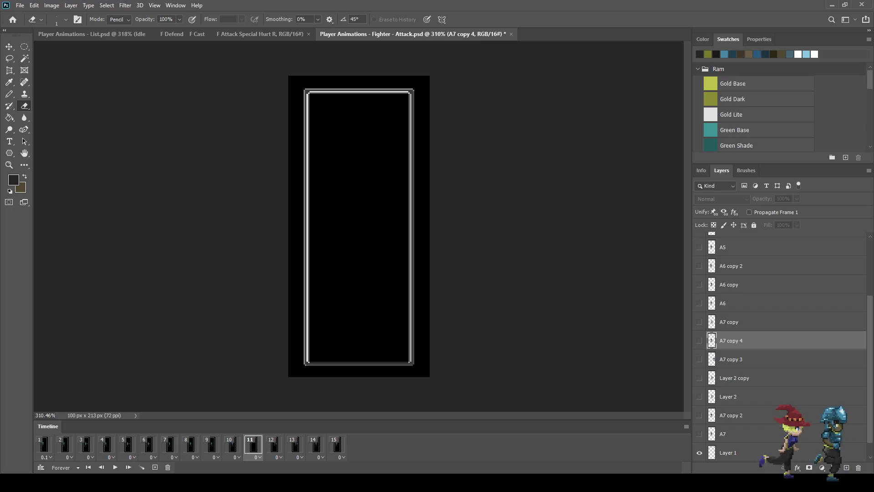
left_click(233, 444)
left_click(699, 322)
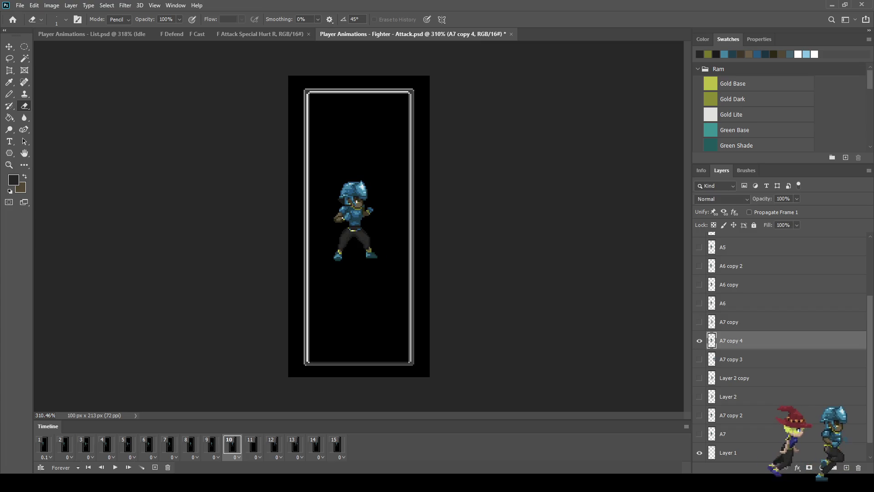
key("space")
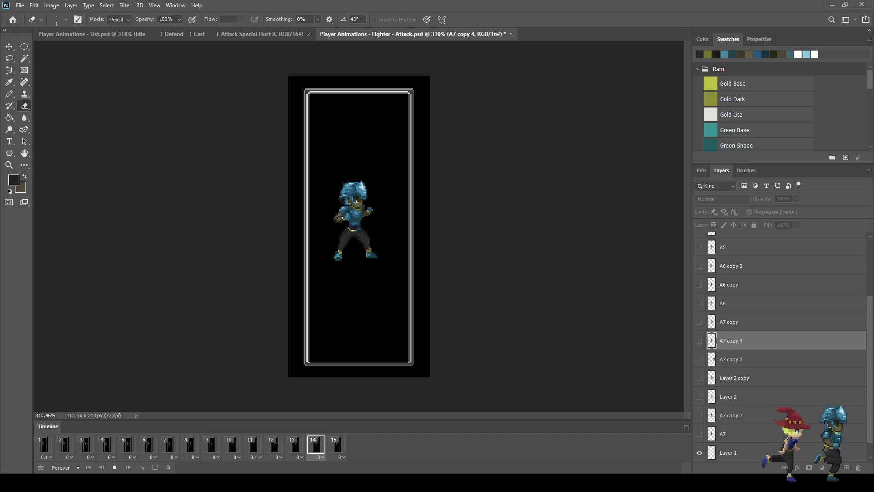
key("space")
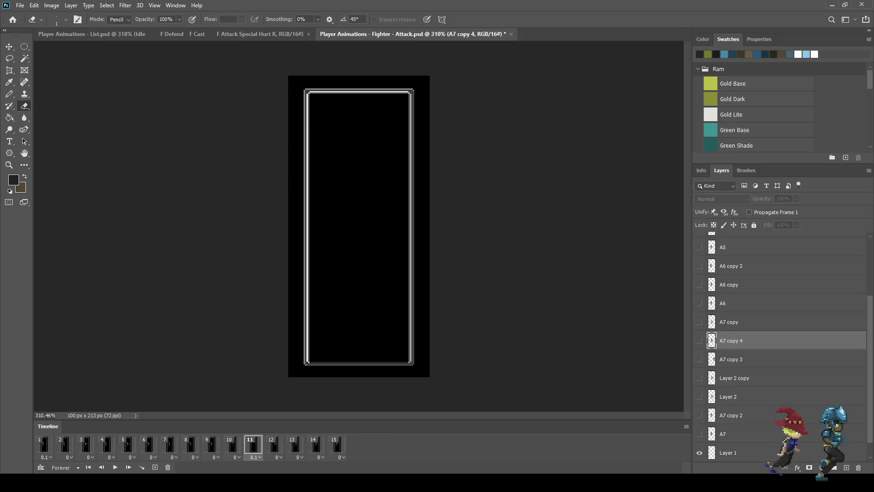
Compare frames 12 and 13, delete then restore Layer 2 copy, and return to frame 12
left_click(274, 444)
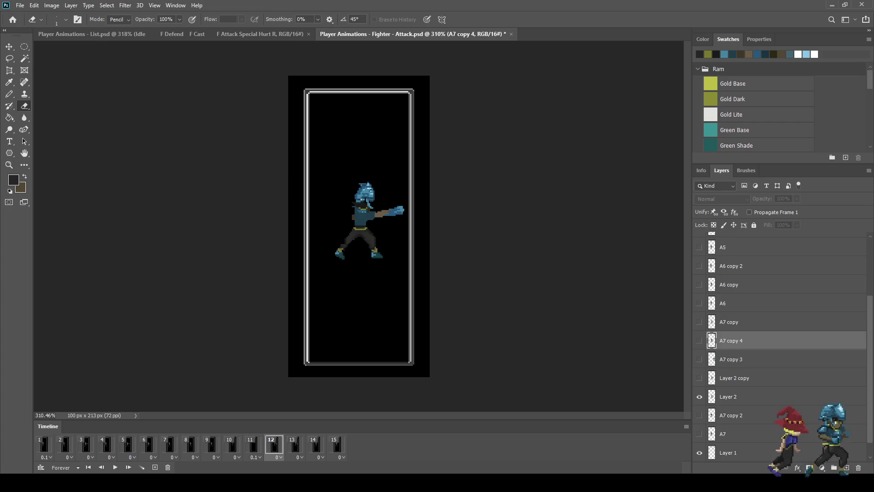
left_click(295, 444)
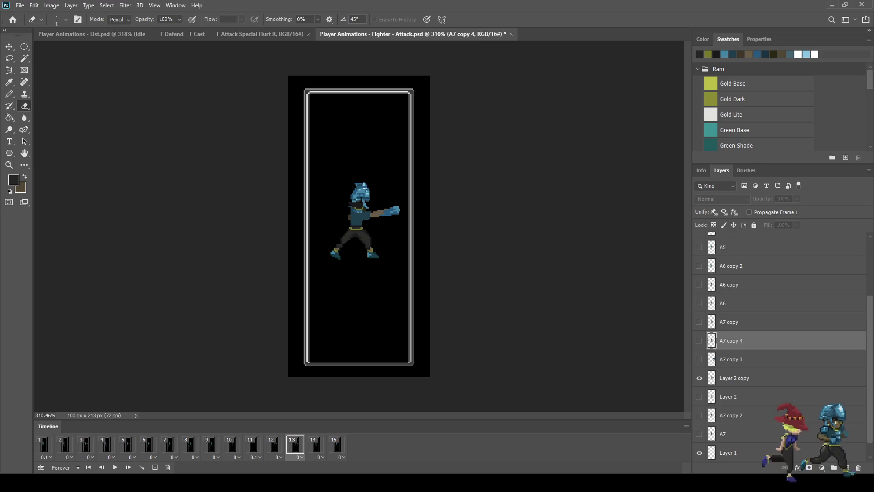
left_click(274, 444)
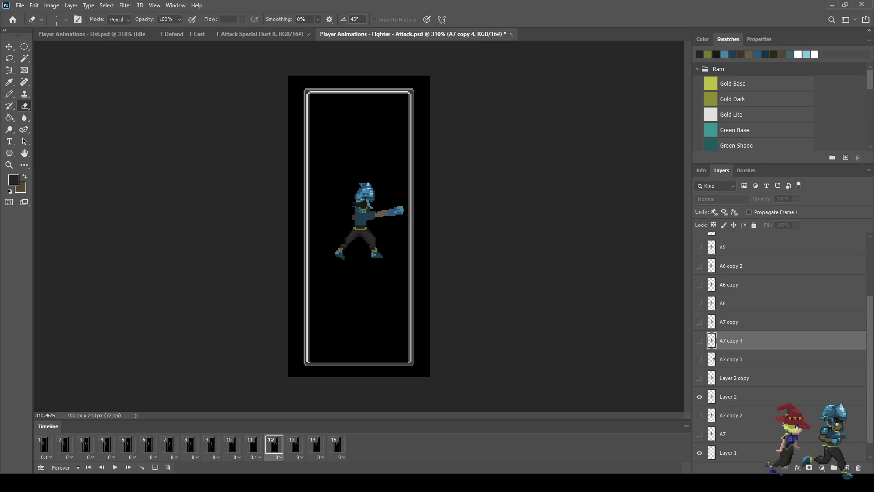
left_click(295, 444)
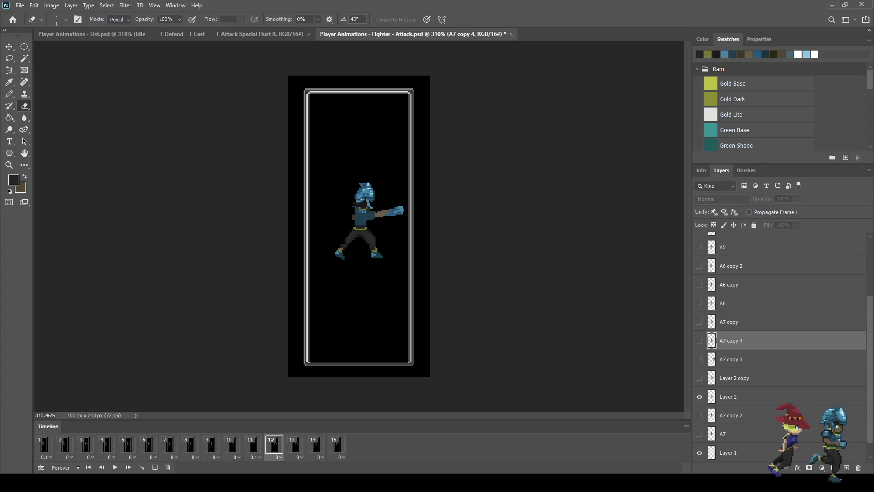
left_click(735, 378)
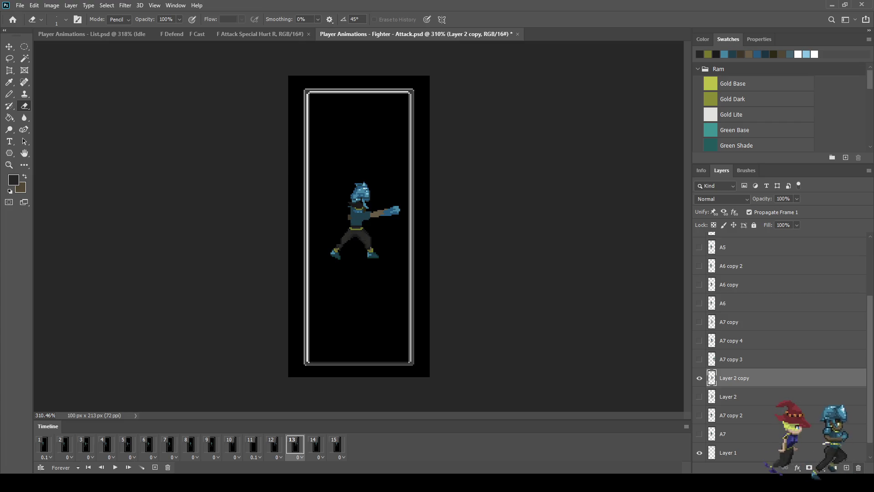
key("Delete")
key("ctrl+z")
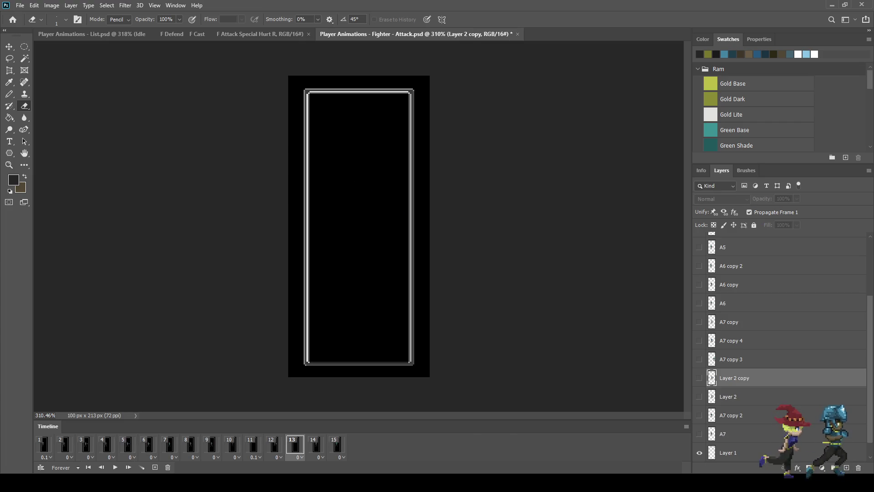
left_click(272, 444)
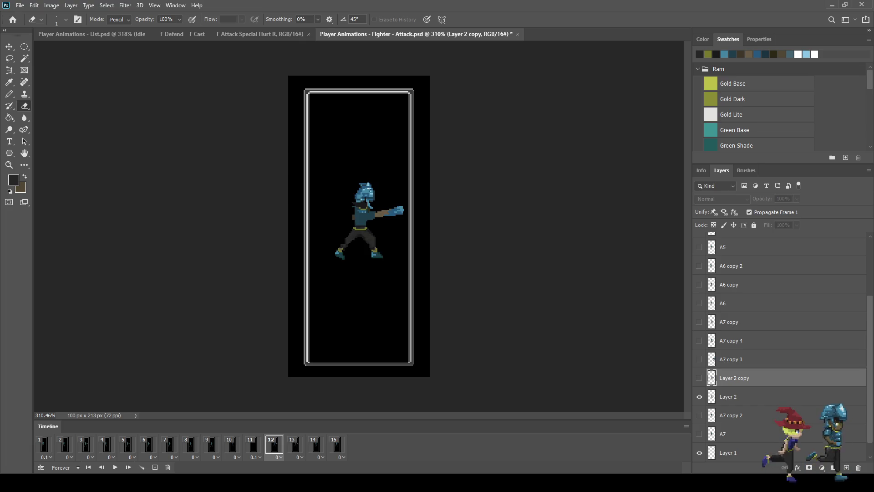
Fill frame 12's Layer 2 punch sprite solid white with the Paint Bucket
key("w")
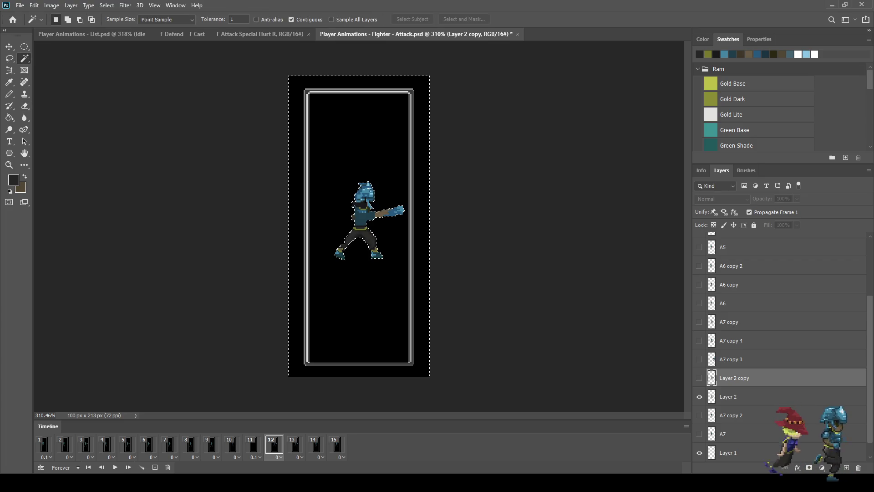
key("g")
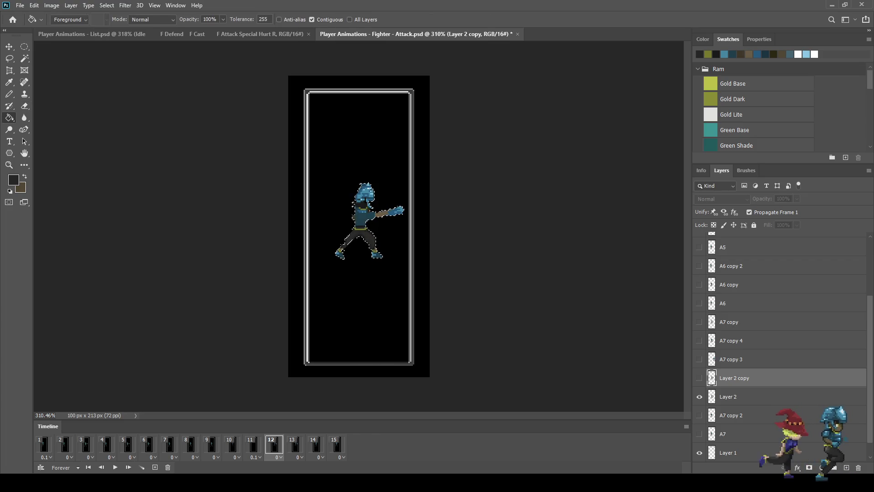
key("i")
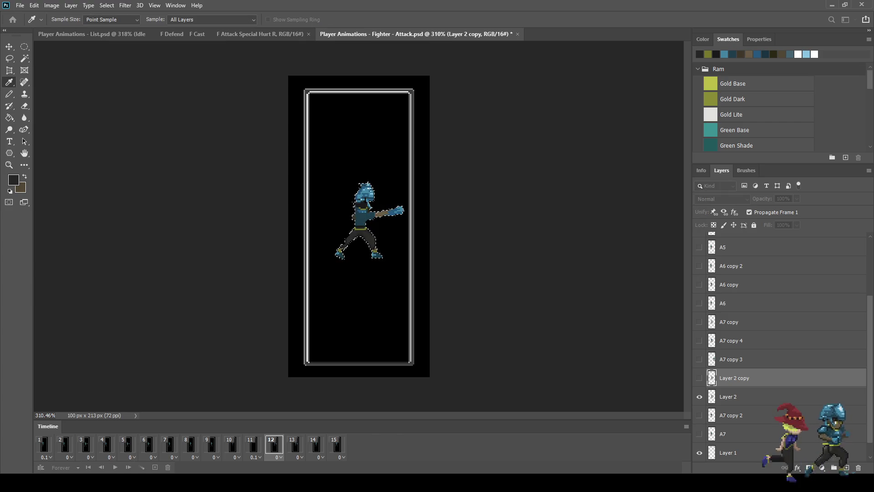
key("g")
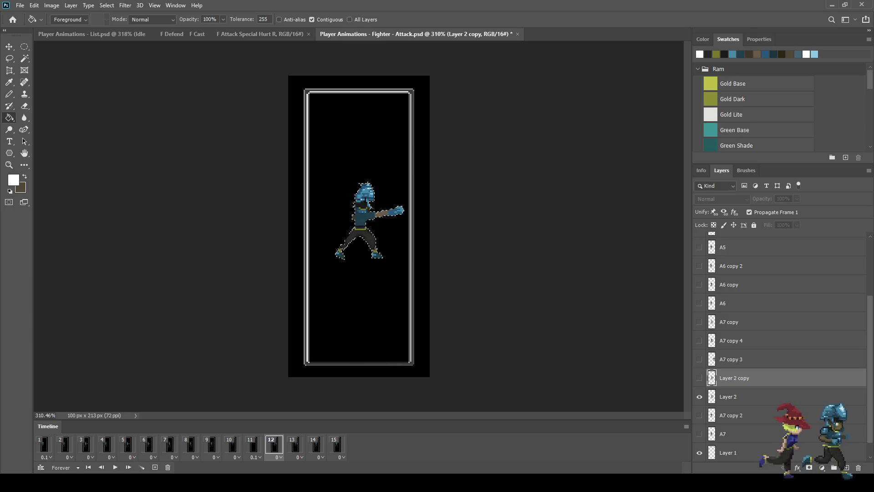
left_click(295, 444)
left_click(273, 444)
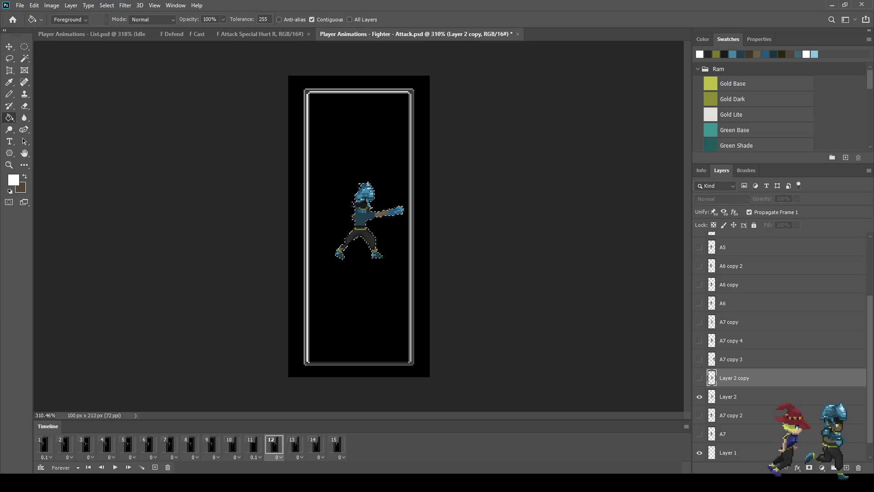
left_click(734, 397)
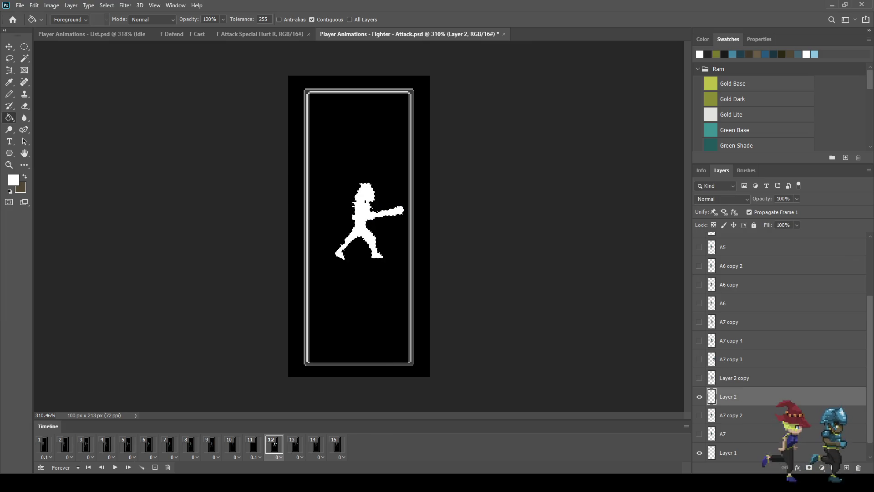
scroll(361, 209, "up", 5)
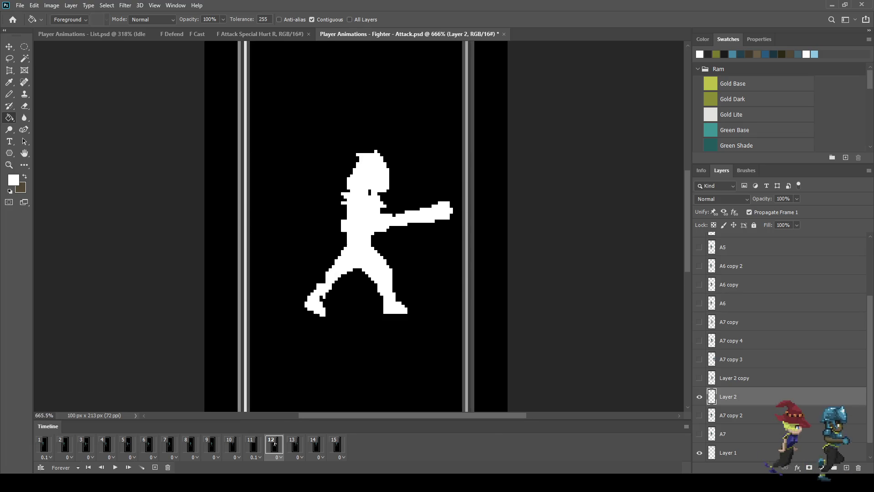
Zoom out and play the animation to preview the white flash
key("b")
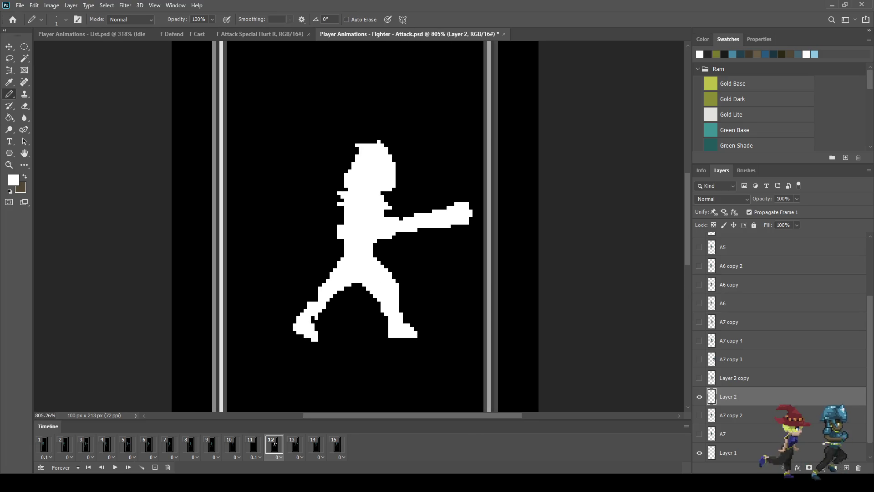
key("ctrl+minus")
key("ctrl+minus")
key("ctrl+minus")
key("space")
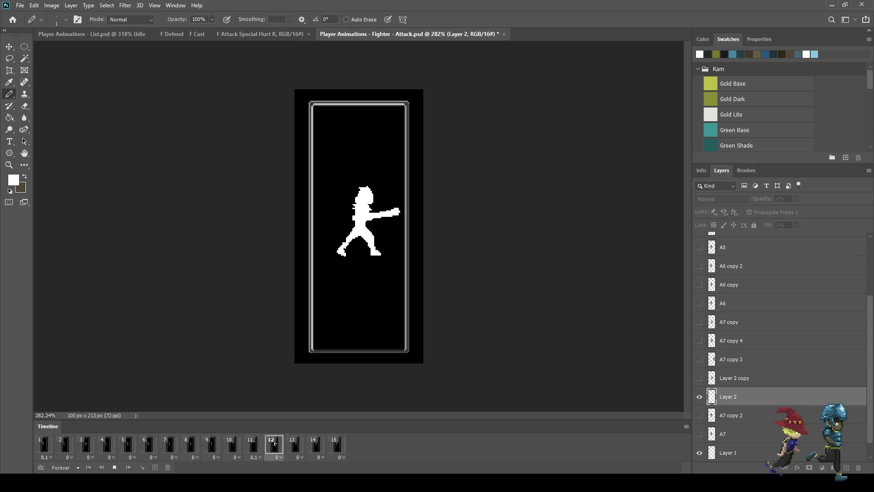
key("ctrl+minus")
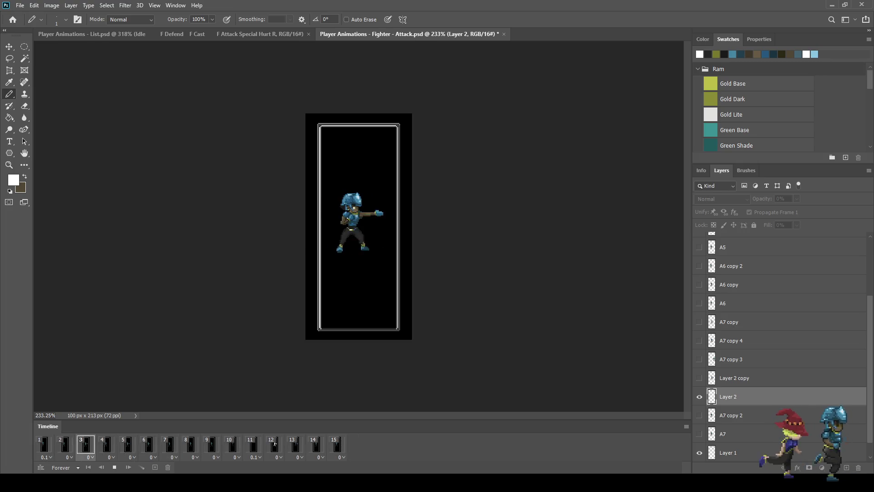
Stop playback and save the Fighter Attack file
key("space")
key("ctrl+s")
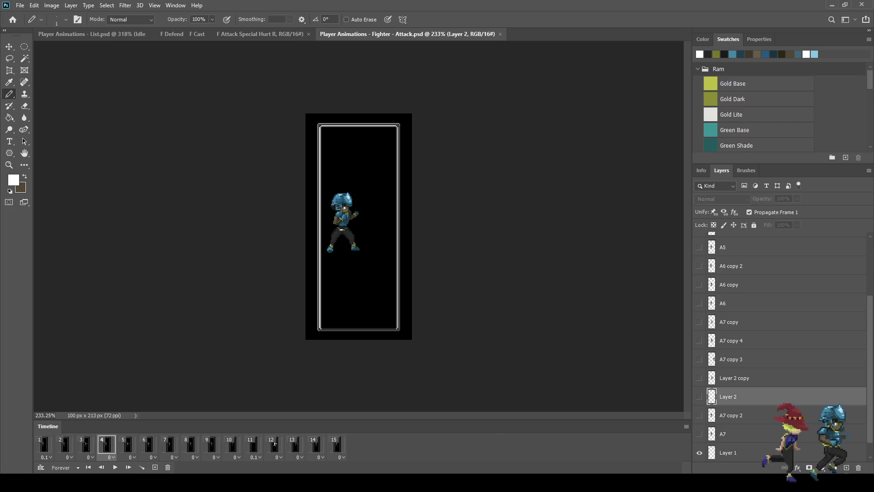
key("Home")
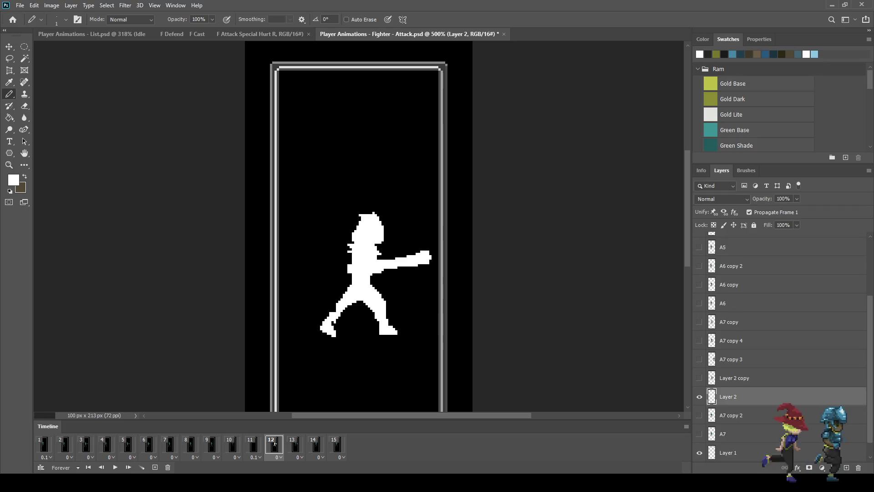
Check frame 13's coloured punch, save again, and preview the Fighter - Run animation
key("Right")
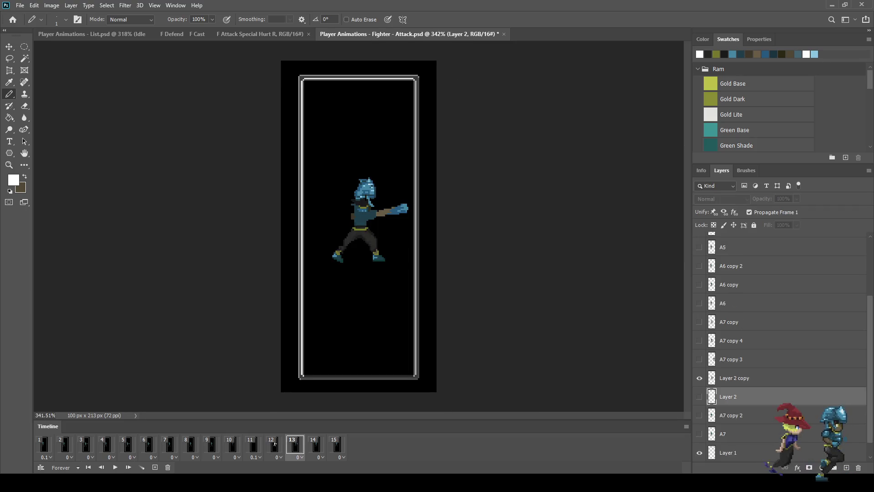
key("ctrl+plus")
key("ctrl+plus")
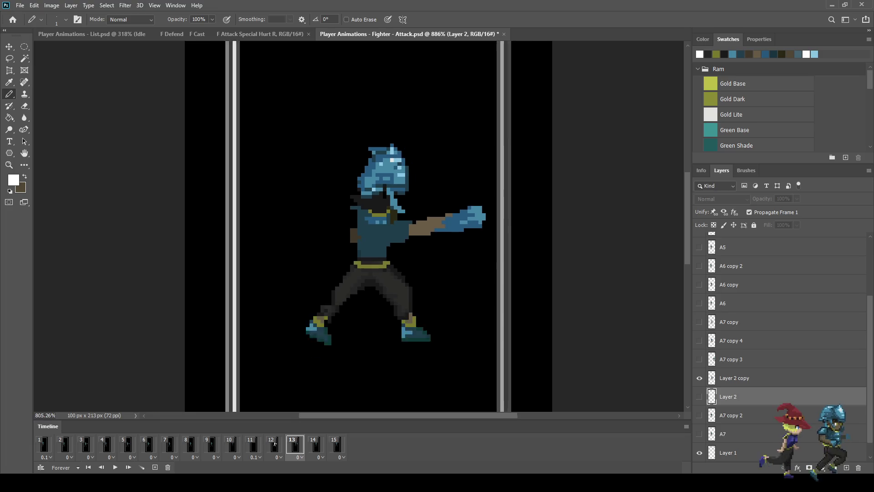
key("ctrl+s")
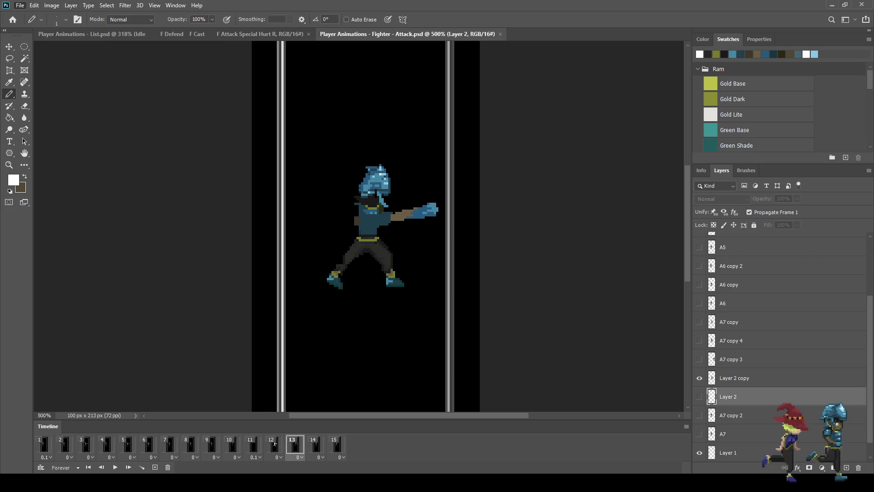
key("space")
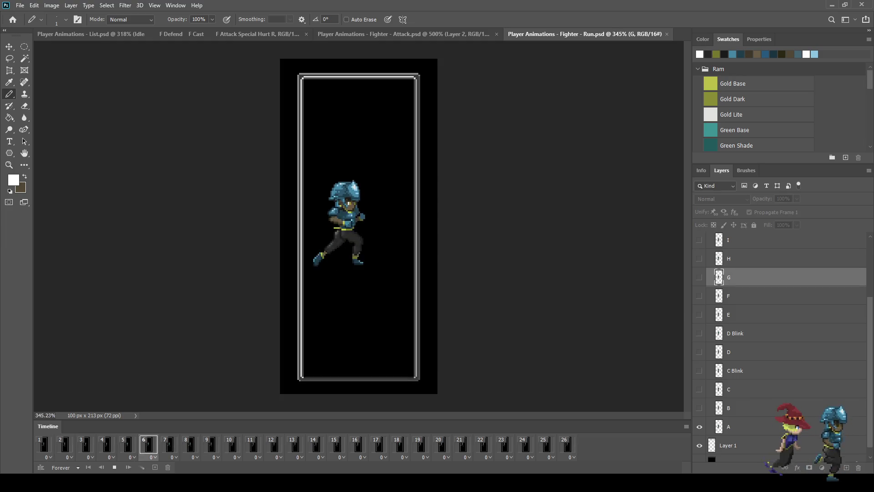
Play and stop the Run, Defend and Cast animation previews
key("space")
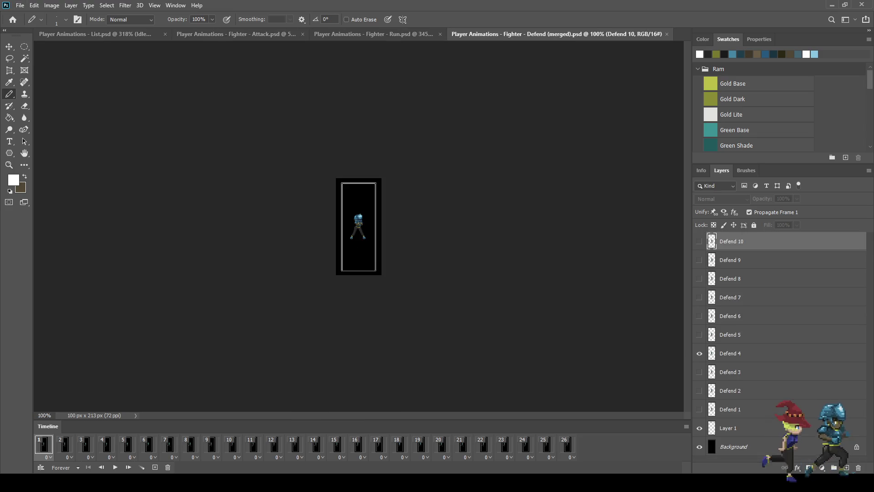
key("space")
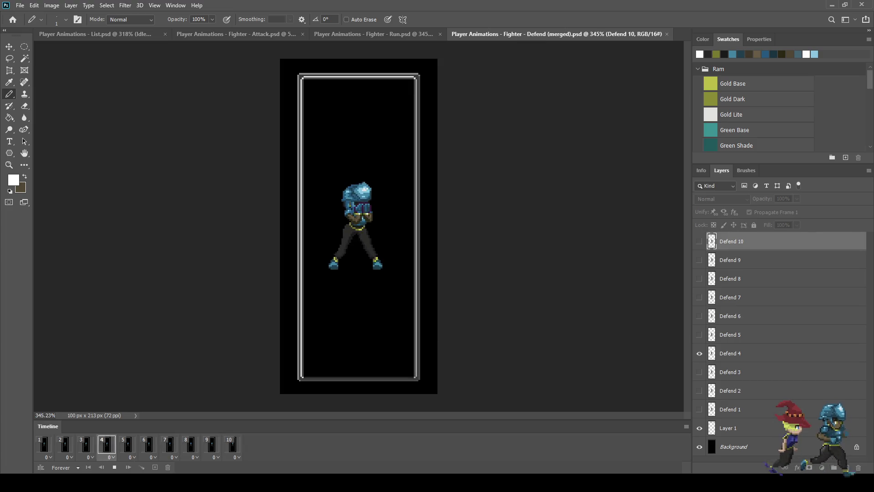
key("space")
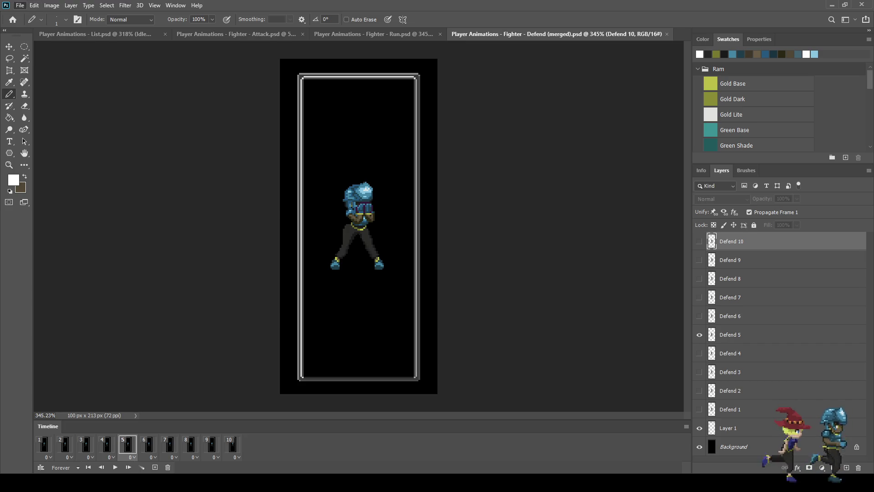
key("ctrl+0")
key("space")
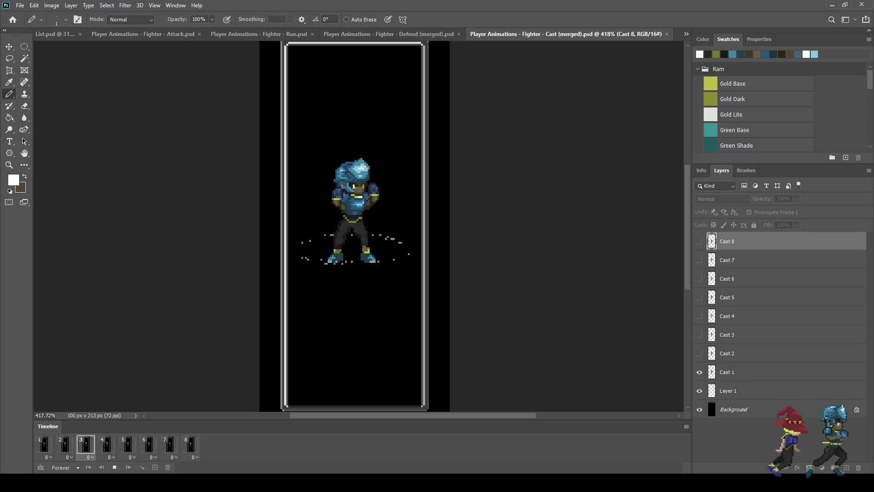
key("space")
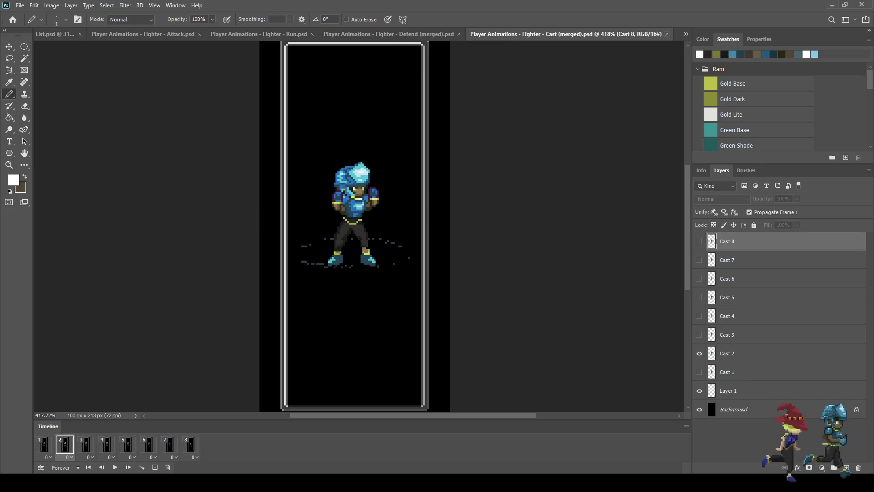
Close the Cast, Defend and Run documents, returning to the Attack animation
left_click(667, 34)
key("space")
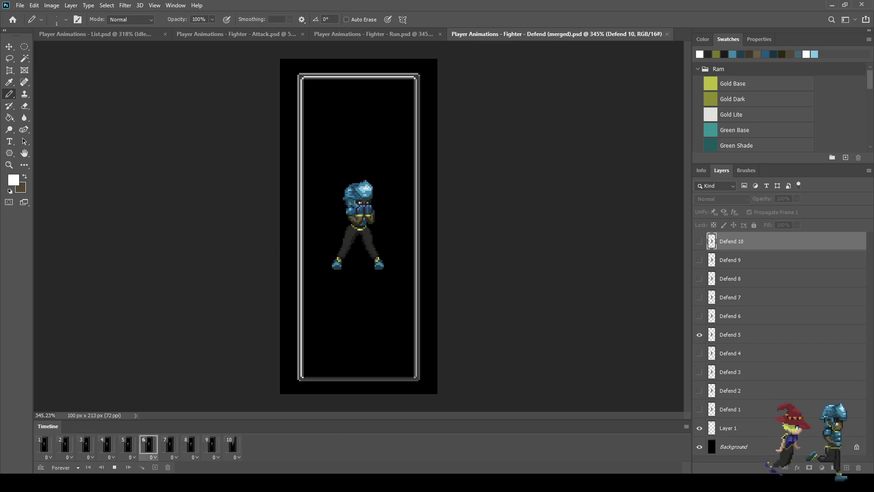
key("ctrl+w")
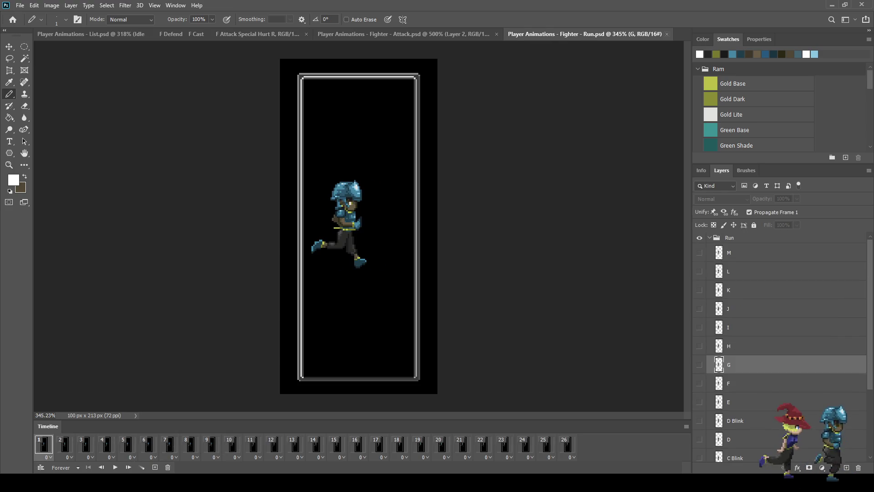
key("space")
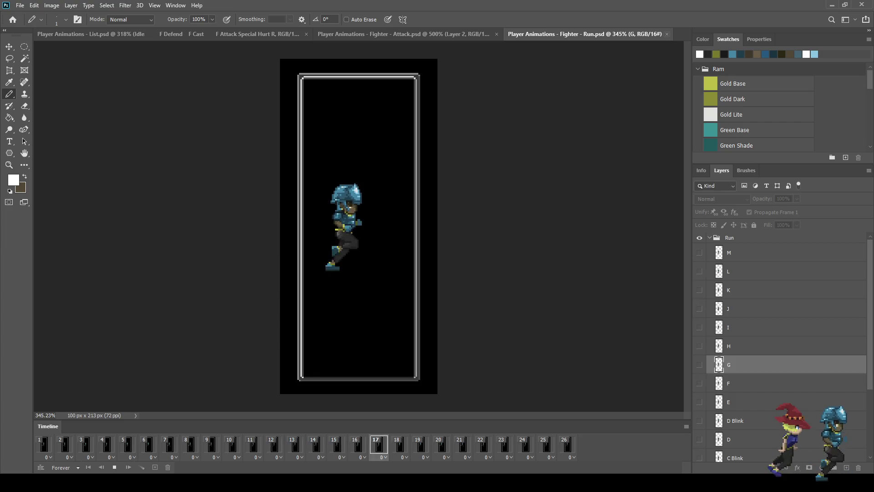
key("space")
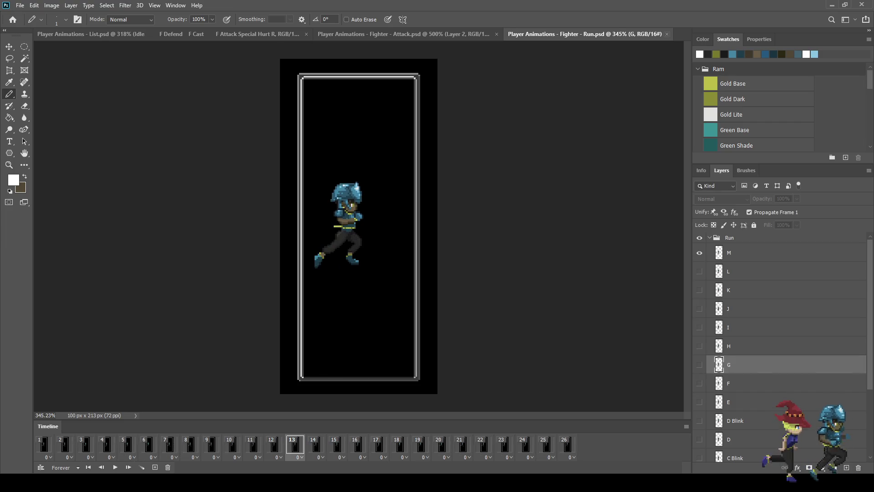
key("ctrl+w")
key("space")
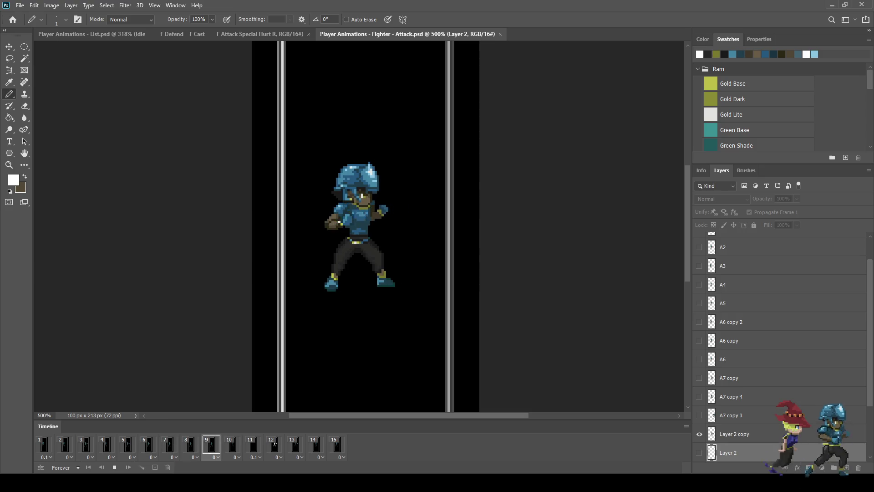
Replay the Attack animation, step from frame 12's white silhouette to frame 13, and save
key("space")
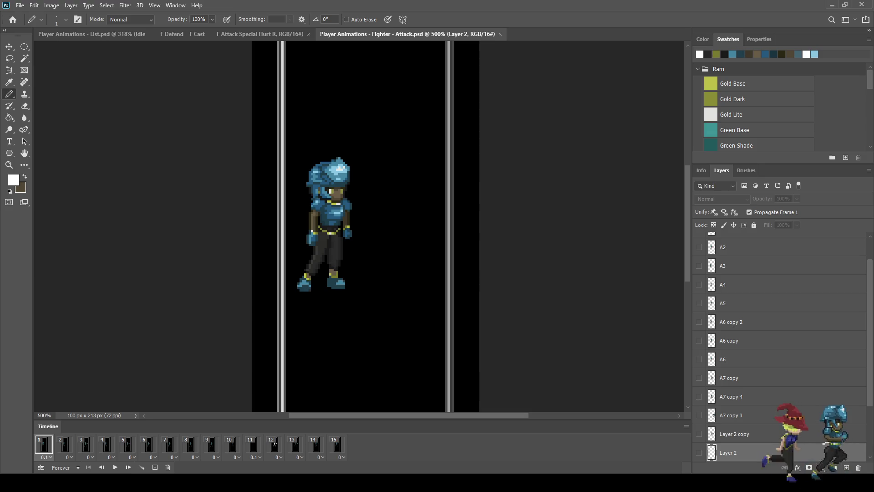
key("space")
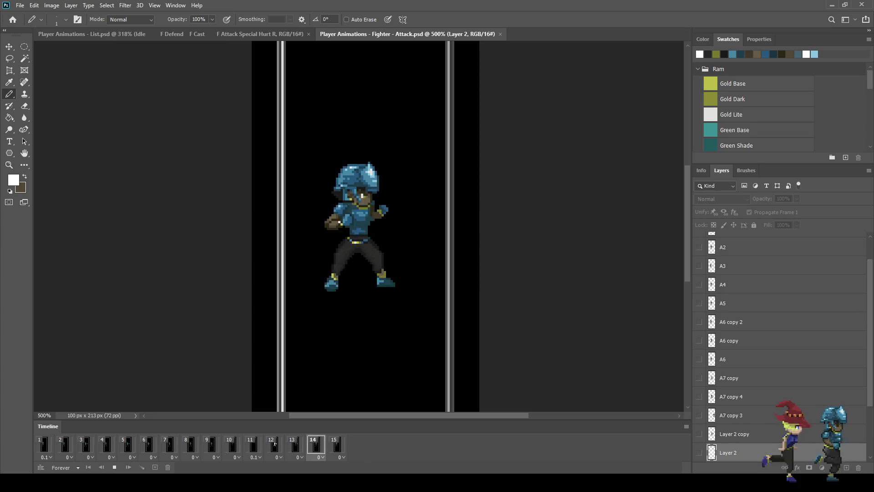
key("space")
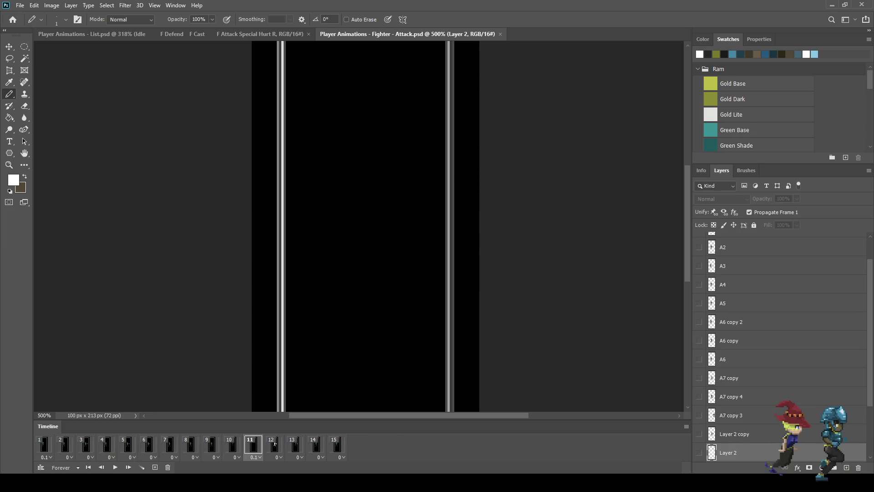
left_click(275, 443)
key("Right")
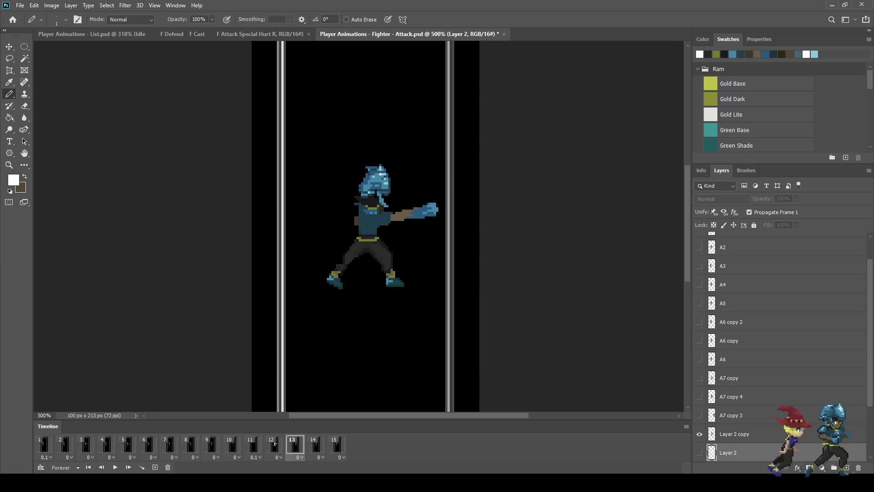
key("ctrl+s")
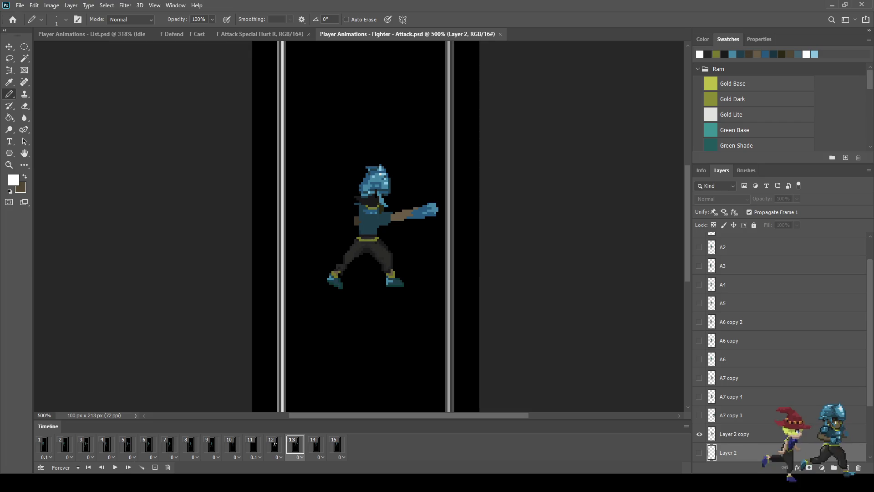
scroll(363, 194, "up", 10)
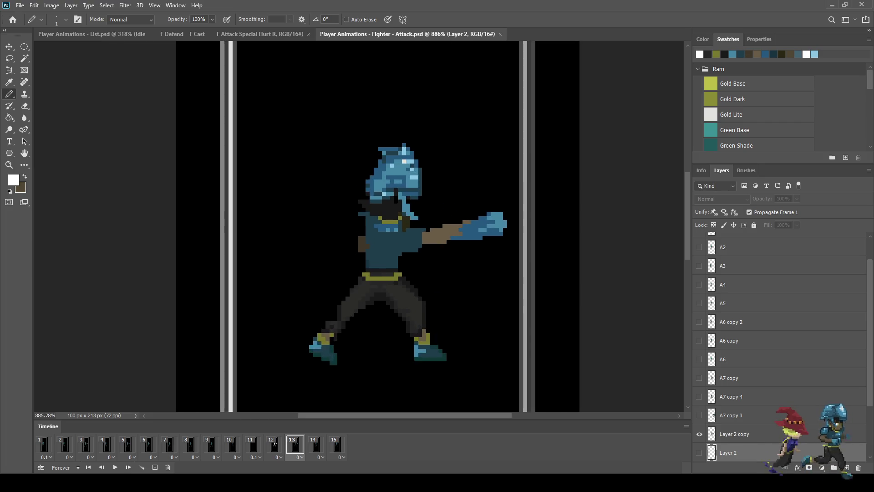
On Layer 2 copy, paint a row of sampled dark blue pixels just below the helmet
key("i")
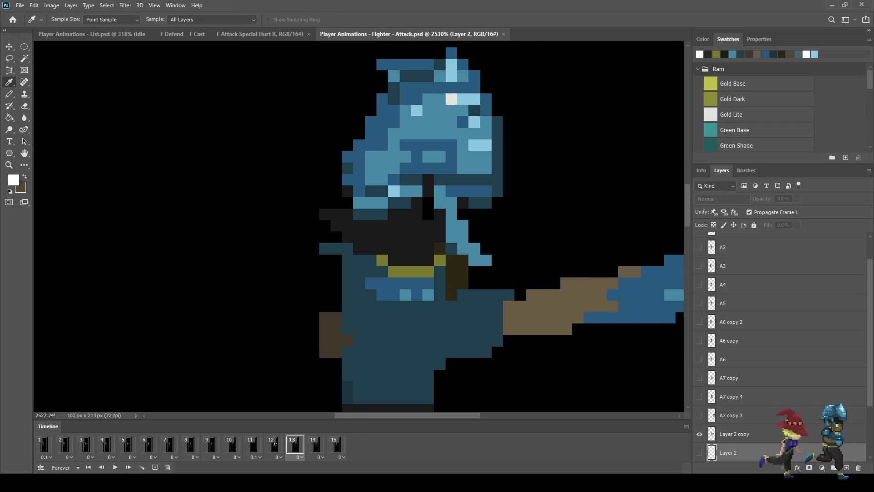
left_click(410, 319)
key("b")
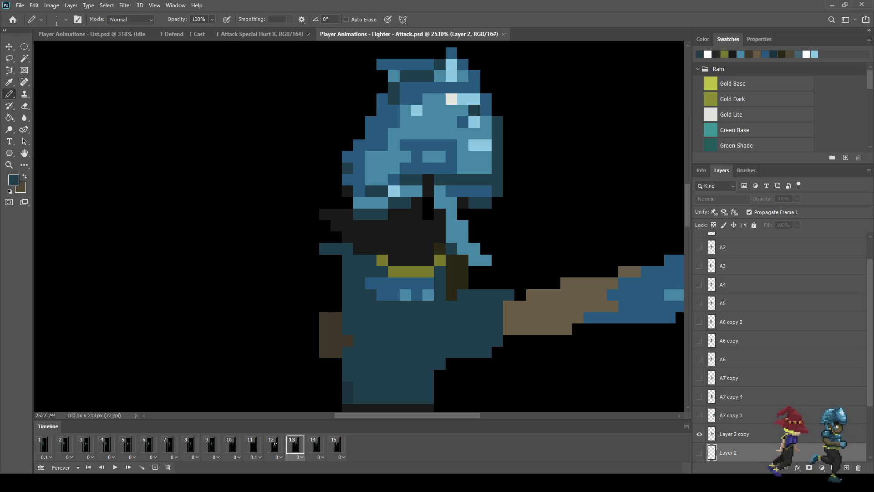
key("alt+bracketright")
mouse_move(394, 214)
left_mouse_down()
mouse_move(429, 214)
mouse_move(429, 203)
left_mouse_up()
Add lighter blue pixels below the helmet and up its side, turning one back dark blue
key("i")
left_click(440, 203)
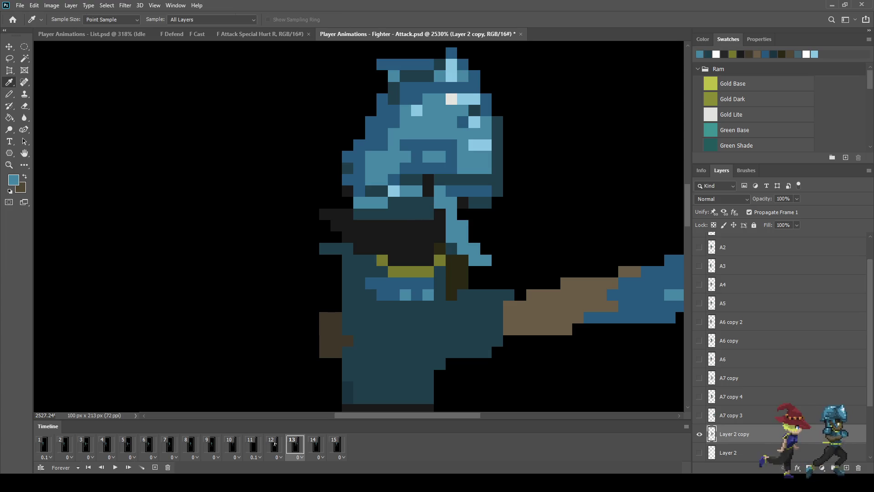
key("b")
left_click(440, 214)
left_click_drag(428, 203, 428, 180)
key("i")
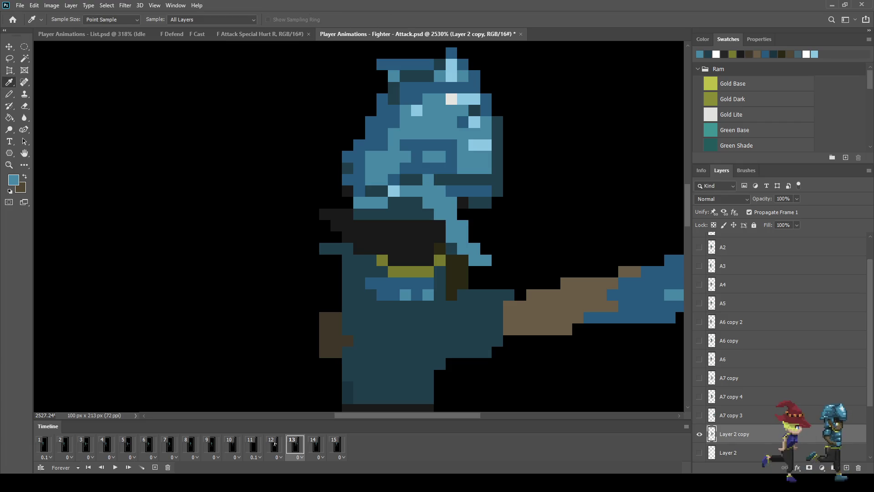
left_click(440, 180)
key("b")
left_click(428, 180)
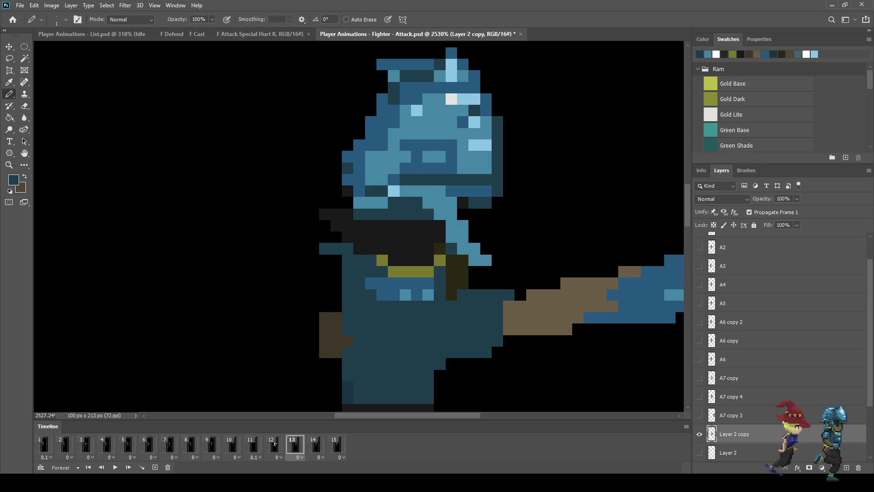
scroll(383, 191, "down", 1)
scroll(501, 160, "down", 5)
scroll(501, 159, "up", 4)
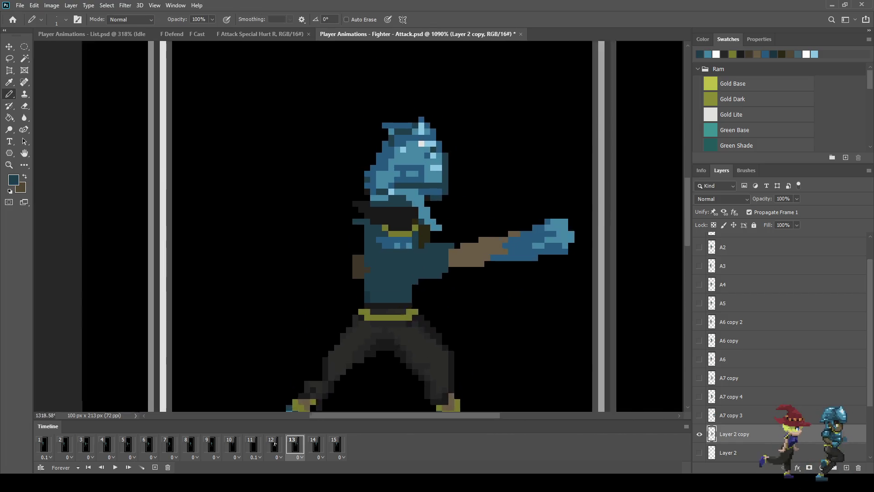
scroll(356, 172, "up", 1)
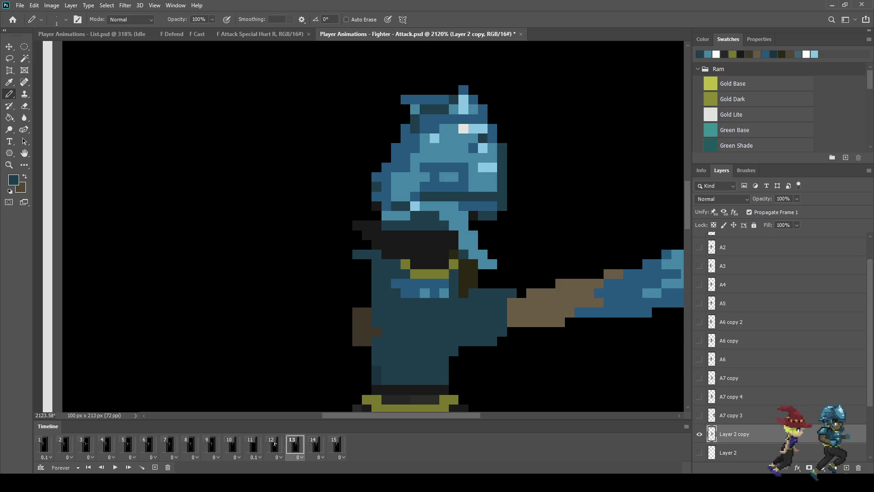
Fill in the helmet's upper-left and left outline pixels with a brighter sampled blue
key("i")
left_click(396, 155)
key("b")
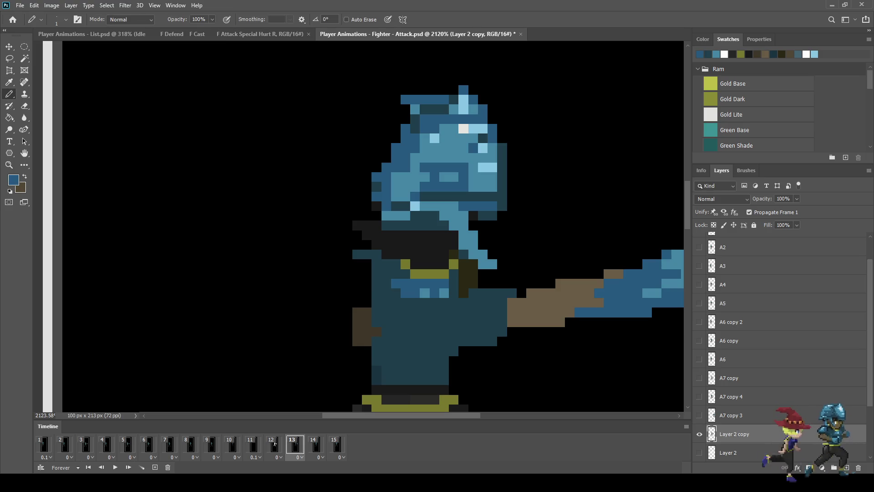
left_click(405, 110)
mouse_move(401, 118)
left_mouse_down()
mouse_move(387, 158)
mouse_move(387, 138)
mouse_move(377, 160)
mouse_move(377, 187)
left_mouse_up()
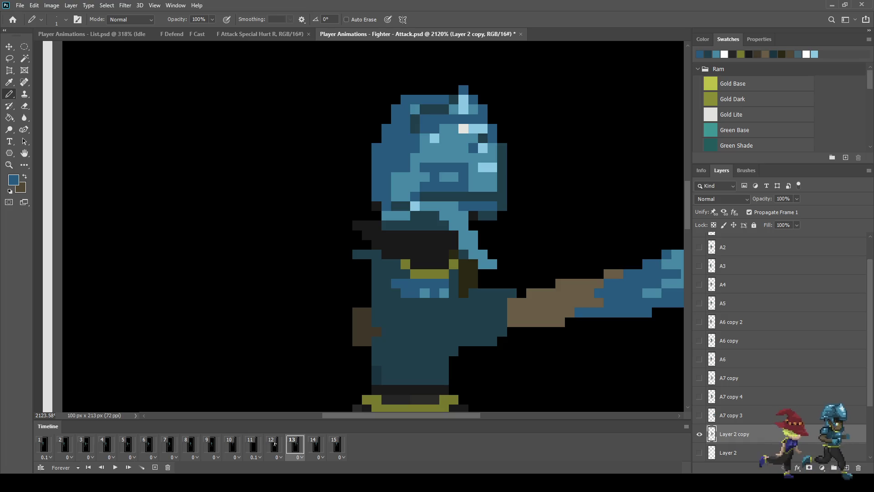
left_click(377, 138)
left_click(377, 128)
left_click_drag(367, 146, 366, 168)
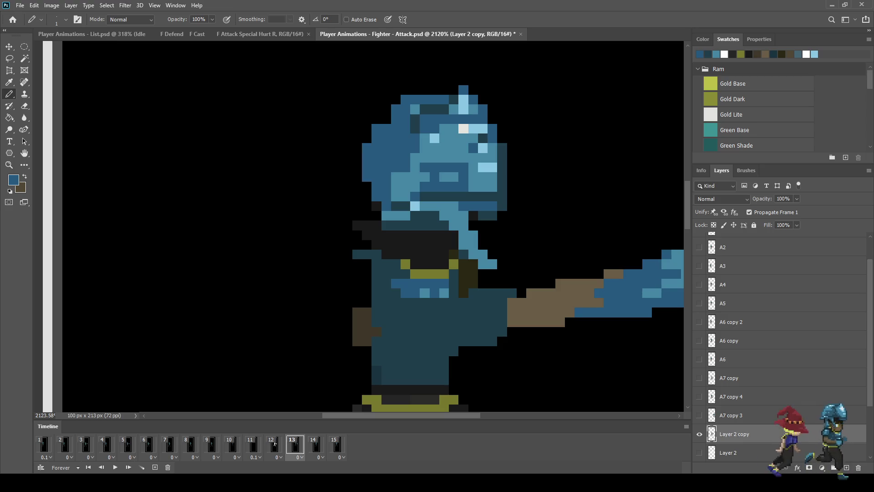
scroll(373, 174, "down", 5)
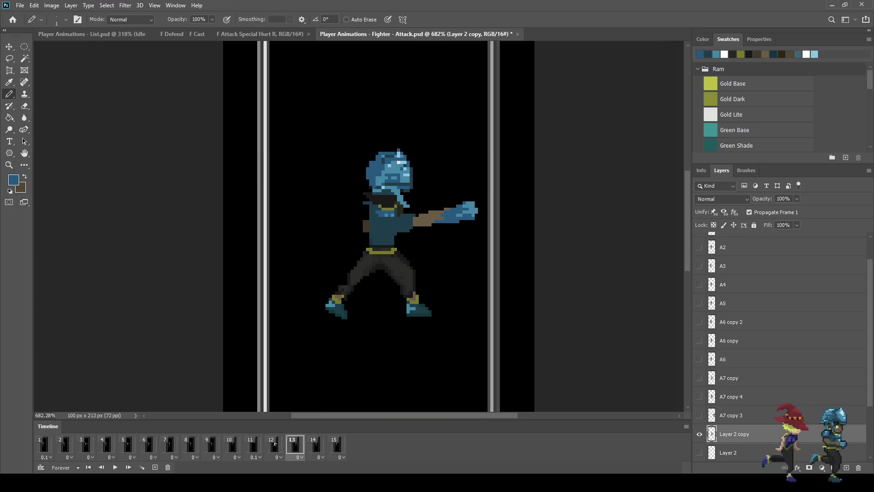
scroll(372, 179, "up", 5)
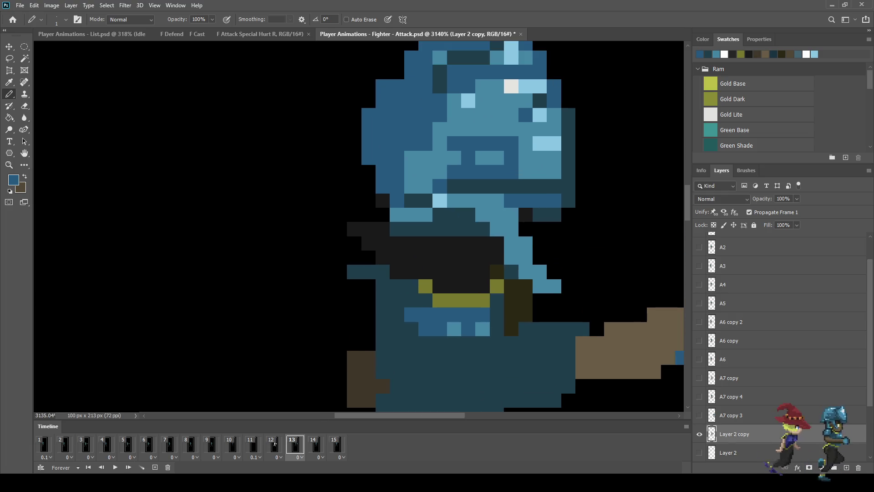
Paint lighter blue highlights along the helmet's upper-left edge and across a lower row
key("i")
key("b")
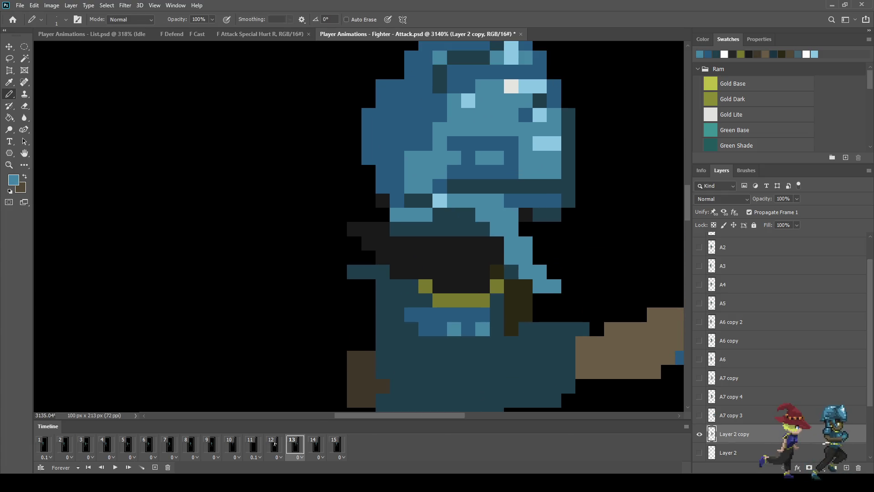
left_click_drag(412, 86, 383, 130)
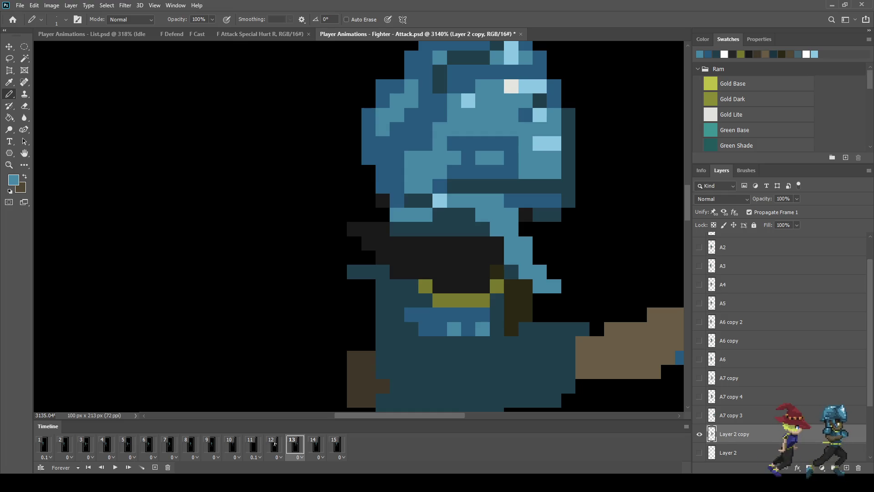
left_click(383, 144)
left_click(412, 129)
left_click(397, 129)
scroll(366, 116, "down", 3)
scroll(410, 137, "down", 1)
scroll(465, 75, "up", 3)
scroll(394, 129, "up", 3)
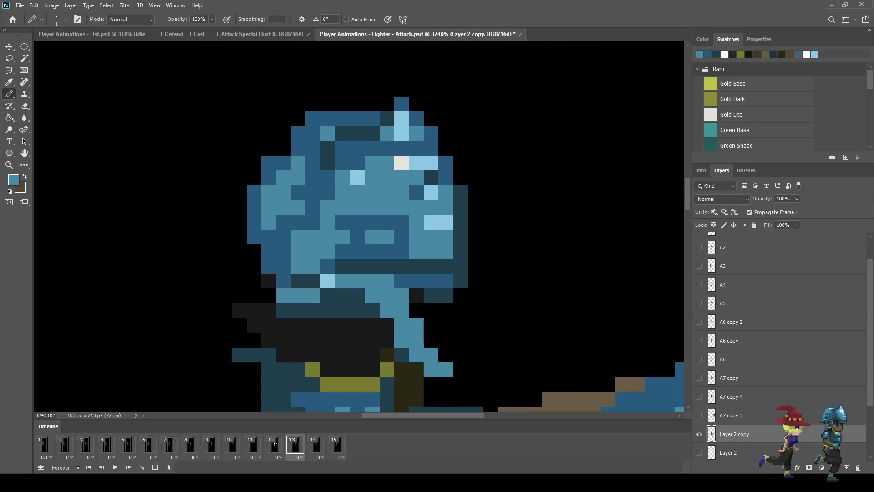
left_click_drag(403, 150, 367, 150)
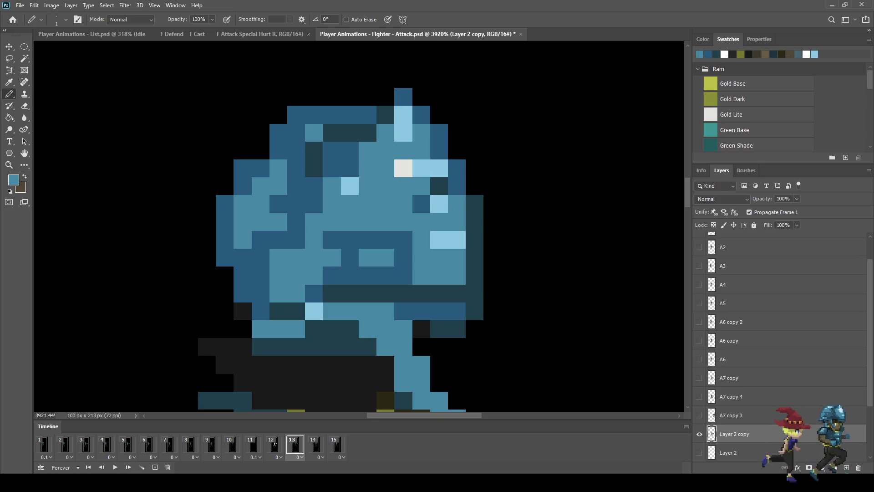
Paint a helmet pixel and a short stroke in sampled dark teal
key("i")
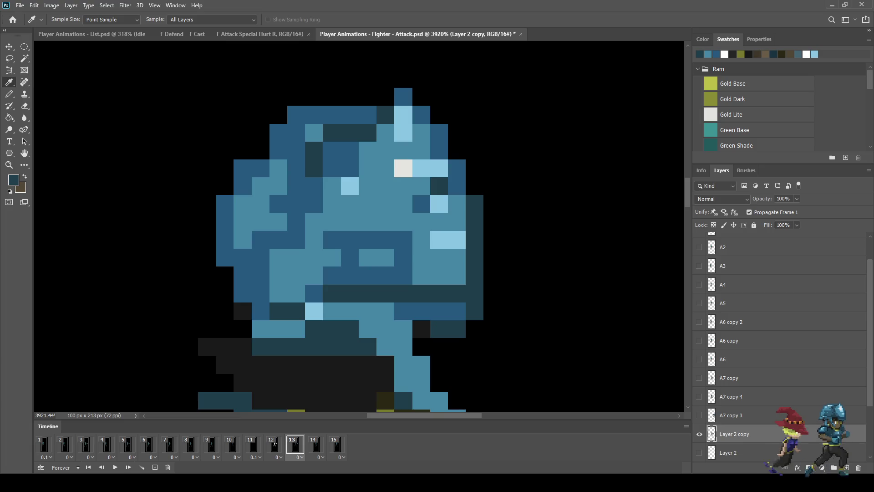
key("b")
left_click(403, 132)
left_click_drag(403, 150, 421, 169)
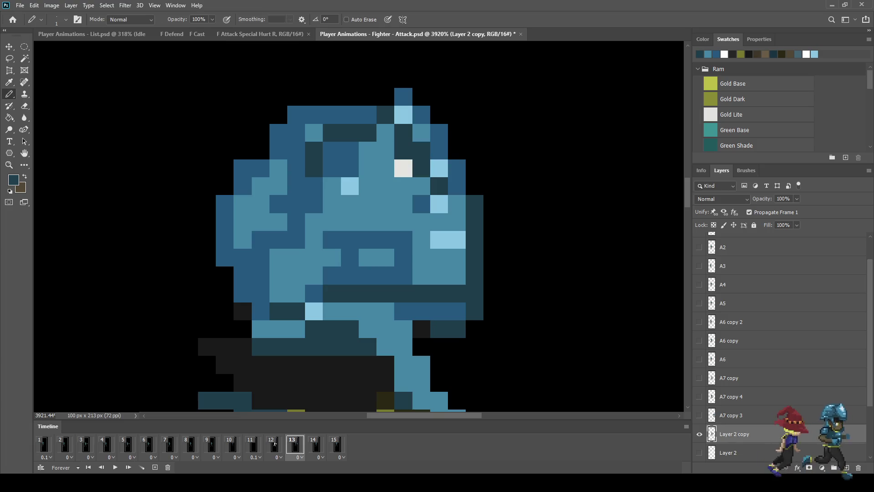
Repaint a run of dark helmet pixels in sampled mid-blue
key("i")
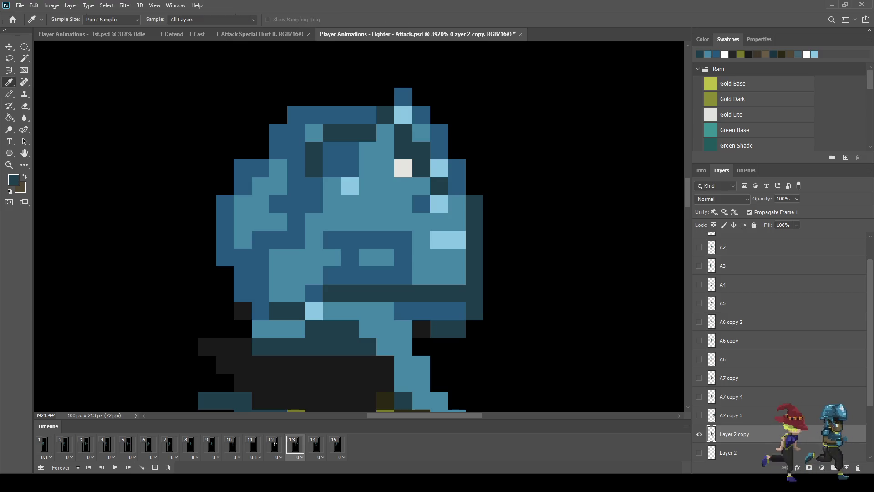
key("b")
left_click(313, 168)
mouse_move(313, 168)
left_mouse_down()
mouse_move(313, 150)
mouse_move(368, 133)
left_mouse_up()
scroll(346, 204, "down", 5)
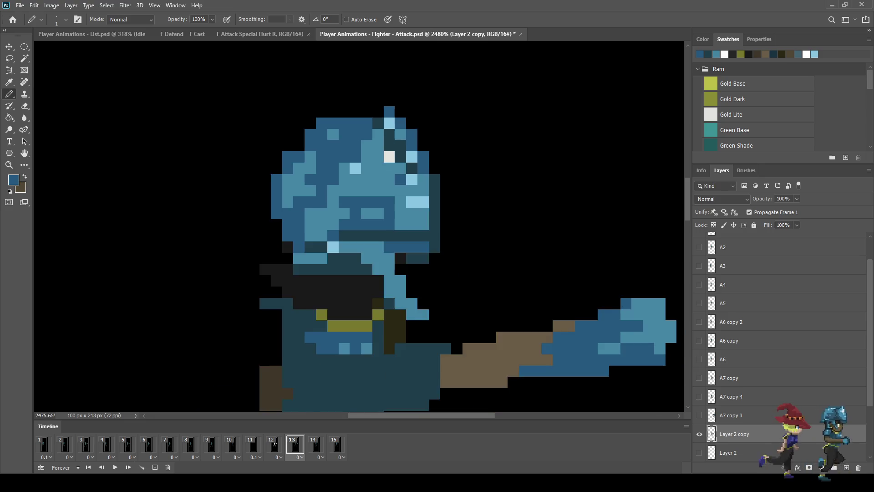
scroll(346, 205, "up", 4)
scroll(400, 182, "down", 5)
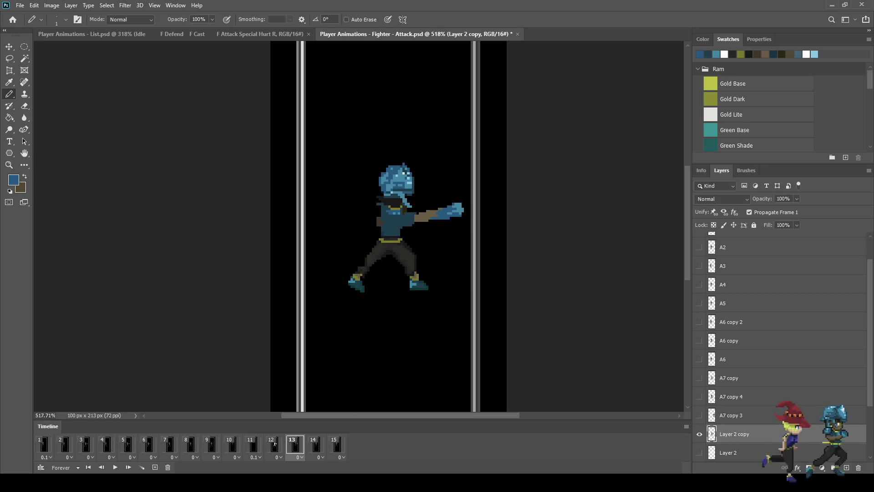
scroll(401, 198, "up", 5)
scroll(418, 221, "up", 2)
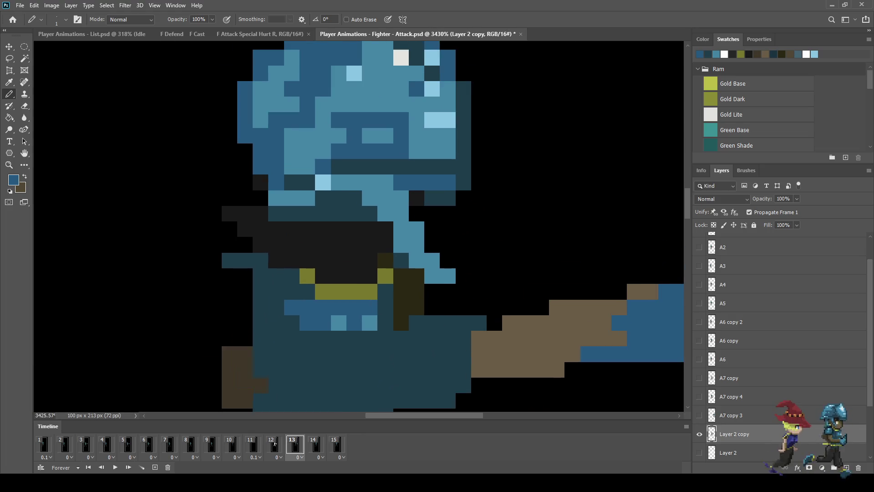
Erase the two stray light-blue pixels by the neck edge
key("i")
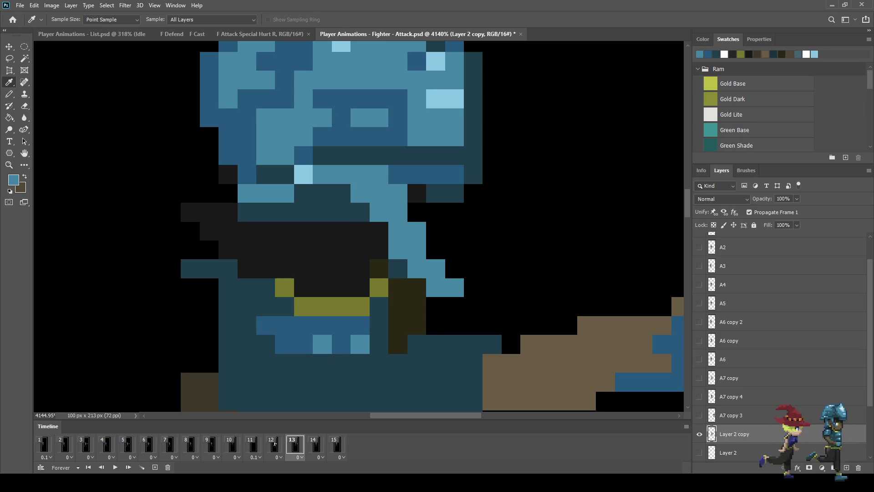
key("b")
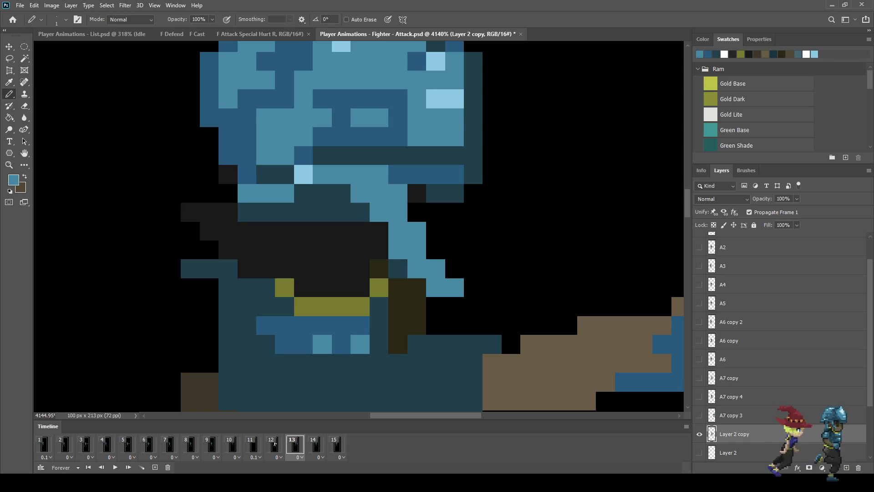
key("e")
left_click_drag(436, 287, 455, 287)
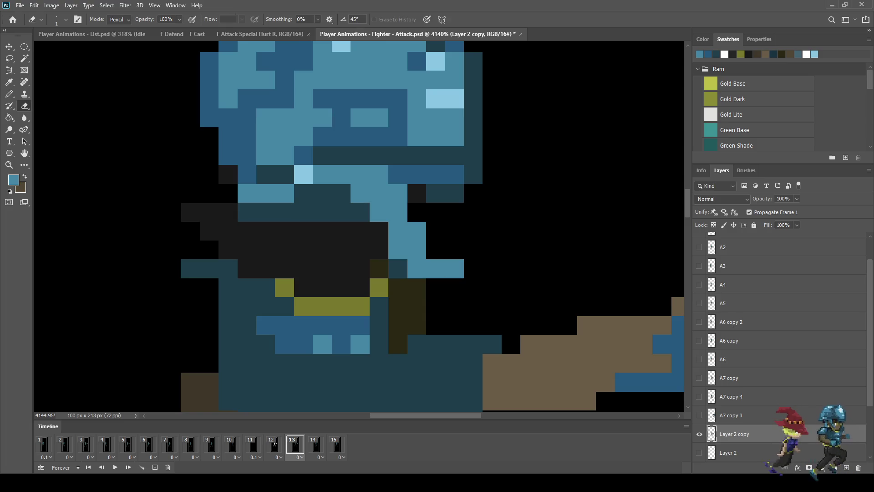
Paint sampled dark brown pixels beside the fighter's neck
key("i")
left_click(406, 314)
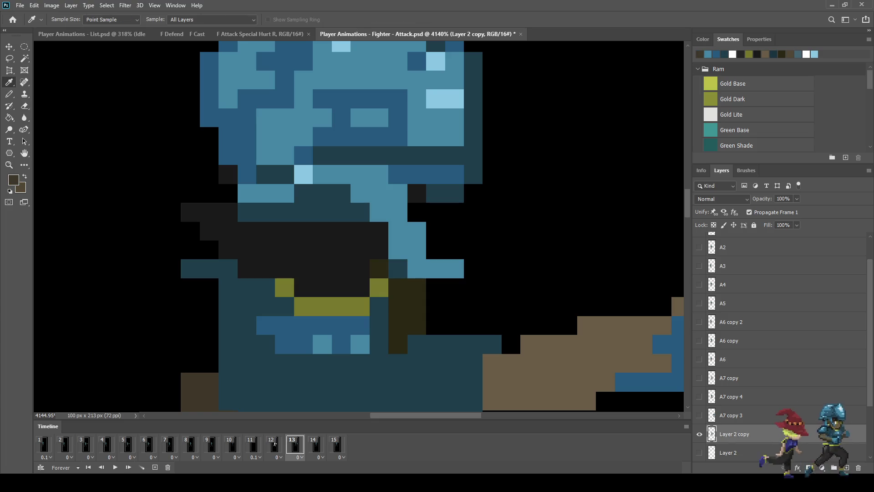
key("b")
mouse_move(455, 250)
left_mouse_down()
mouse_move(436, 211)
mouse_move(416, 212)
left_mouse_up()
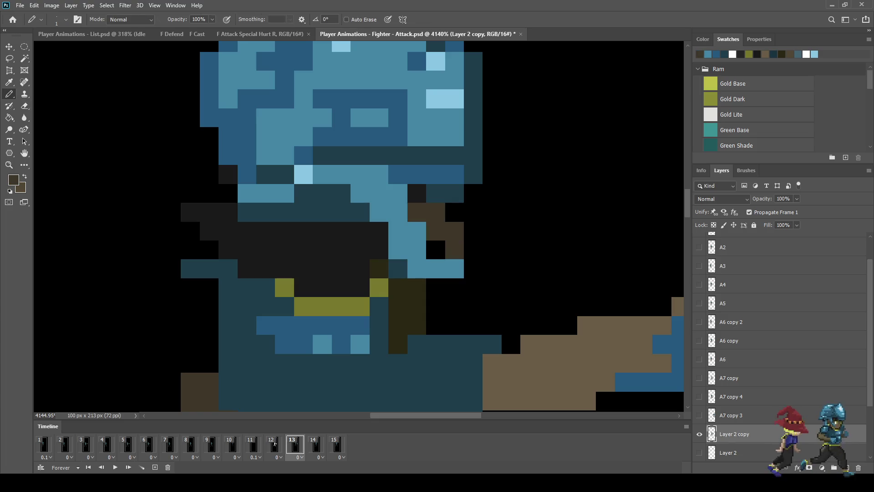
left_click(436, 250)
scroll(455, 241, "down", 8)
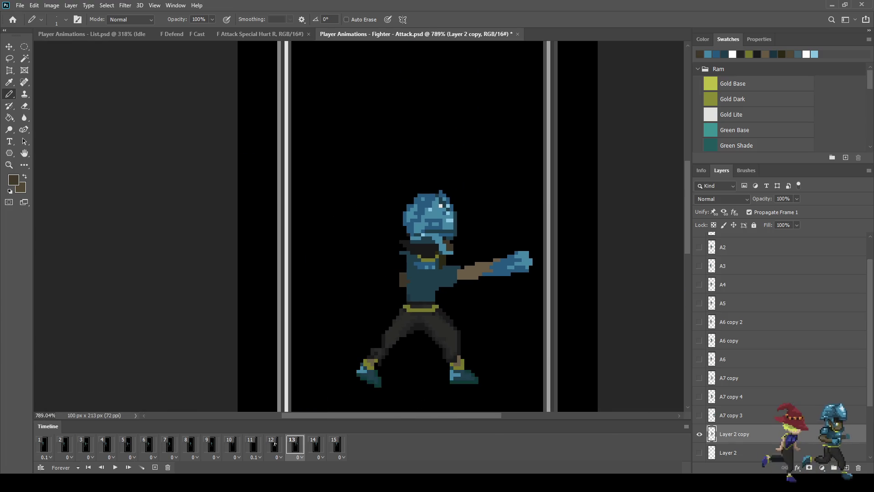
scroll(455, 241, "up", 3)
scroll(446, 263, "up", 4)
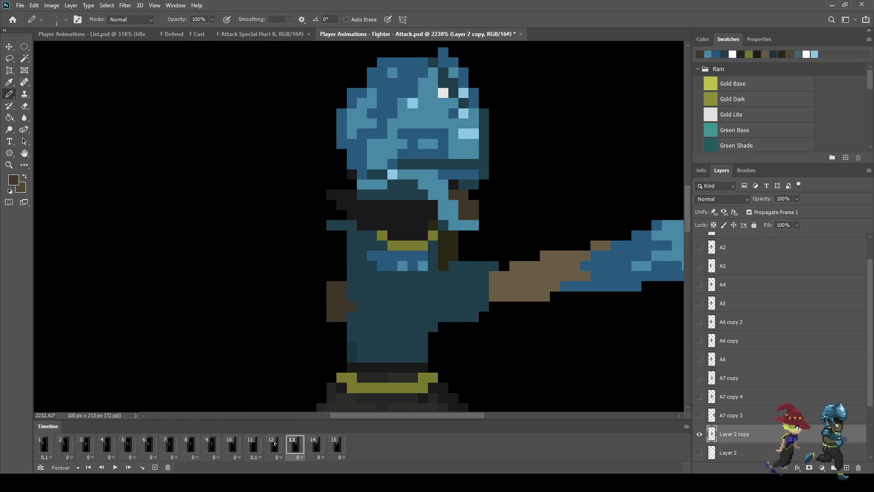
Repaint the olive chest pixels and blue collar pixels in the body's teal, then fit the sprite in view
key("i")
key("b")
mouse_move(443, 265)
left_mouse_down()
mouse_move(443, 246)
mouse_move(464, 256)
mouse_move(449, 235)
left_mouse_up()
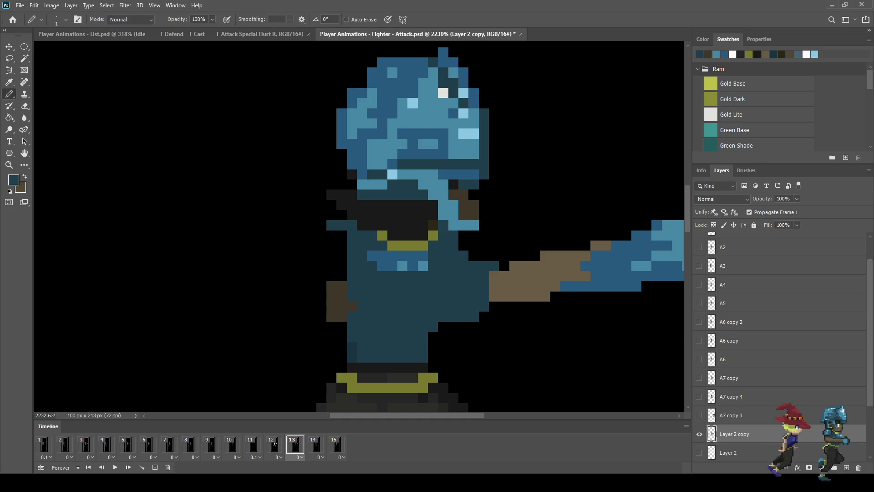
scroll(455, 254, "down", 5)
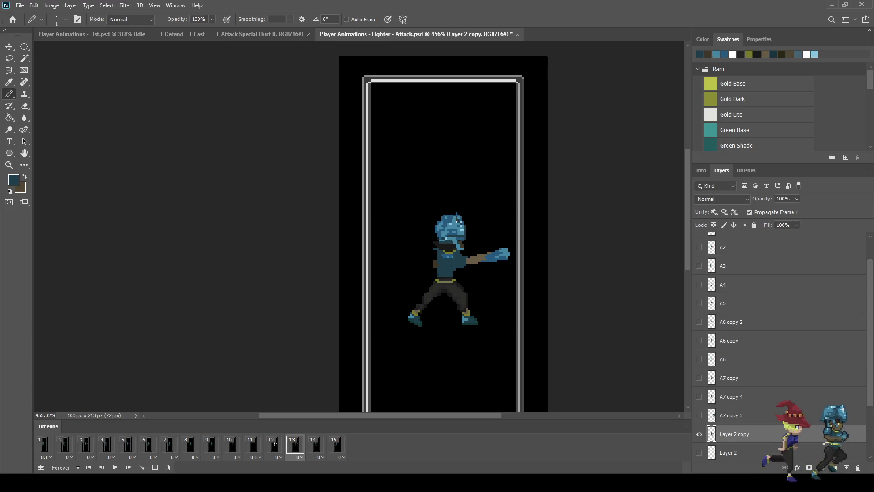
scroll(433, 263, "up", 2)
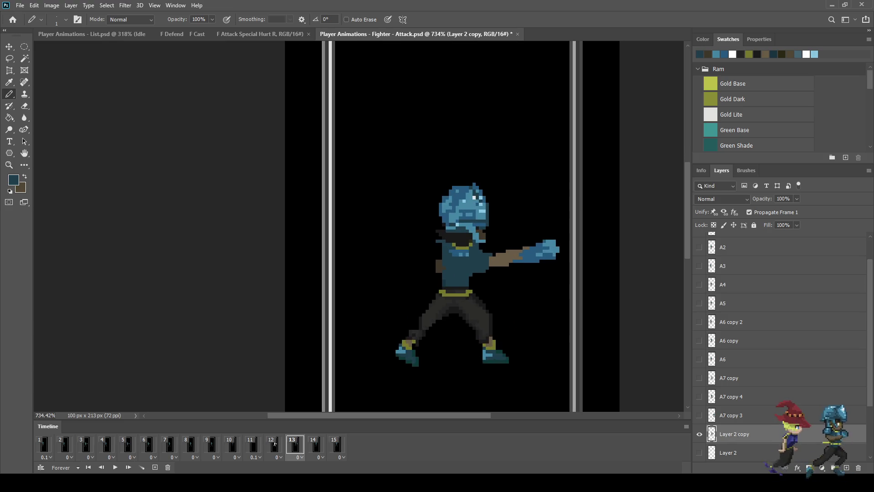
scroll(457, 249, "up", 5)
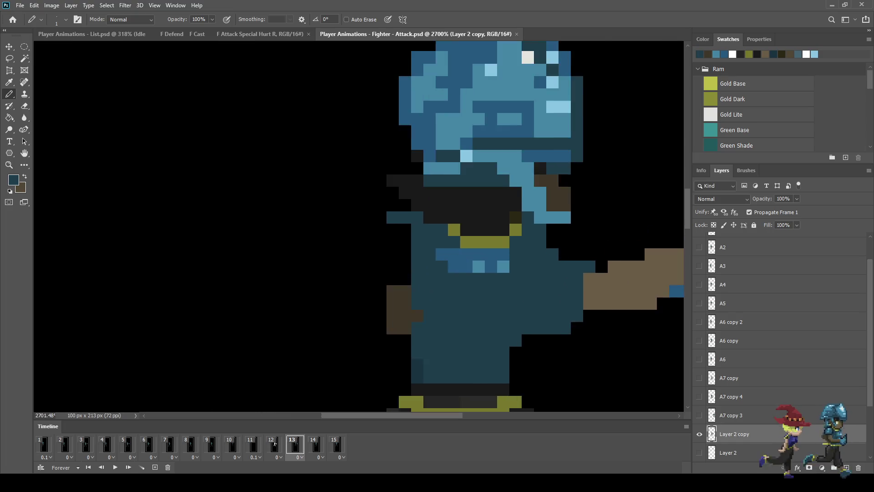
mouse_move(425, 250)
left_mouse_down()
mouse_move(442, 266)
mouse_move(507, 267)
left_mouse_up()
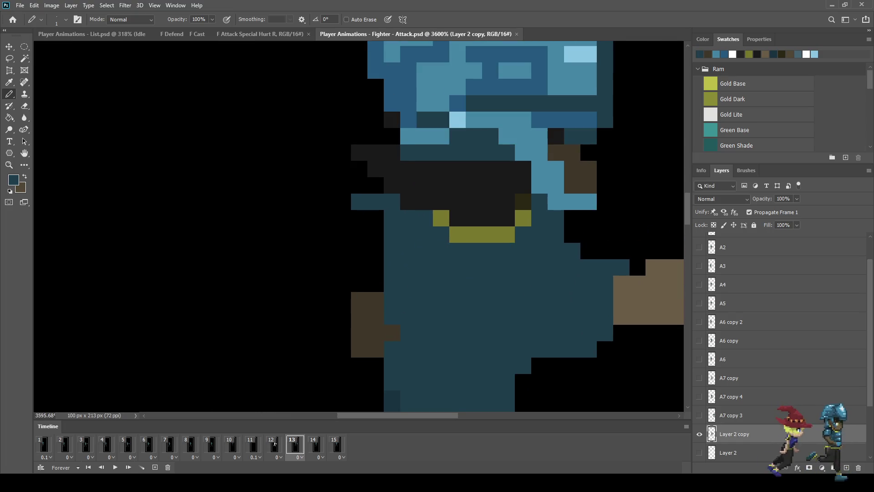
key("ctrl+0")
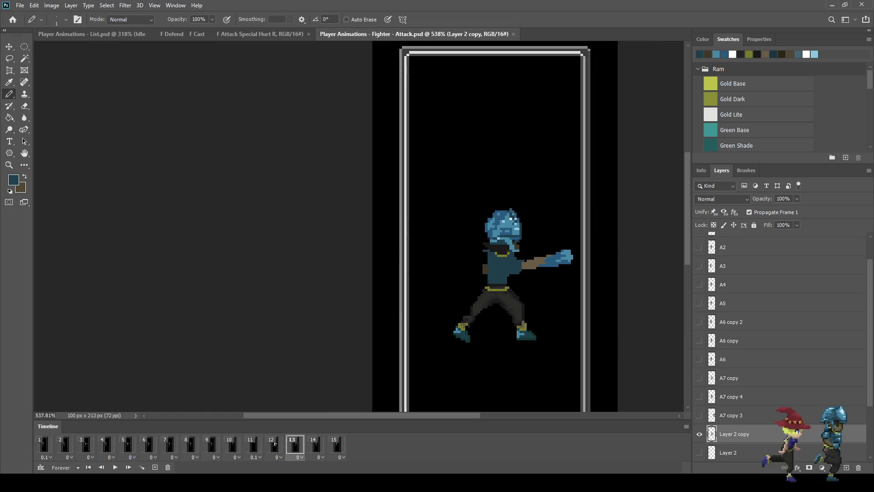
key("space")
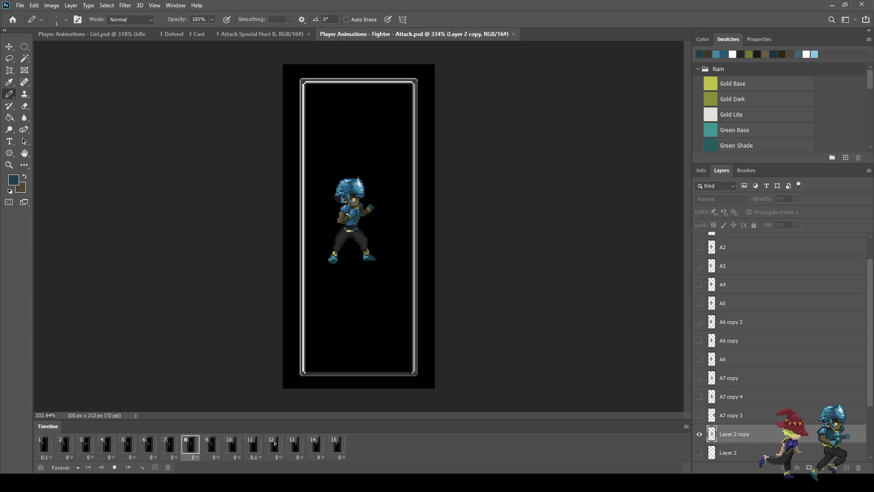
key("space")
key("Right")
key("Right")
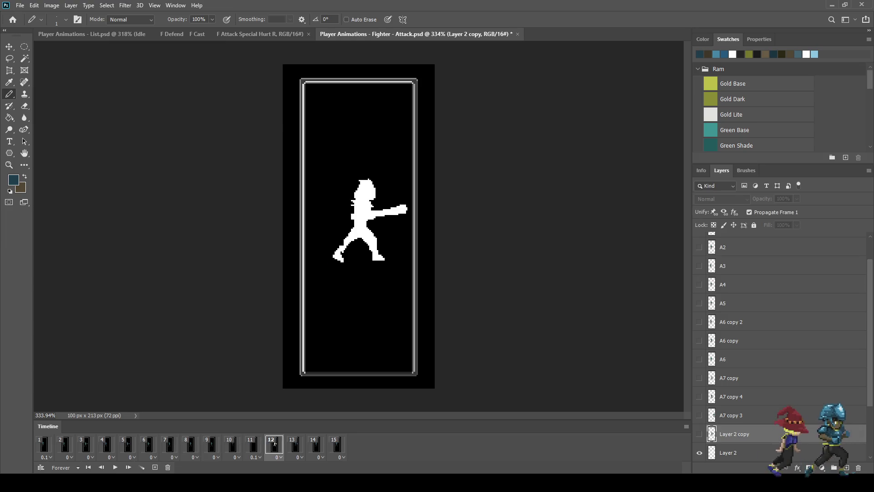
key("ctrl+plus")
key("ctrl+plus")
key("ctrl+plus")
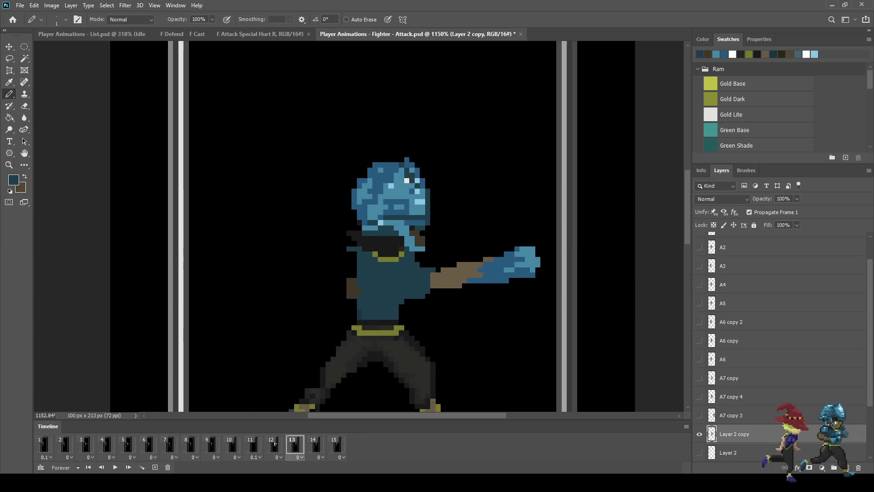
Zoom in and add dark-teal pixels to round off the helmet's upper-left edge
key("ctrl+plus")
key("l")
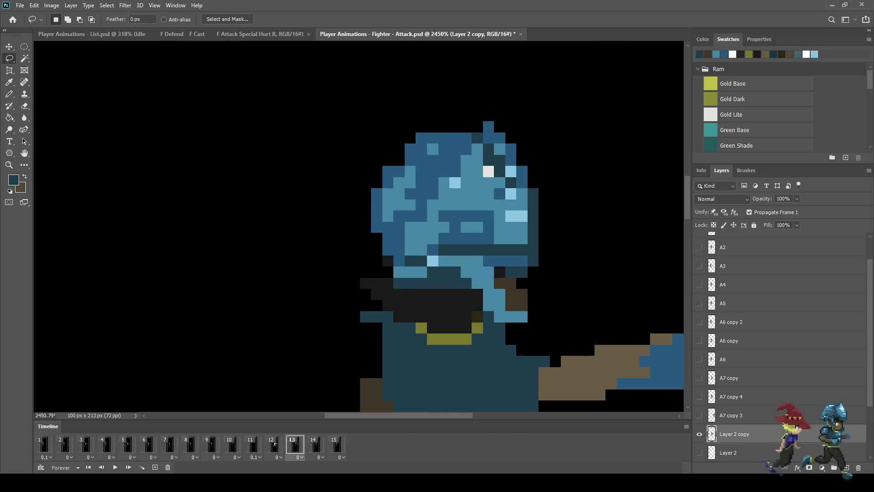
key("i")
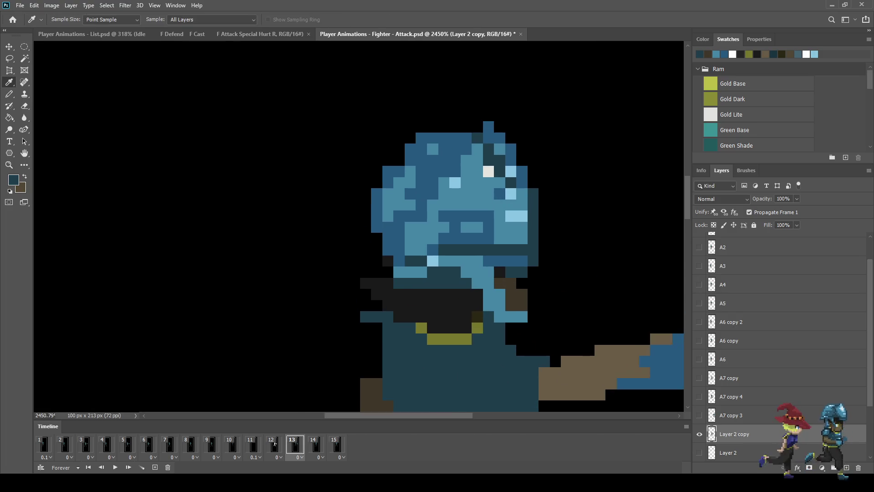
key("b")
key("ctrl+plus")
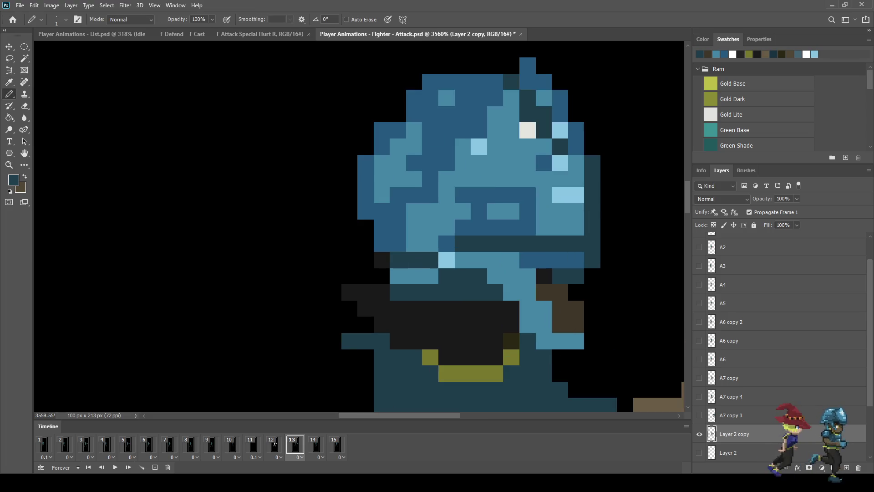
mouse_move(365, 244)
left_mouse_down()
mouse_move(350, 163)
mouse_move(366, 146)
mouse_move(366, 129)
left_mouse_up()
left_click(398, 113)
left_click(414, 81)
left_click(381, 113)
scroll(343, 199, "down", 3)
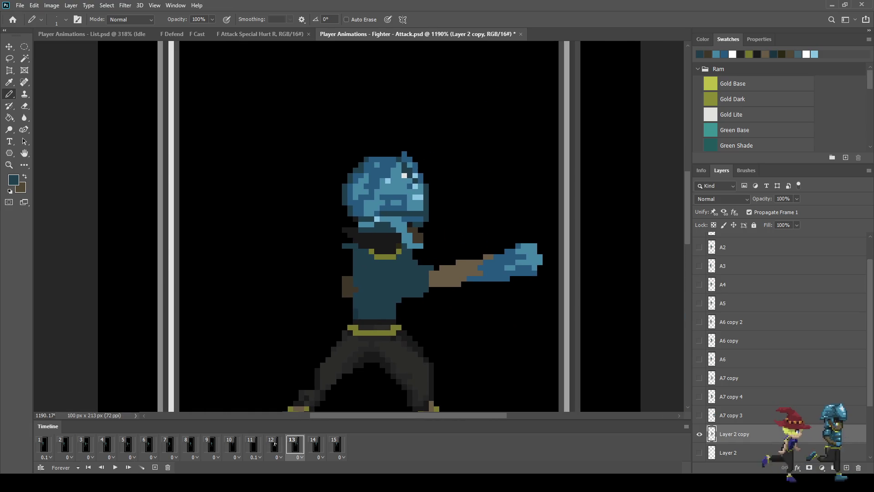
scroll(423, 243, "up", 3)
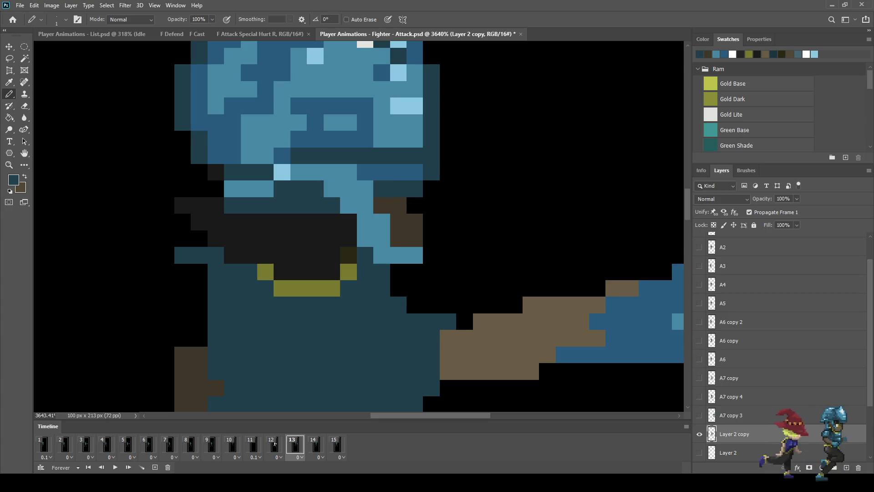
scroll(381, 189, "down", 5)
scroll(409, 228, "down", 2)
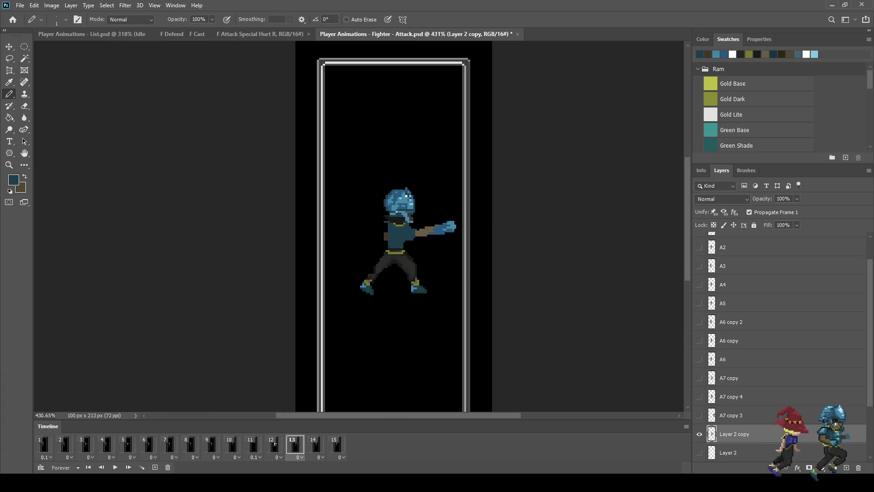
scroll(415, 215, "up", 5)
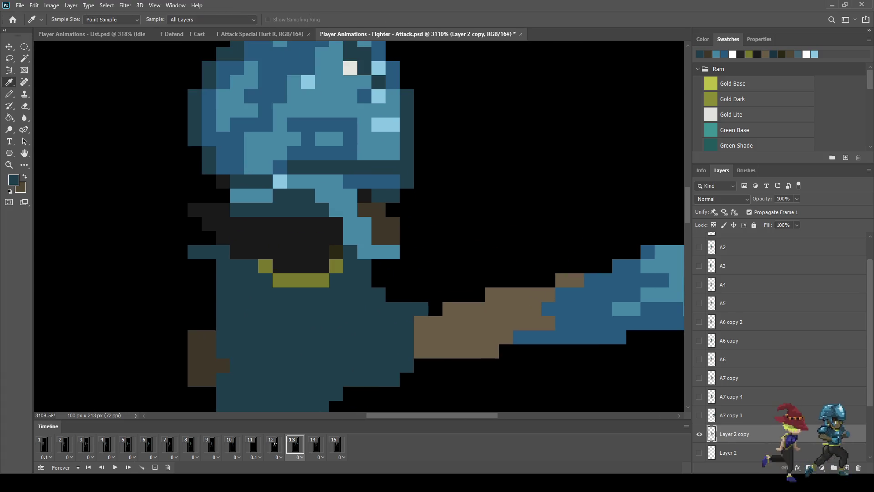
key("b")
scroll(393, 209, "down", 4)
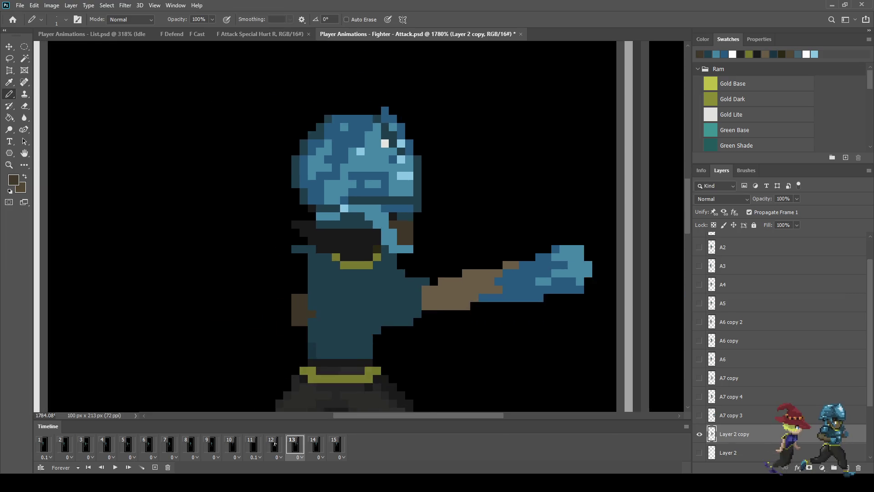
scroll(409, 249, "up", 5)
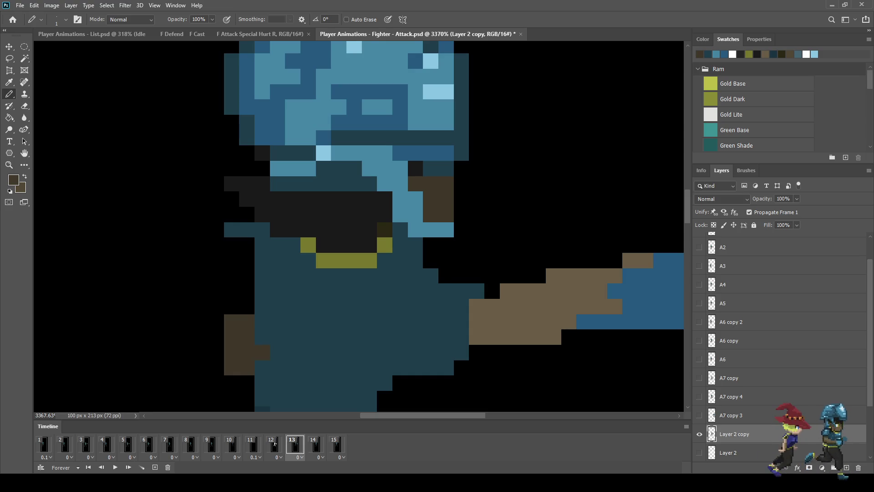
Extend the collar's olive gold block two pixels to the right
key("i")
left_click(384, 245)
key("b")
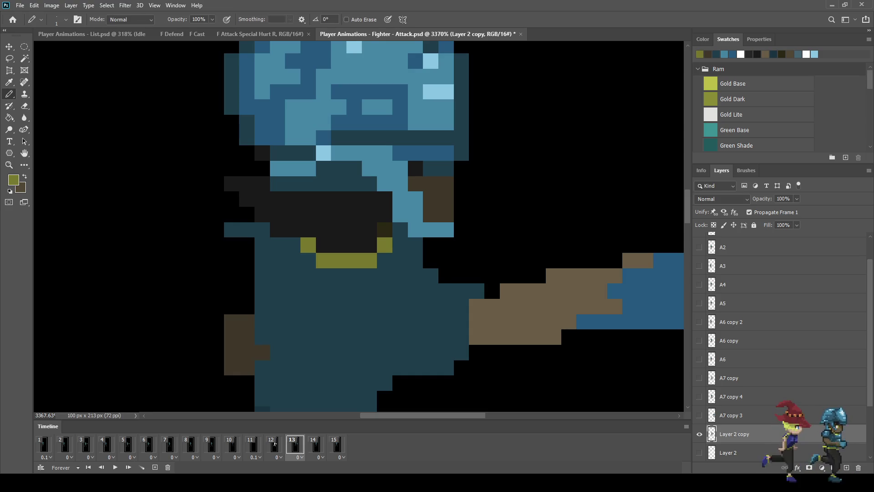
left_click(400, 244)
left_click(415, 244)
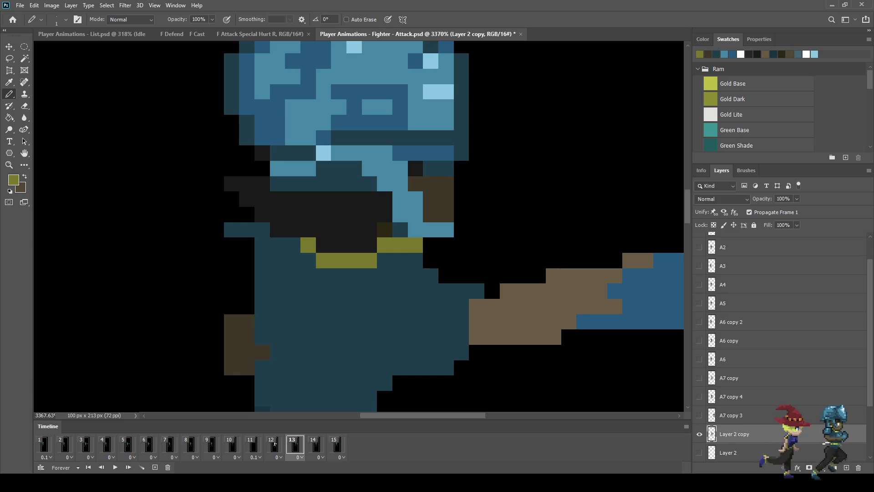
Paint two pixels and a row near the mouth in sampled near-black
key("i")
left_click(384, 214)
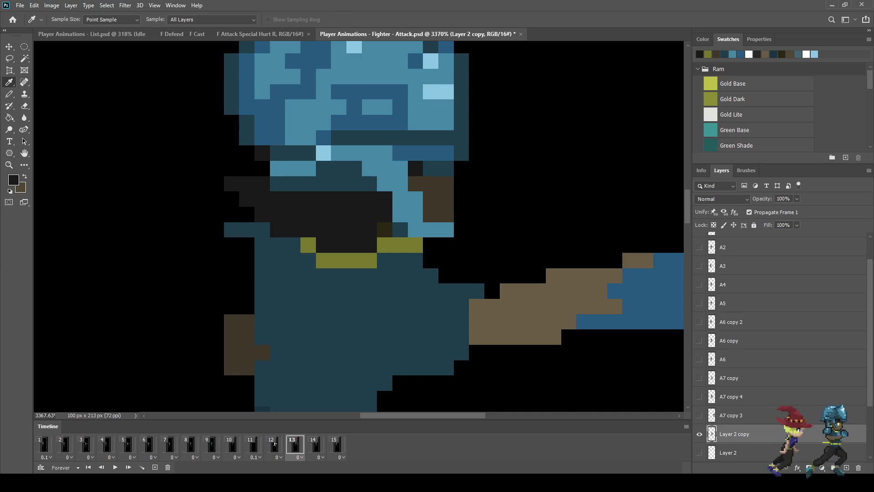
key("b")
left_click(400, 229)
left_click(385, 229)
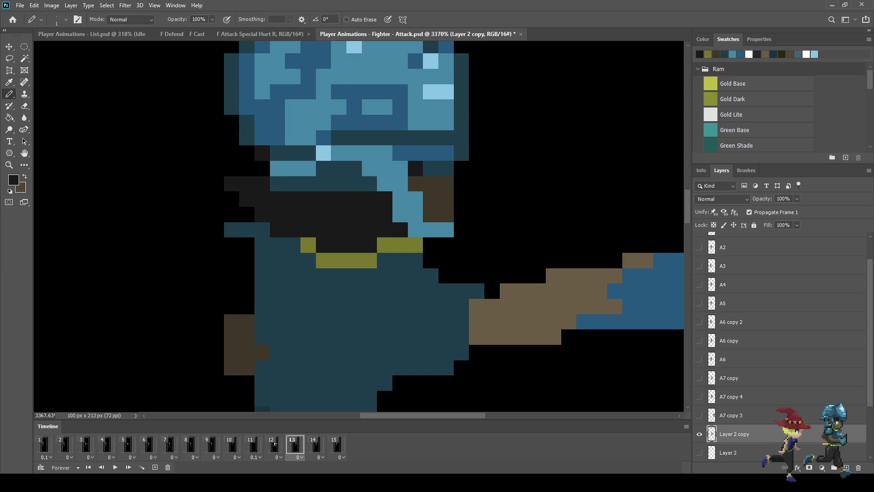
mouse_move(370, 184)
left_mouse_down()
mouse_move(339, 169)
mouse_move(308, 183)
mouse_move(277, 184)
left_mouse_up()
scroll(366, 200, "down", 10)
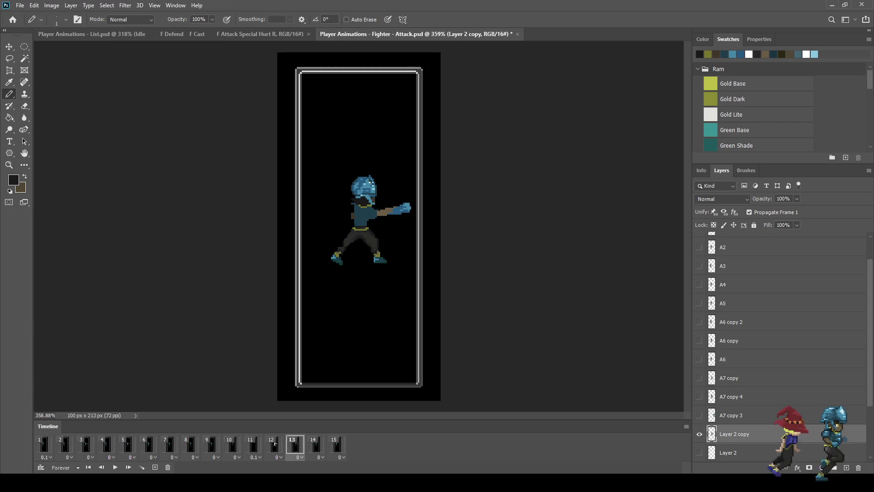
scroll(389, 218, "up", 4)
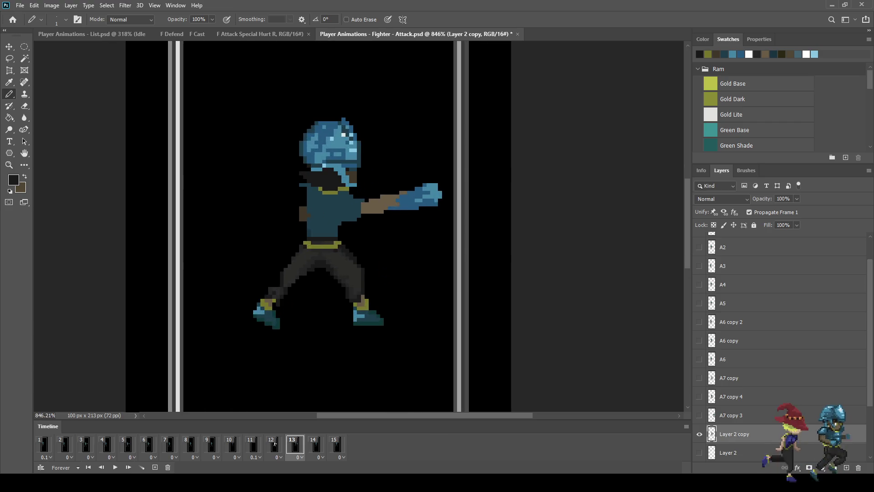
scroll(378, 223, "down", 5)
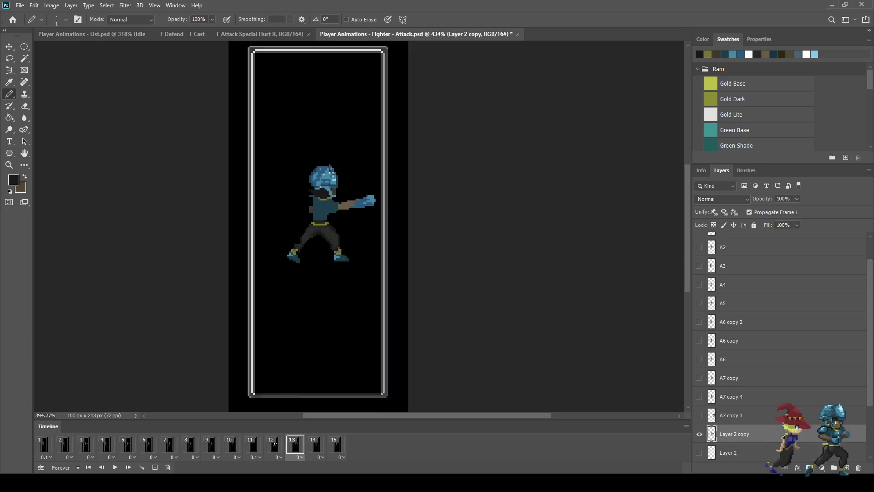
scroll(362, 193, "up", 9)
scroll(395, 183, "up", 3)
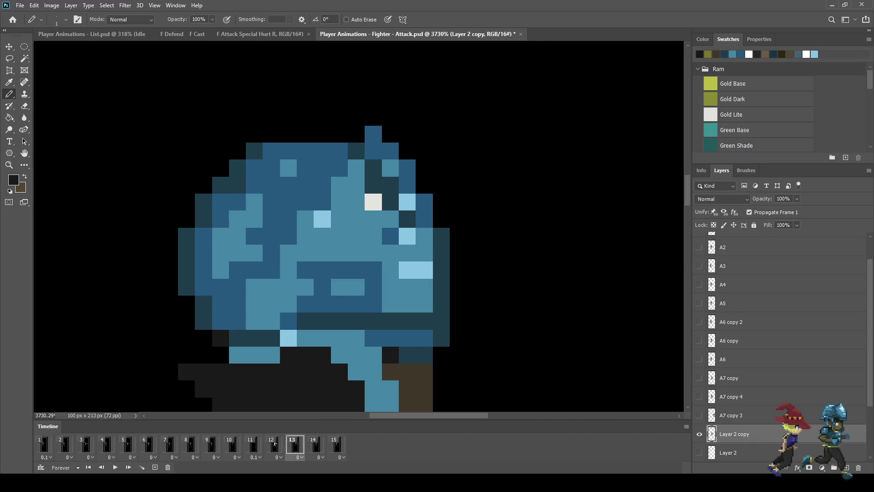
scroll(409, 208, "down", 4)
Save the Fighter Attack document
key("ctrl+s")
scroll(423, 218, "down", 2)
scroll(400, 228, "down", 2)
scroll(401, 227, "up", 2)
scroll(401, 228, "down", 2)
scroll(401, 227, "up", 1)
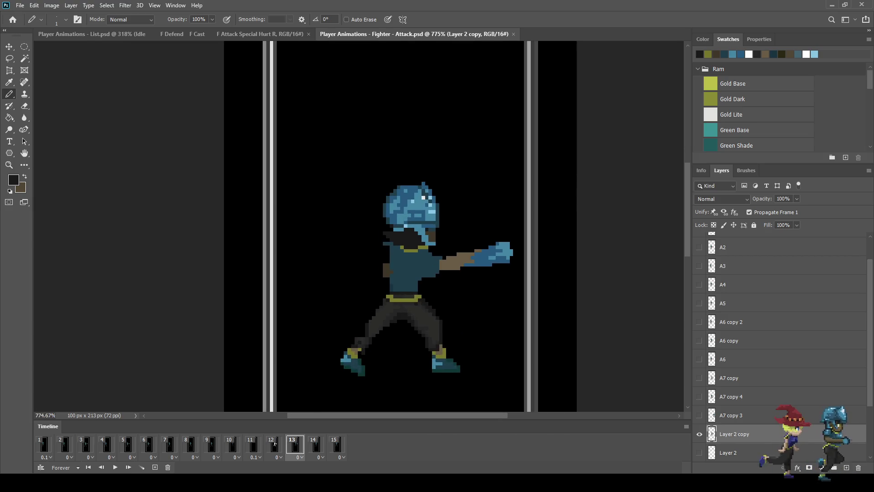
key("space")
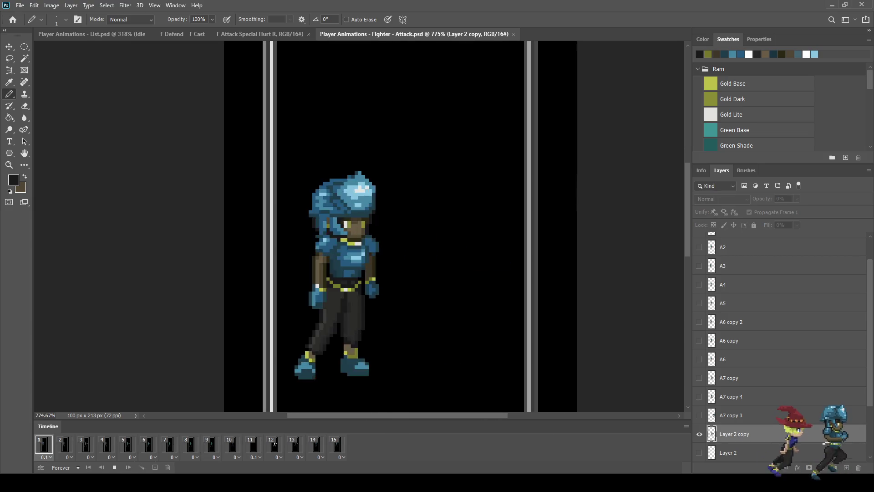
scroll(496, 227, "down", 3)
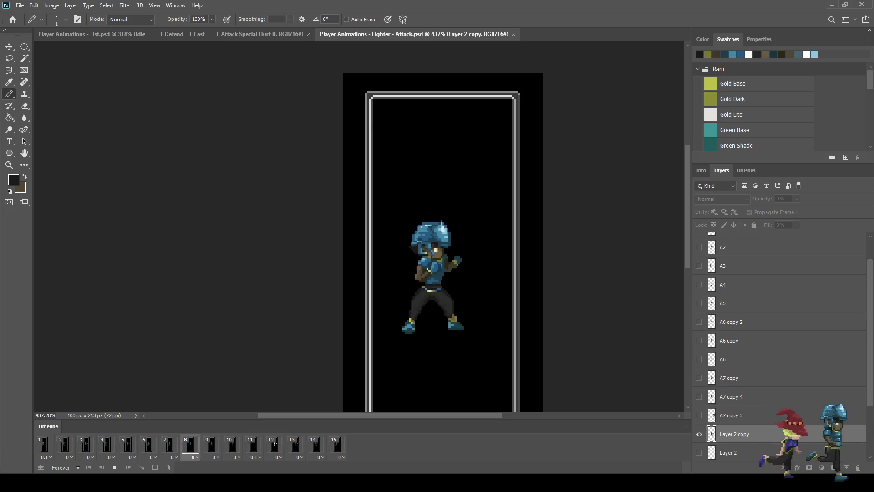
scroll(442, 241, "down", 1)
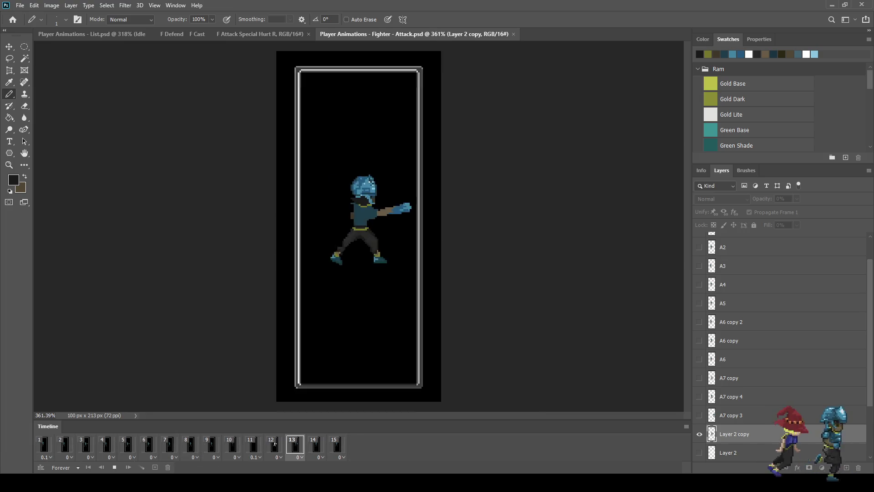
scroll(403, 228, "up", 1)
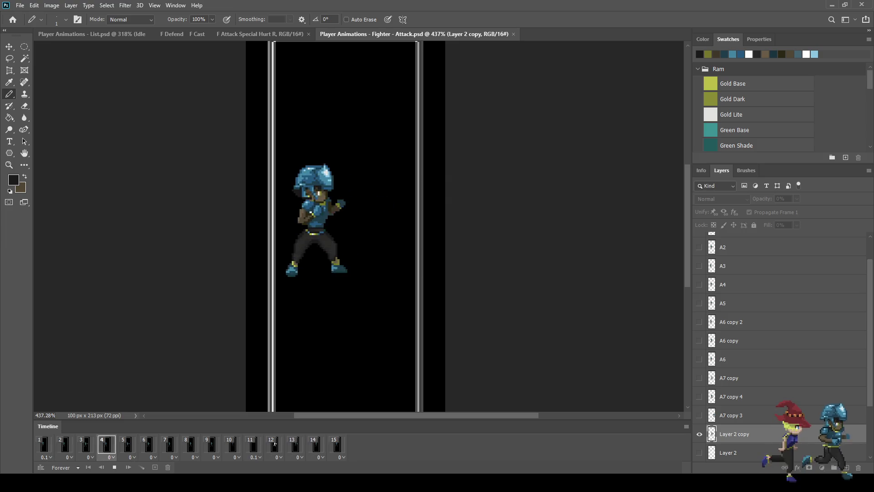
key("space")
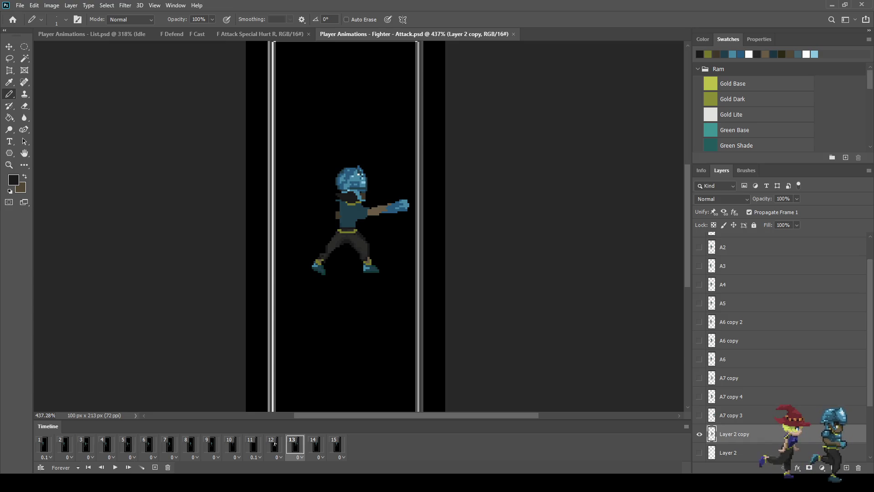
key("ctrl+plus")
key("ctrl+plus")
key("ctrl+plus")
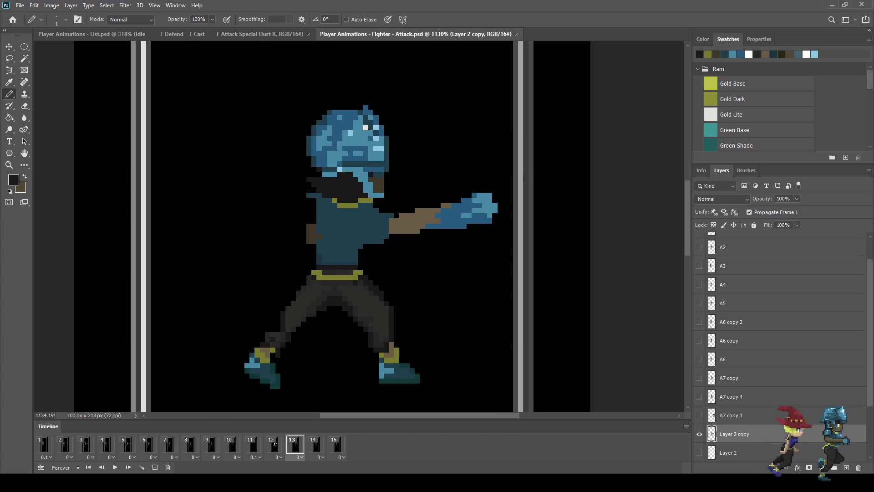
Zoom in, sample the mid-blue and shade the light-blue neck pixels mid-blue
key("ctrl+plus")
key("i")
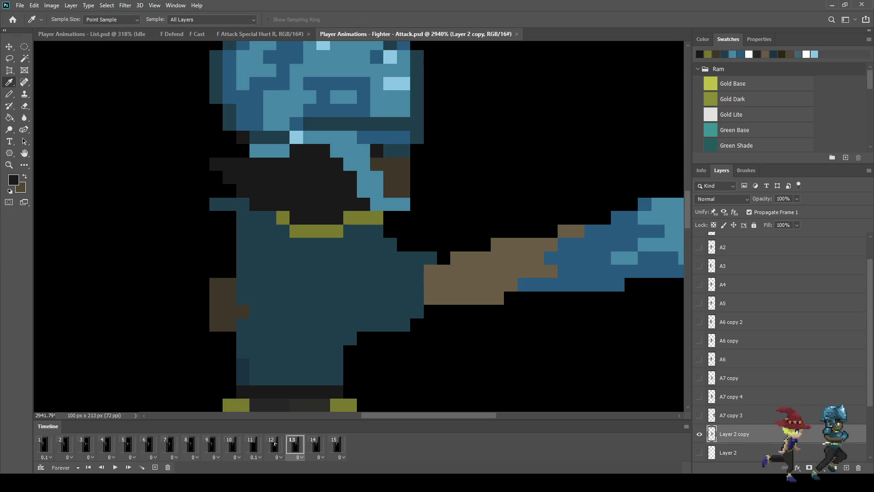
left_click(587, 269)
key("b")
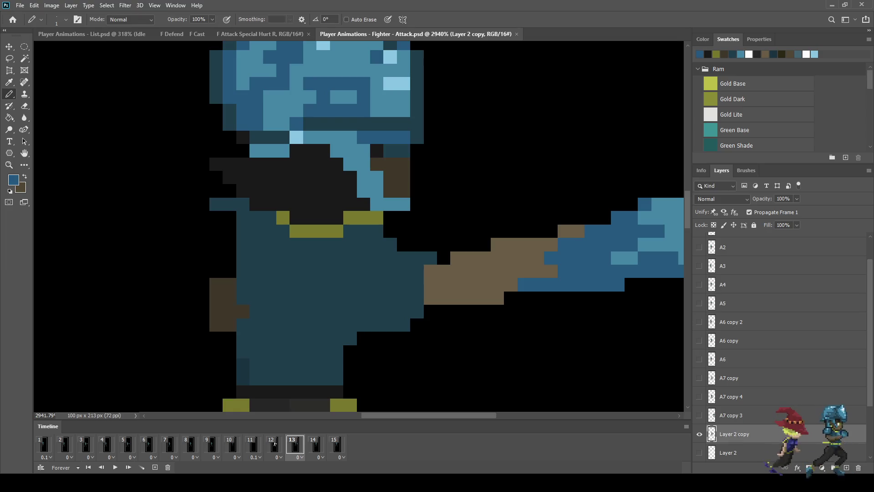
left_click_drag(404, 204, 390, 204)
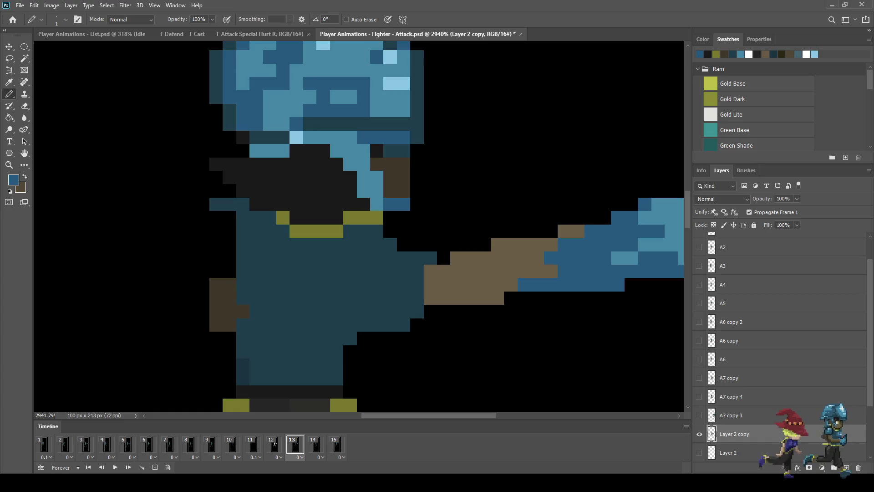
left_click(377, 190)
left_click(377, 204)
left_click(377, 178)
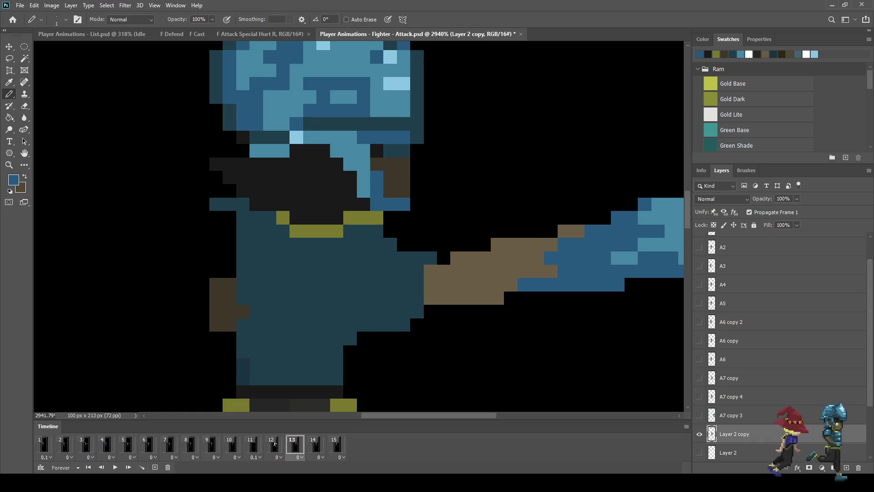
left_click(364, 190)
left_click(364, 178)
left_click(364, 164)
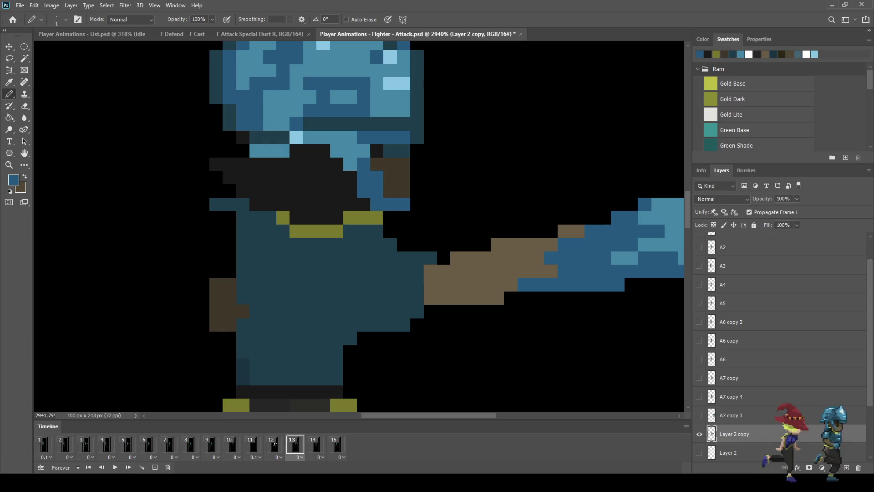
Pick up the dark teal from the sprite and repaint two torso pixels with it
scroll(432, 199, "down", 5)
scroll(425, 179, "up", 5)
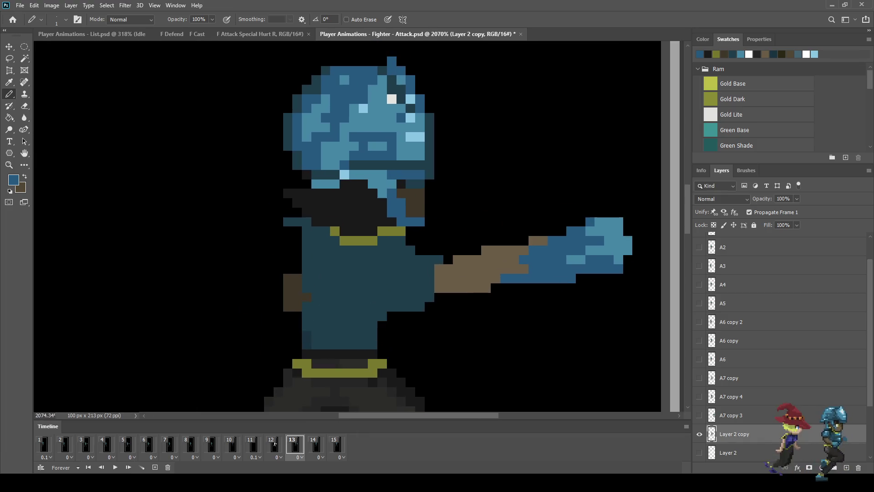
left_click(418, 187, "alt")
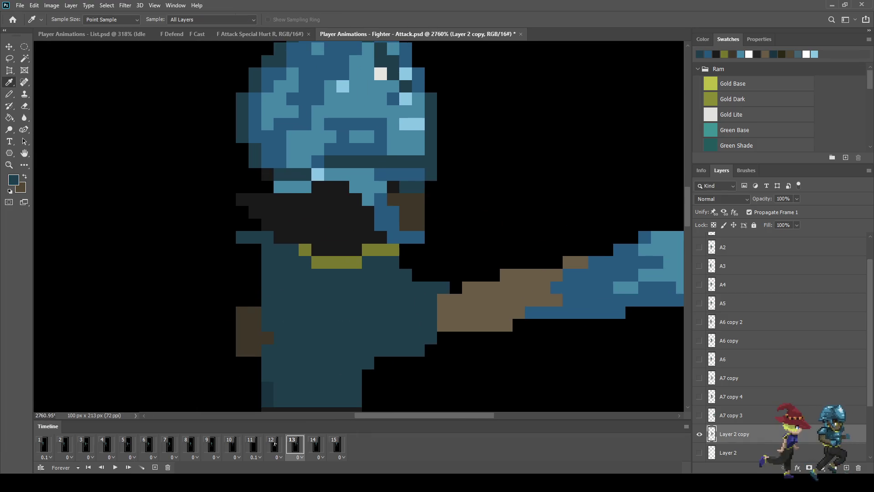
scroll(401, 227, "up", 3)
left_click(429, 243)
left_click(409, 244)
scroll(409, 244, "down", 8)
scroll(464, 242, "up", 6)
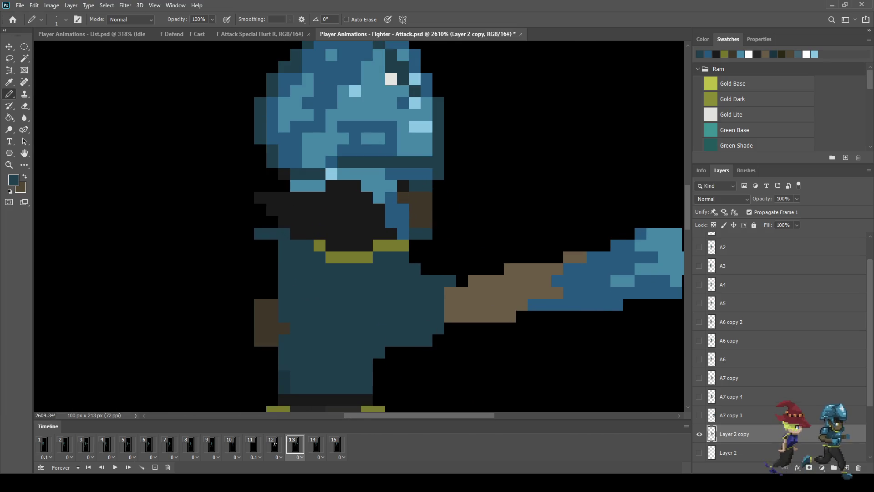
scroll(399, 137, "down", 3)
scroll(399, 136, "up", 2)
Sample the arm's brown and paint two light-brown pixels beside the neck
key("i")
left_click(474, 273)
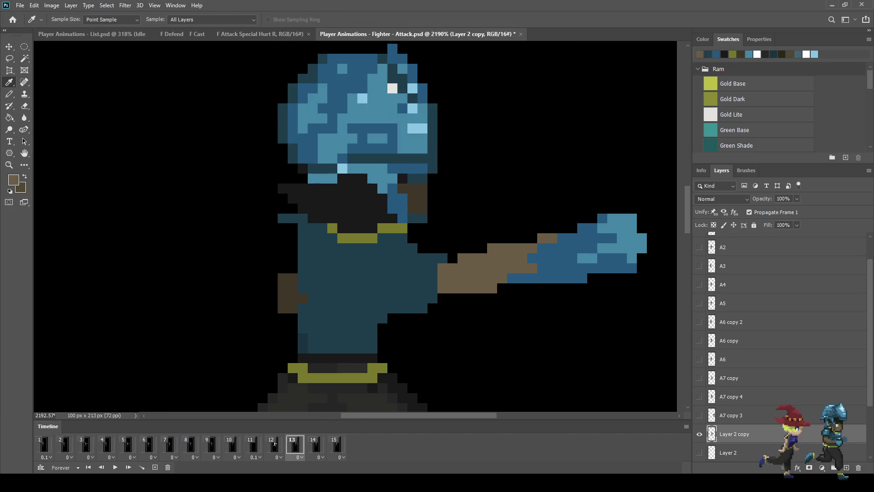
key("b")
scroll(439, 245, "up", 3)
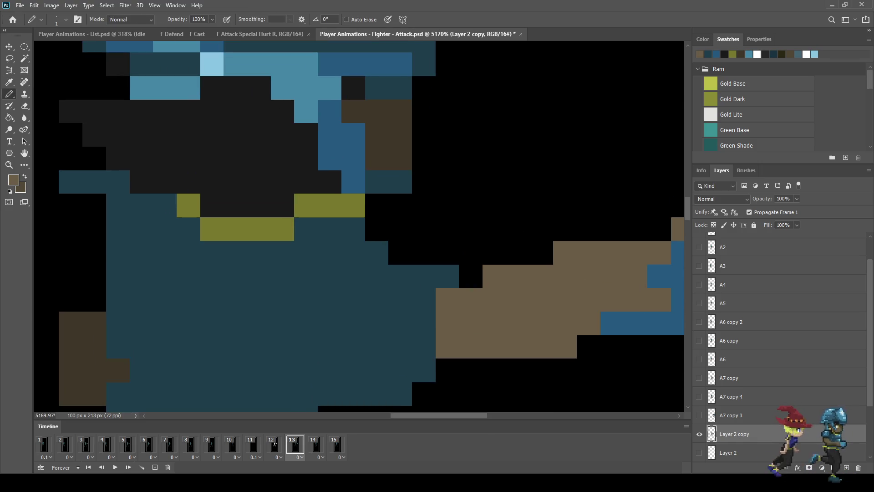
left_click(401, 135)
left_click(401, 158)
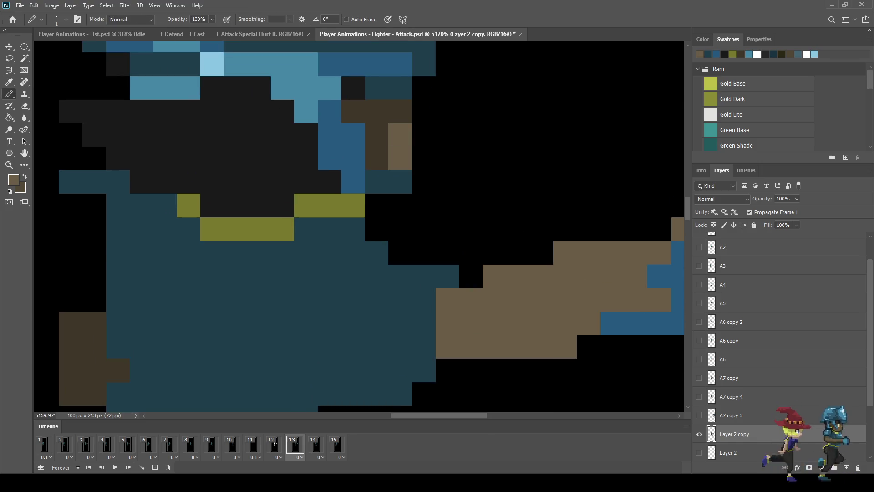
scroll(422, 172, "down", 3)
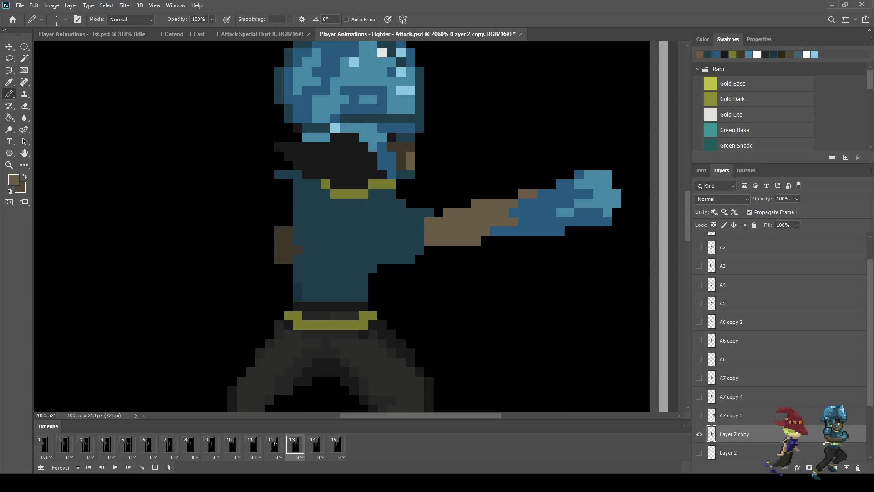
scroll(400, 167, "down", 5)
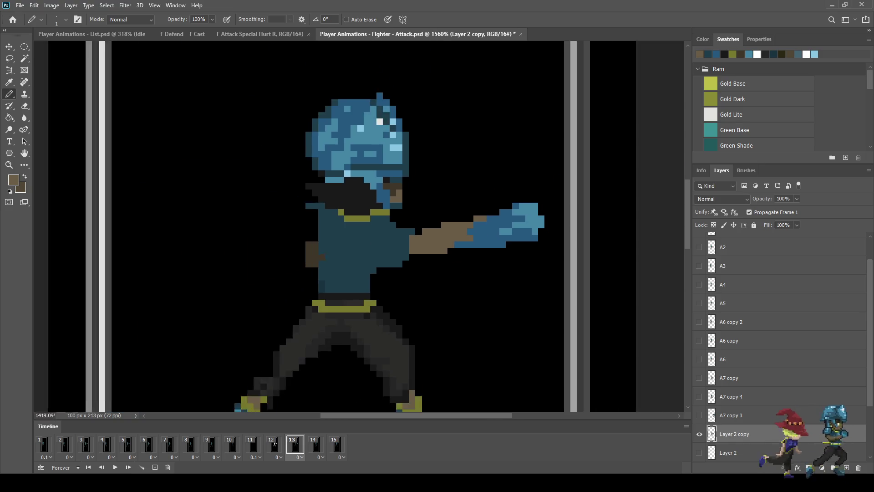
scroll(383, 234, "up", 6)
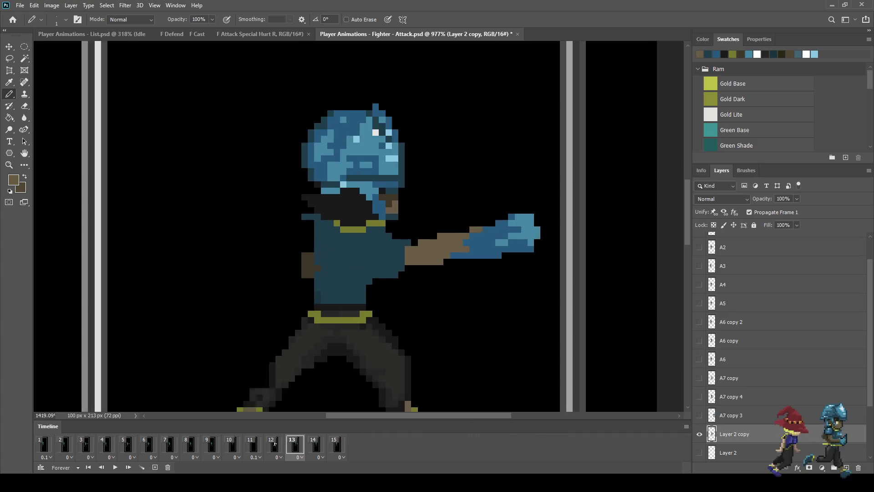
Erase the stray pixel near the arm
key("e")
left_click(399, 210)
scroll(421, 275, "down", 5)
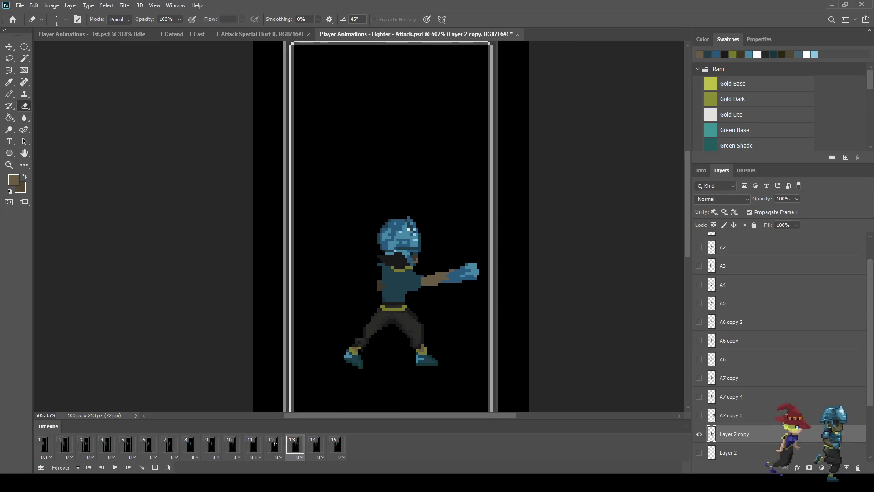
Save Fighter - Attack, preview the animation, then switch to the Player Animations - List document
key("ctrl+s")
key("space")
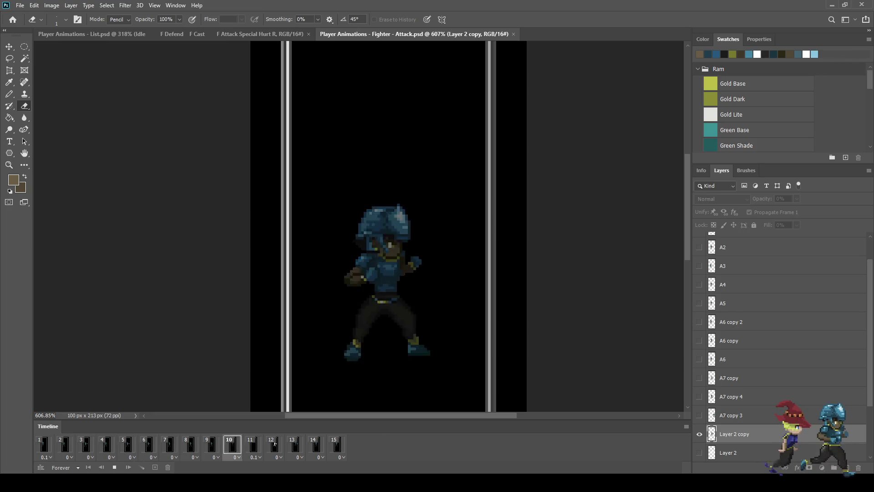
key("space")
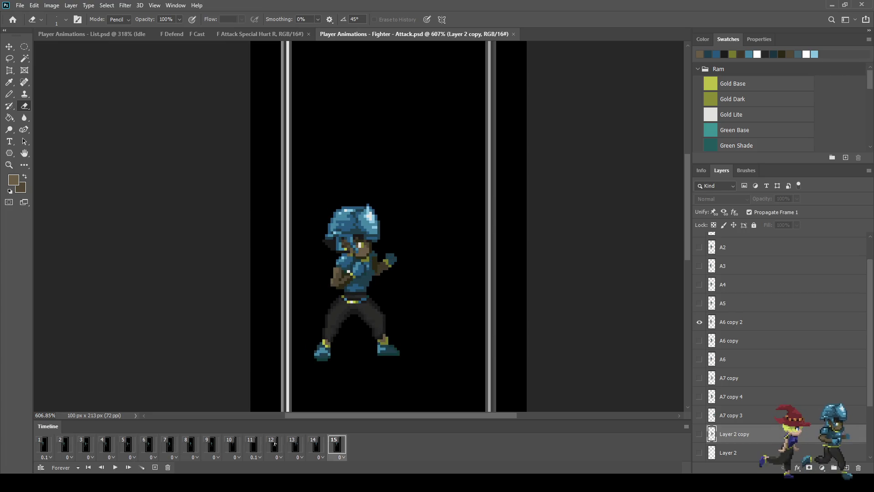
key("ctrl+Tab")
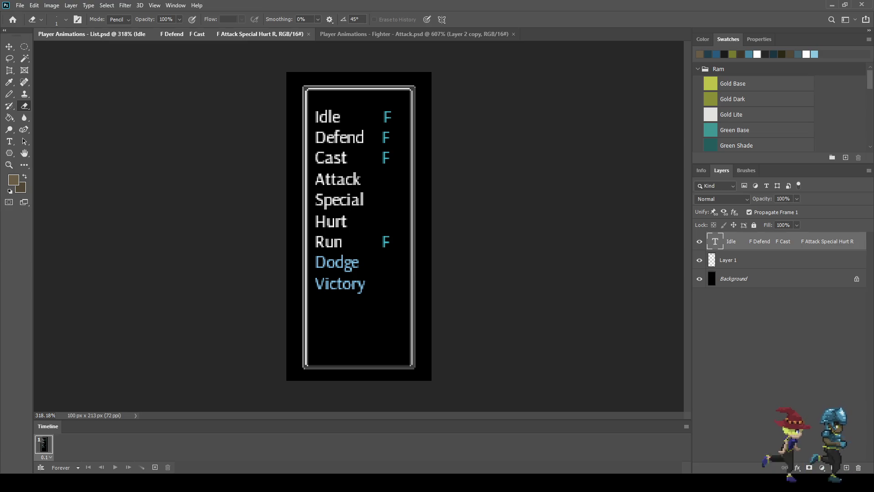
Delete 'Special' and its empty line from the list, save, and return to Fighter - Attack
key("t")
key("Return")
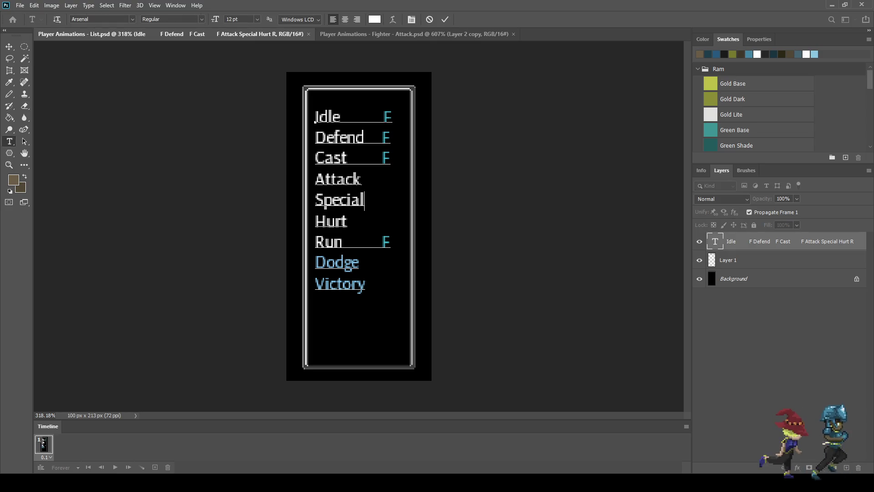
key("shift+Up")
key("BackSpace")
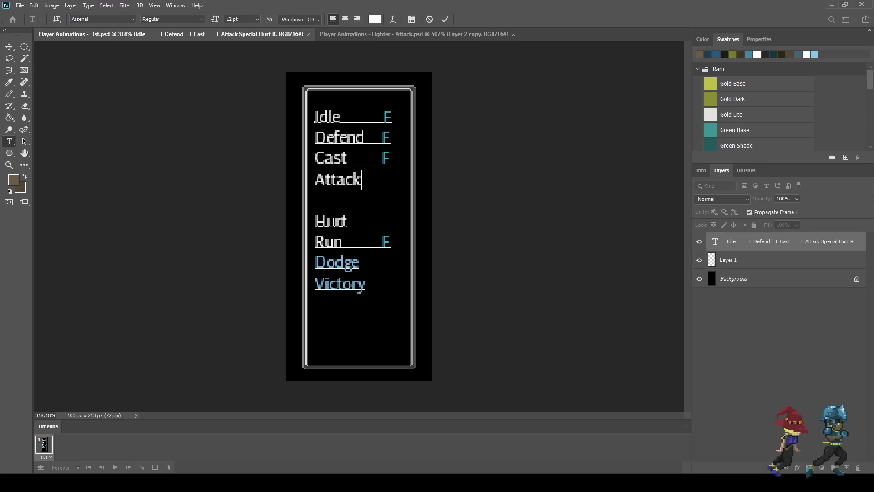
key("Delete")
key("ctrl+Return")
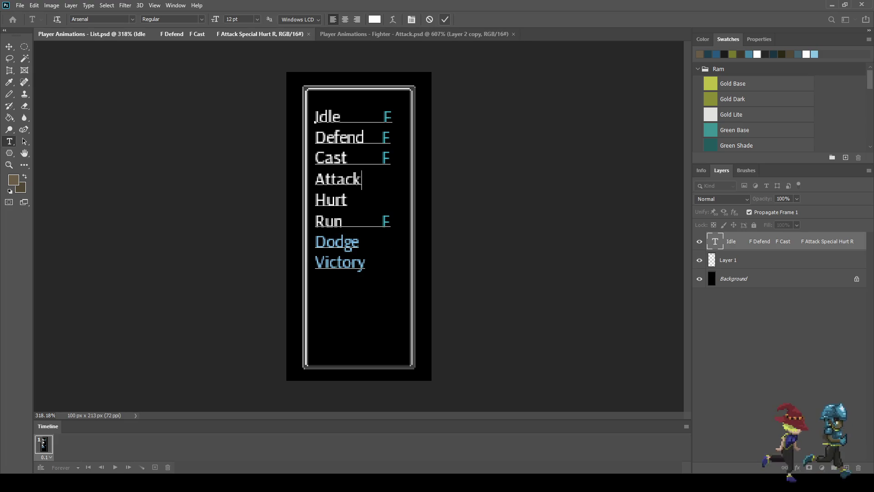
key("ctrl+s")
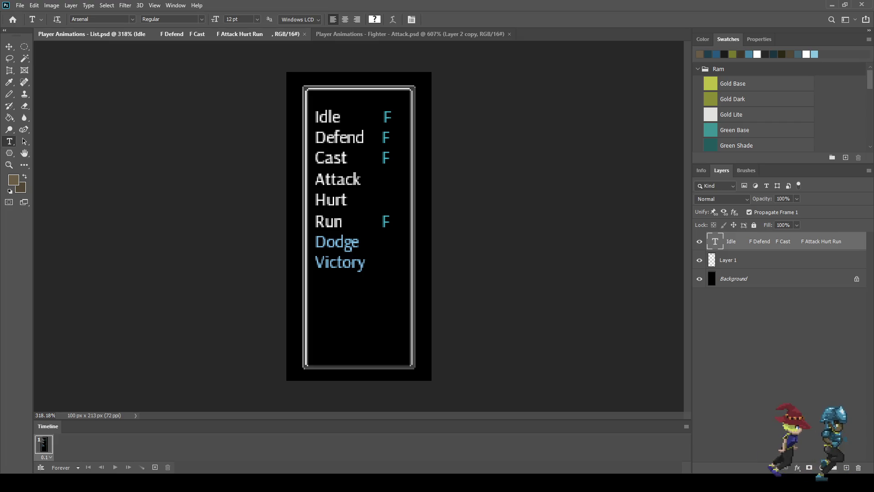
left_click(410, 34)
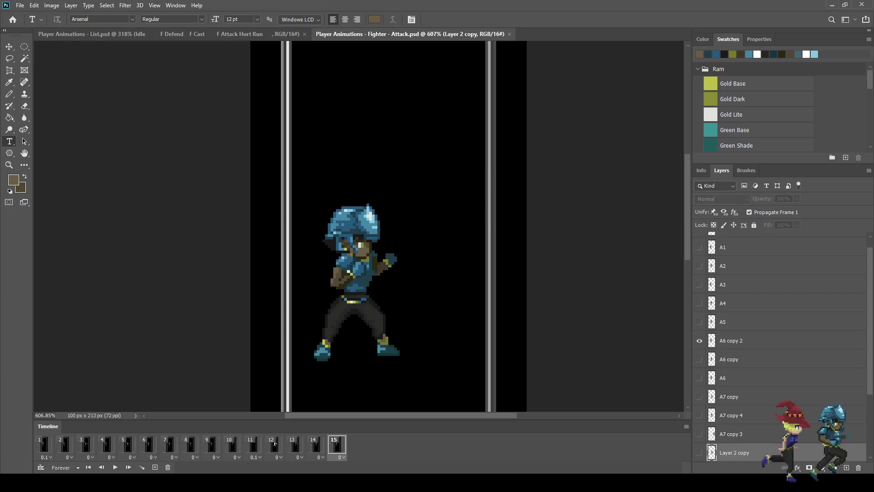
View the sprite at actual size, play the animation, and stop on frame 12's silhouette
key("ctrl+1")
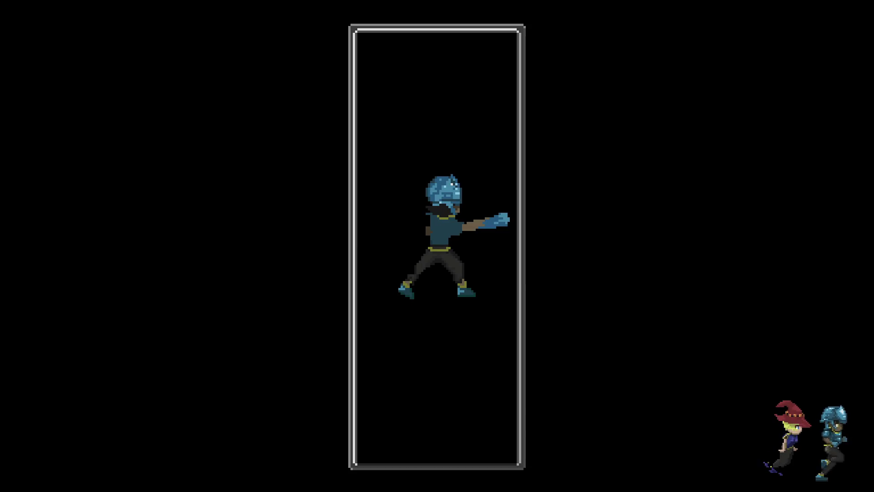
scroll(372, 322, "up", 5)
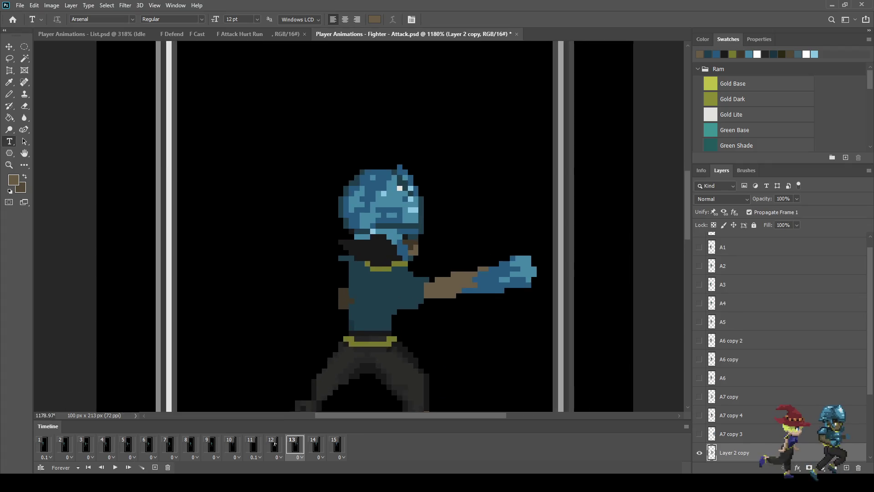
scroll(424, 251, "up", 2)
key("e")
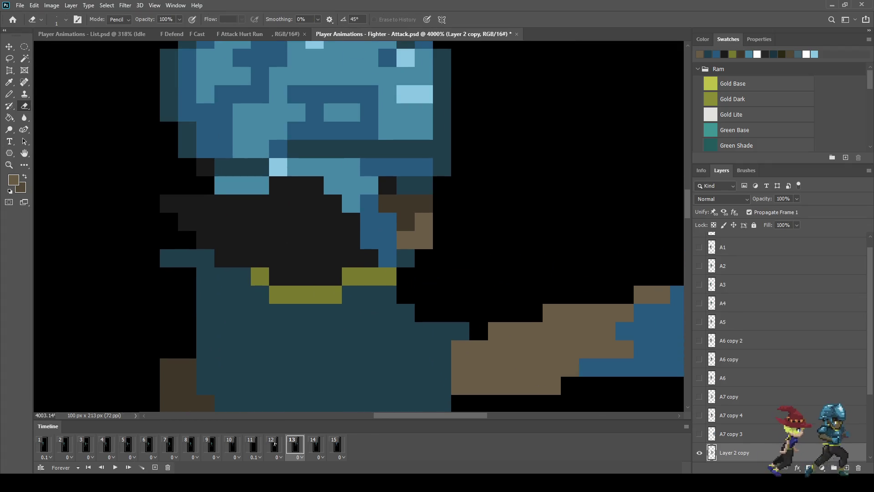
scroll(424, 242, "down", 5)
scroll(488, 241, "down", 3)
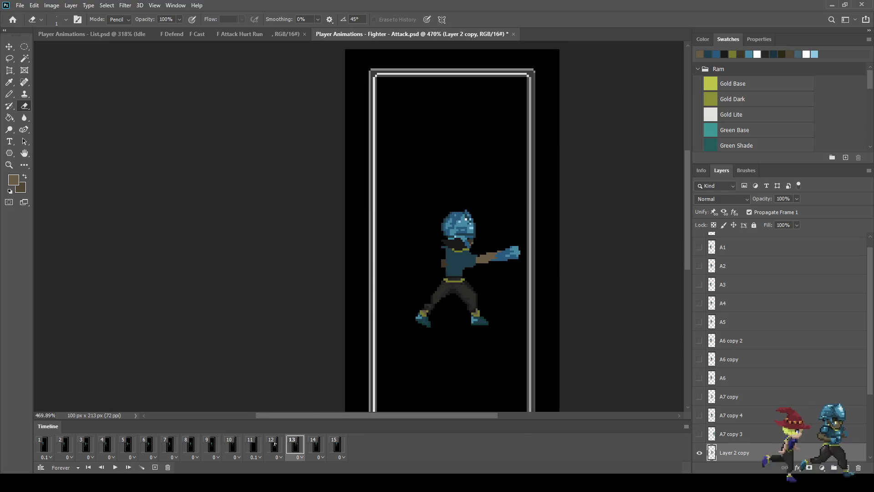
key("space")
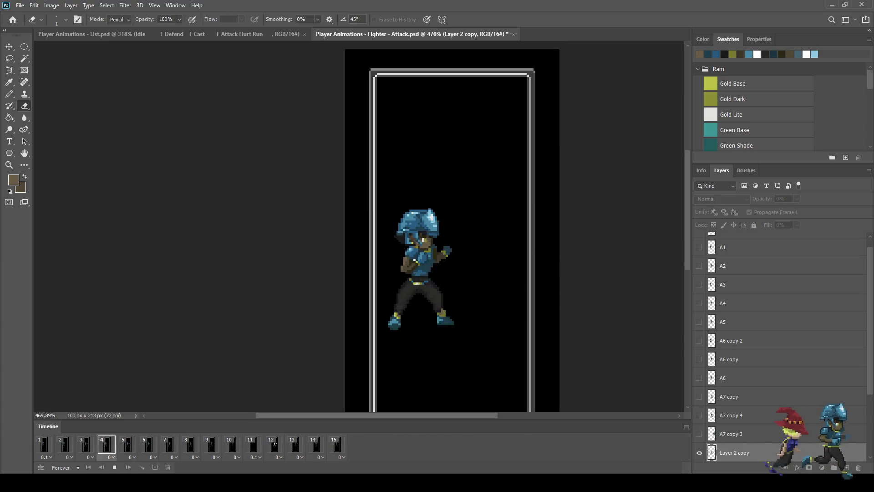
left_click(274, 444)
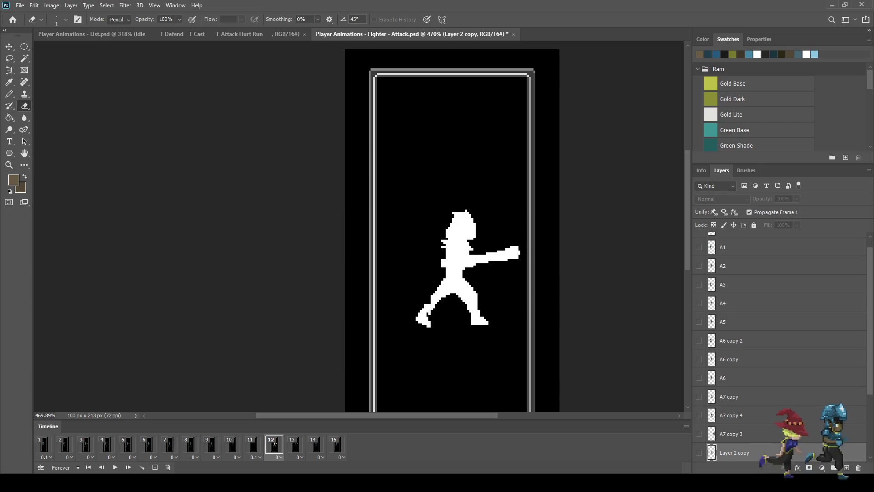
On frame 13, sample dark brown and paint two fist pixels with it
left_click(294, 444)
scroll(490, 239, "up", 8)
scroll(417, 240, "up", 1)
key("i")
left_click(455, 204)
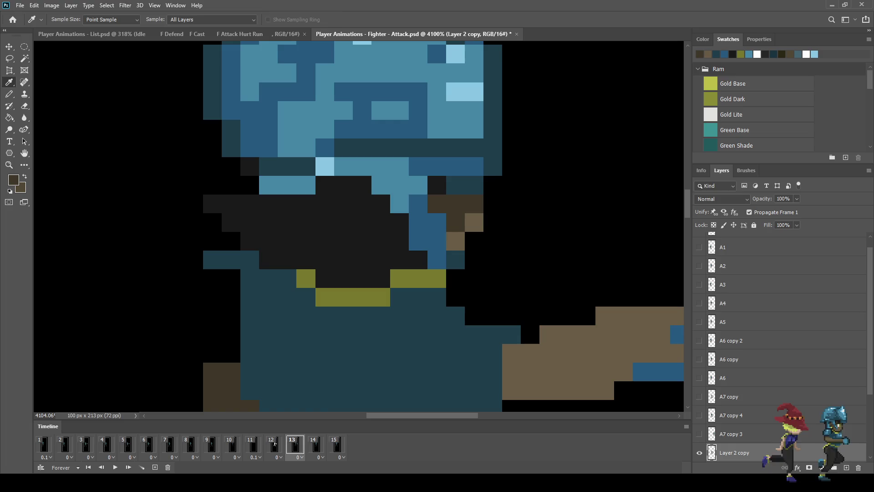
key("b")
left_click(474, 223)
left_click(455, 241)
scroll(478, 241, "down", 2)
scroll(417, 227, "down", 6)
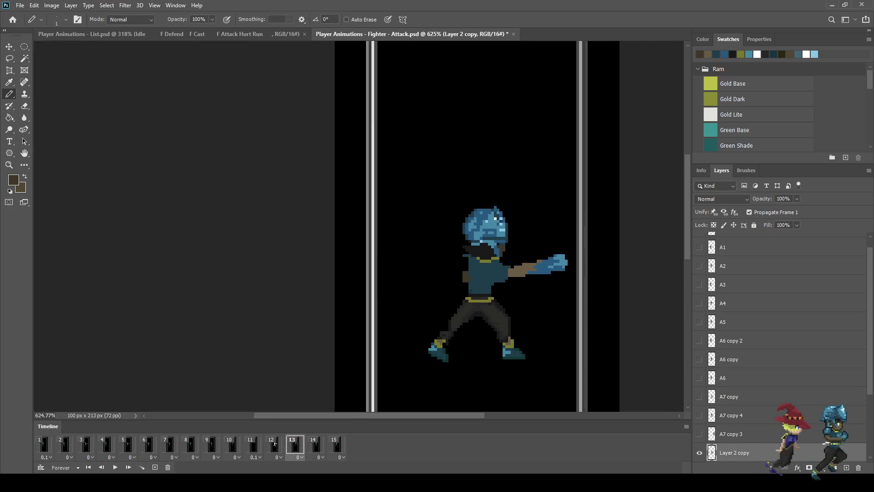
Play the animation and stop it on frame 13
key("space")
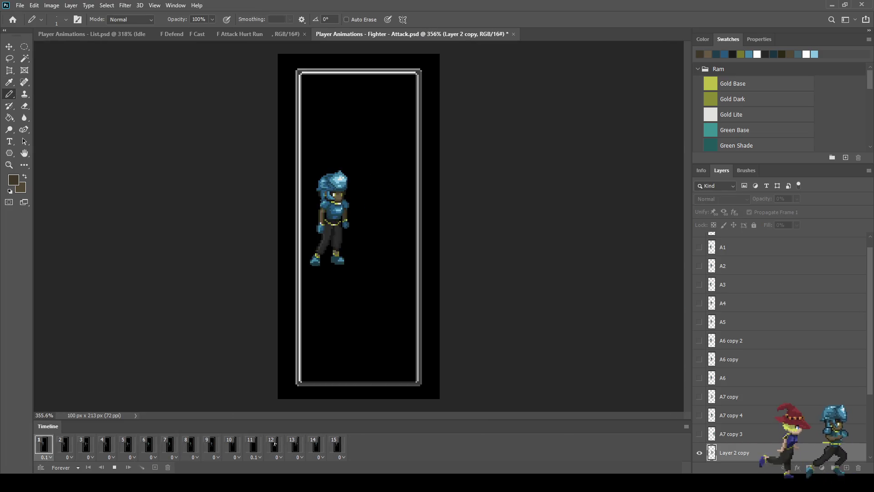
scroll(376, 178, "up", 3)
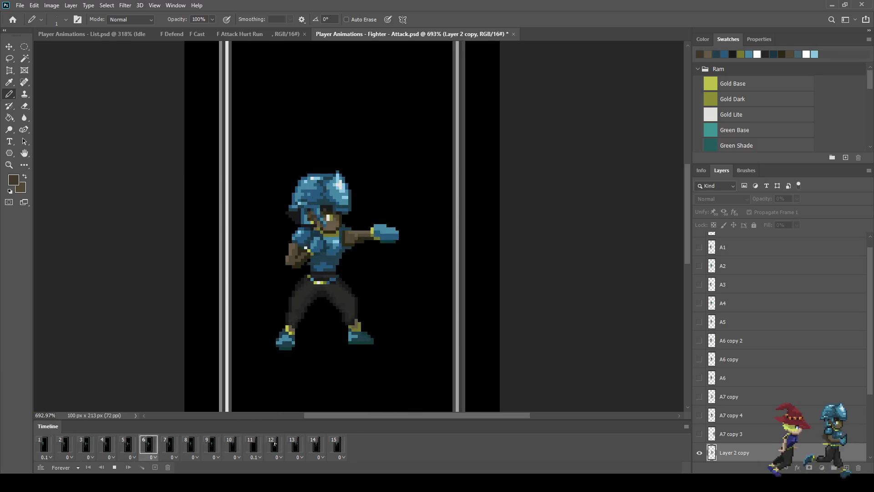
key("space")
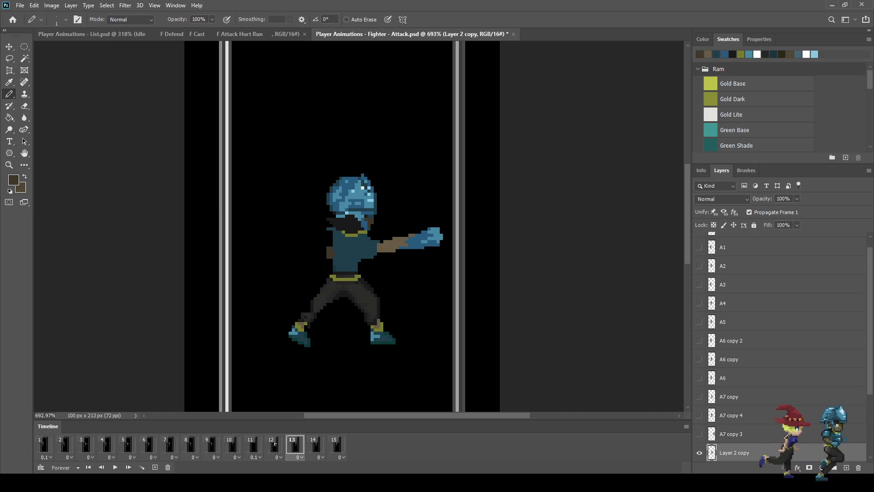
scroll(334, 246, "up", 4)
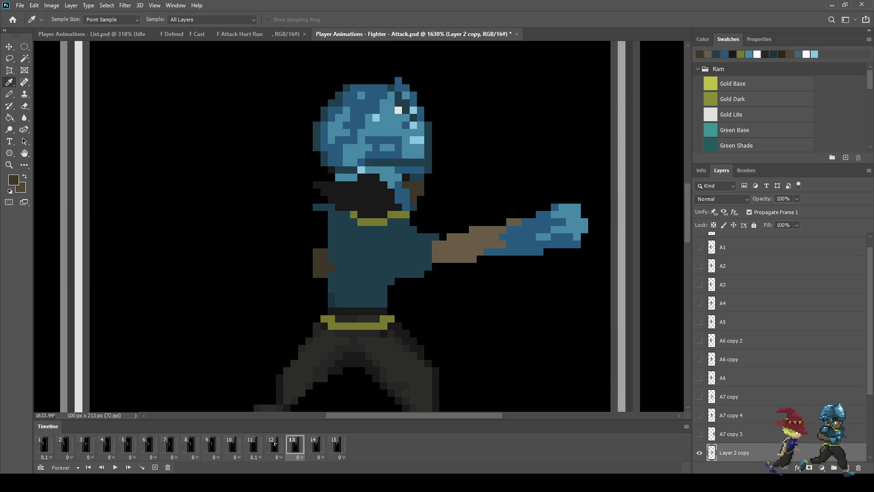
Remove a stray teal pixel and extend the torso's left edge with dark teal
left_click(320, 208)
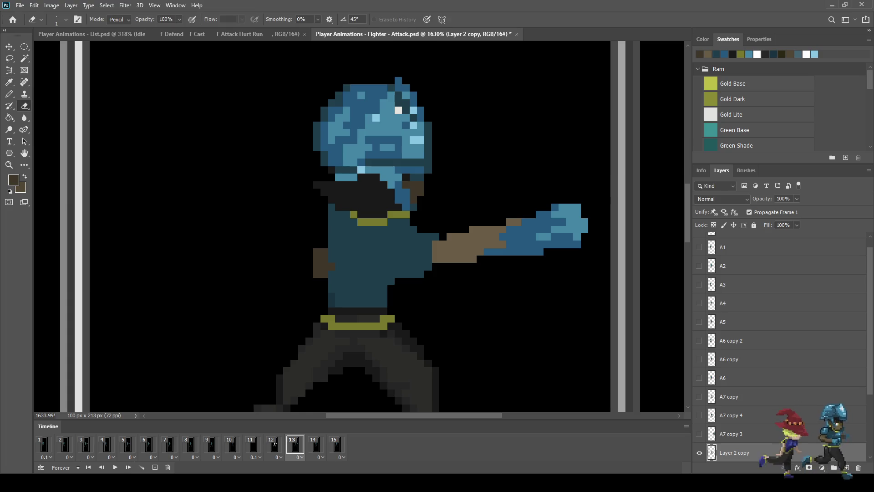
scroll(321, 228, "up", 3)
left_click(335, 230, "alt")
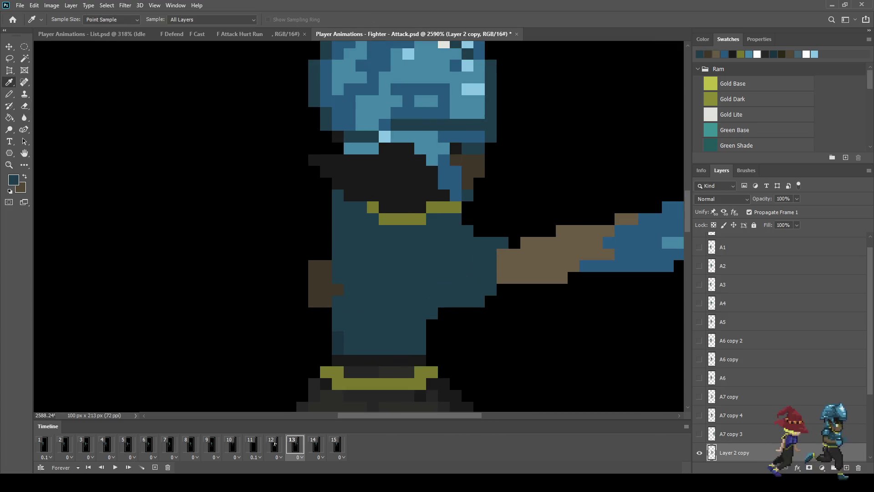
mouse_move(325, 219)
left_mouse_down()
mouse_move(315, 255)
mouse_move(314, 230)
mouse_move(303, 243)
left_mouse_up()
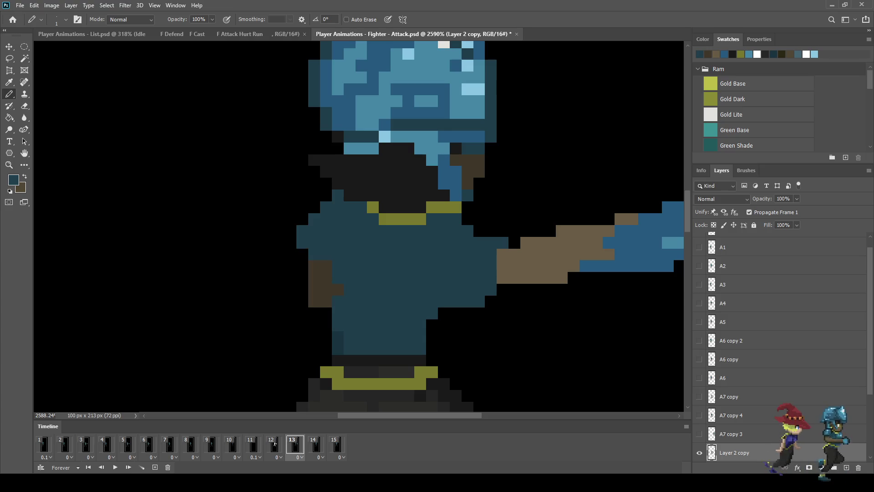
scroll(353, 230, "down", 10)
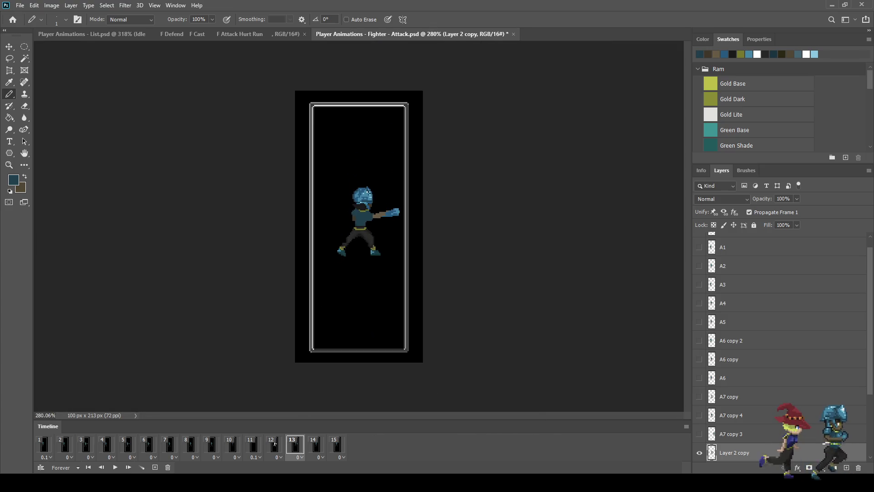
Preview the animation, then step forward through frames to the punching frame
key("space")
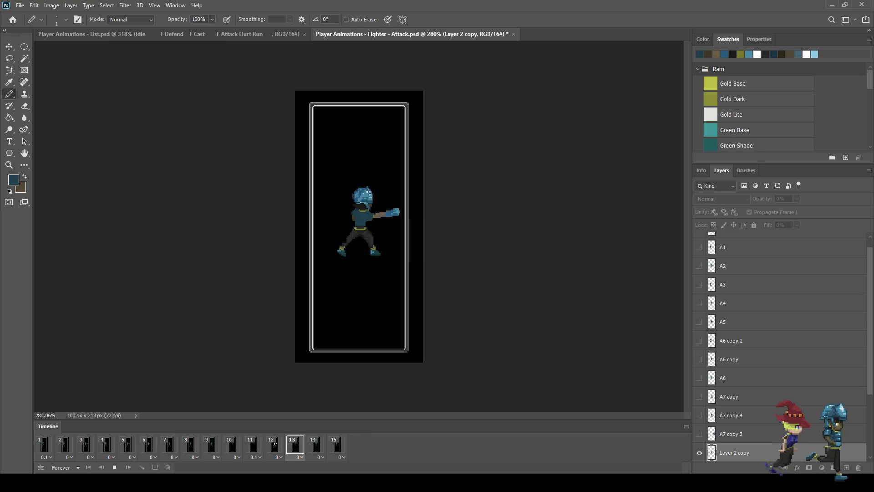
key("space")
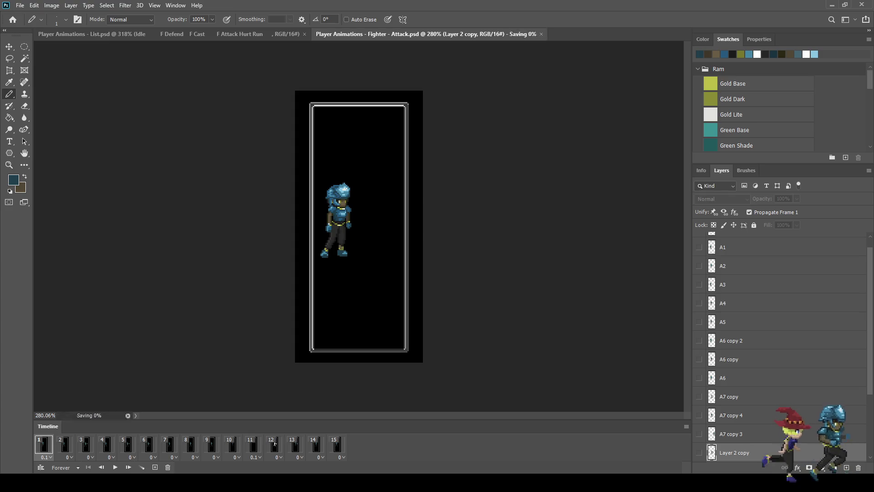
scroll(376, 199, "up", 5)
key("Right")
key("Right")
key("Right")
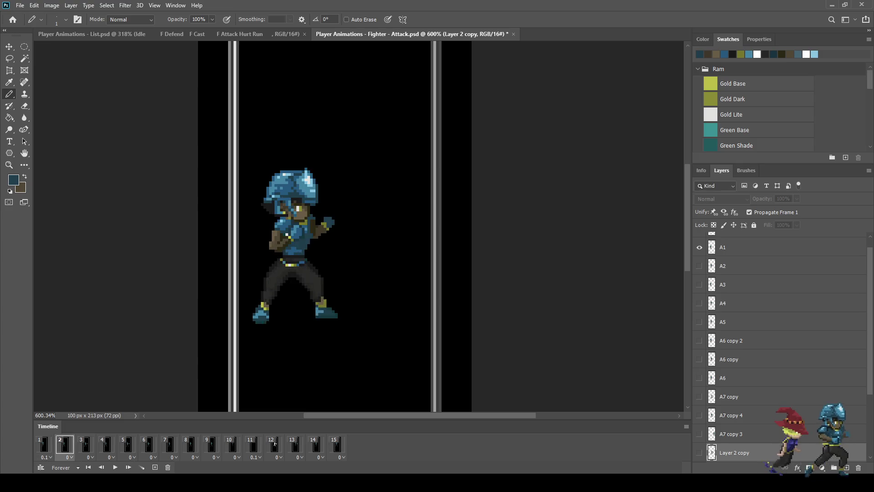
key("Right")
key("Right")
key("Right")
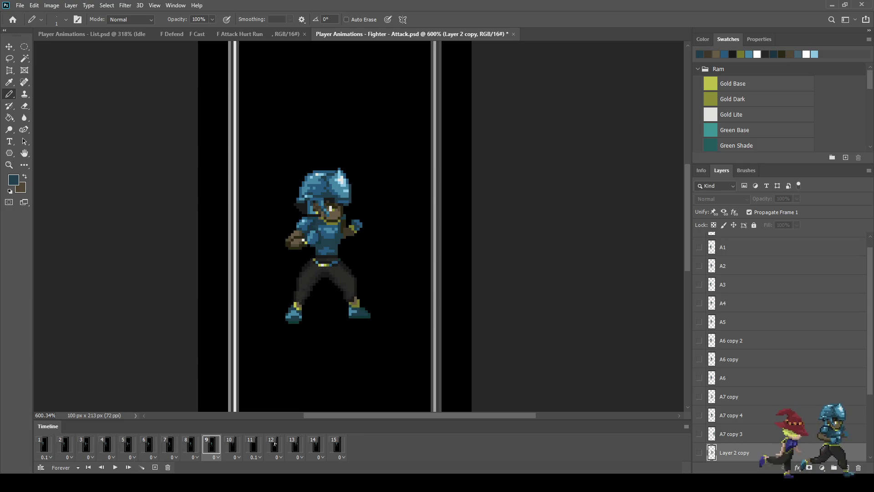
key("Right")
key("Right")
key("Right")
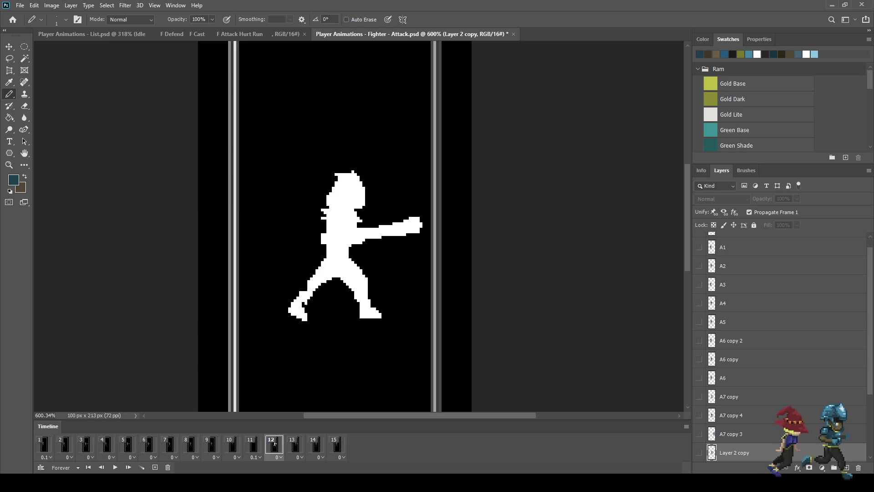
Fill the black pixel beside the arm with the arm's brown, saving before and after
key("ctrl+s")
scroll(321, 238, "up", 10)
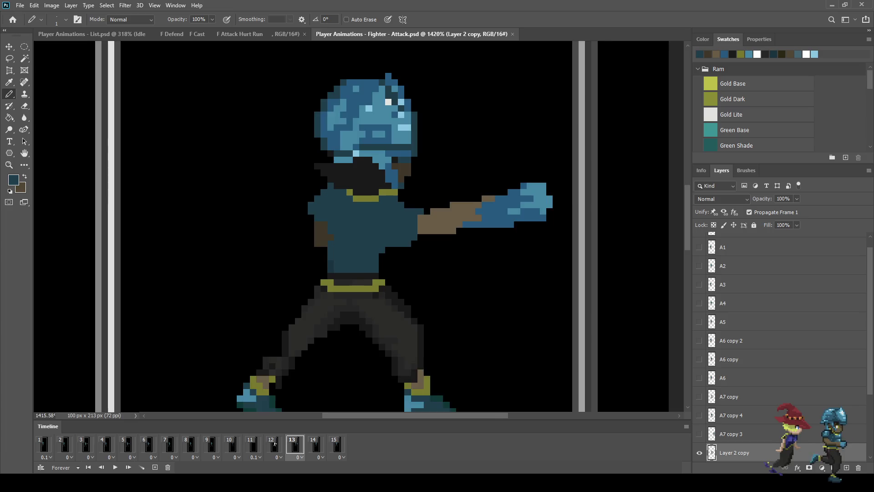
scroll(364, 228, "down", 5)
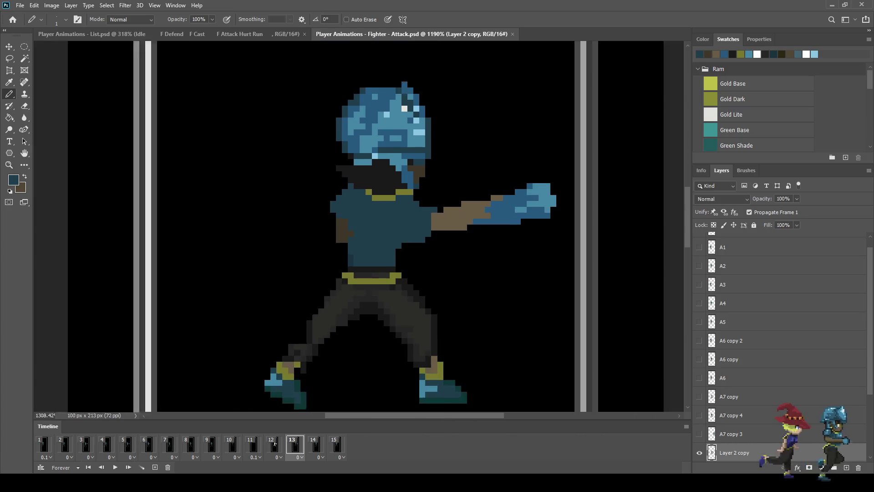
scroll(364, 228, "up", 7)
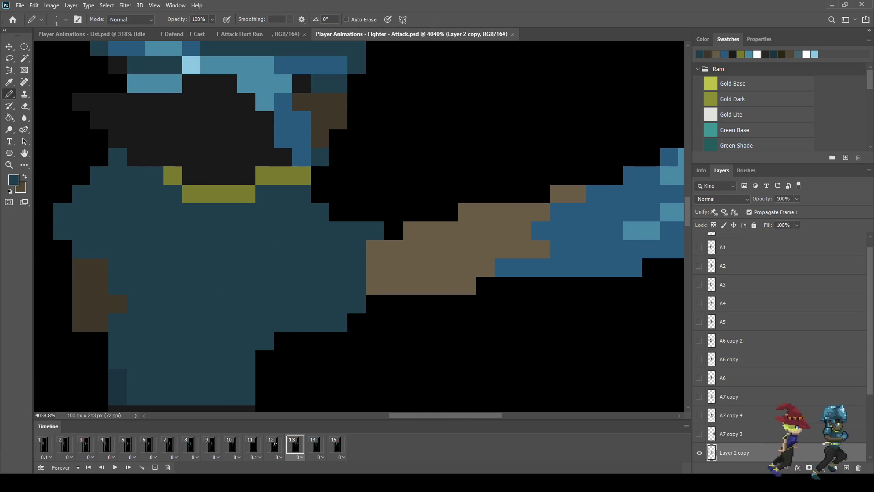
key("i")
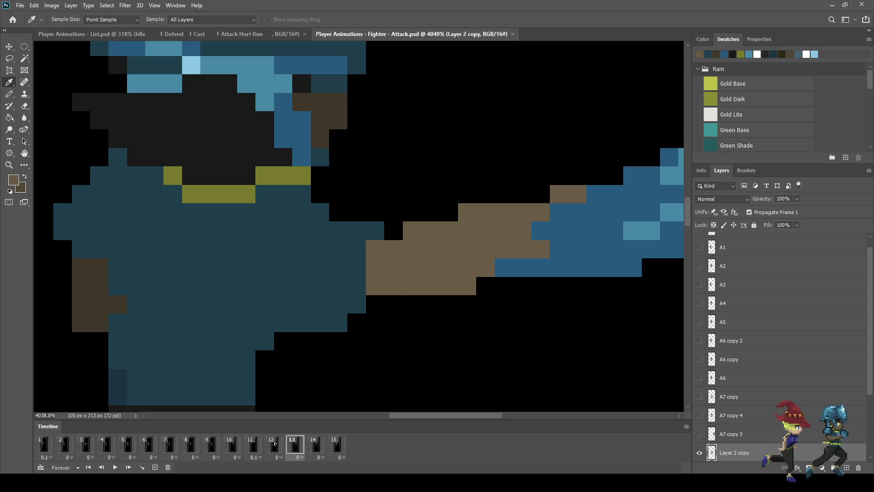
key("b")
left_click(393, 231)
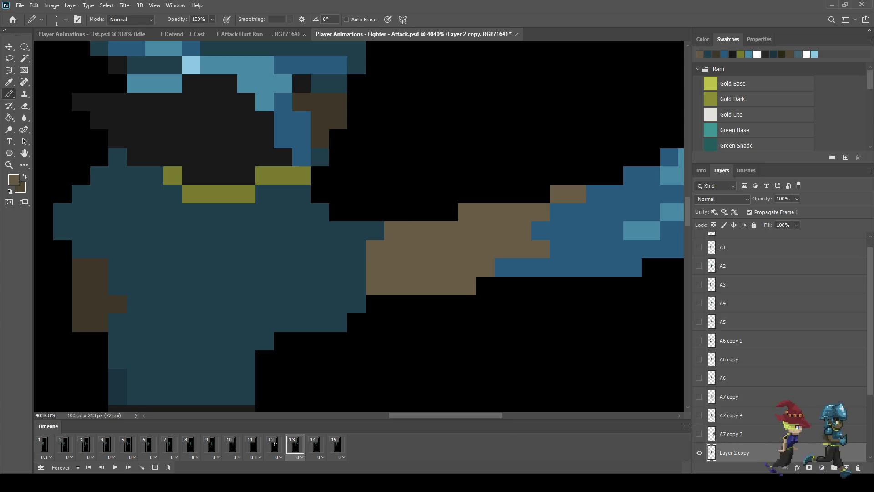
key("ctrl+s")
Paint a blue sleeve from the shoulder along the arm using the glove's blue
scroll(304, 223, "down", 6)
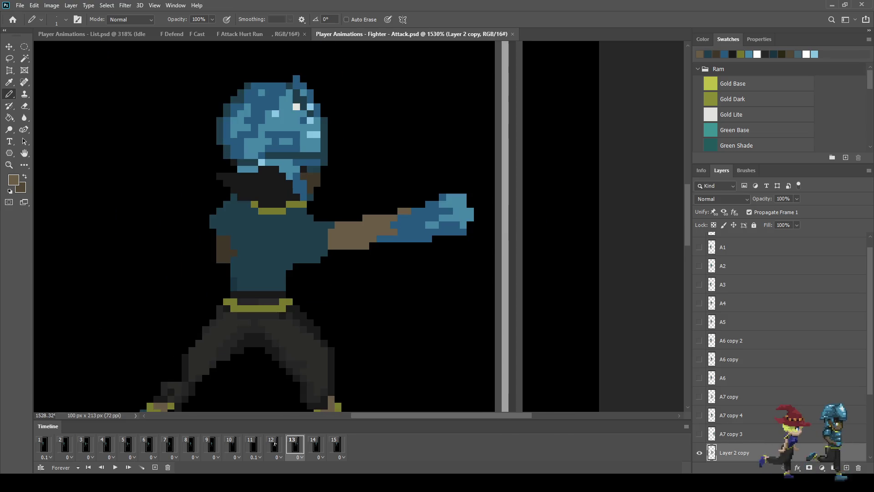
scroll(280, 210, "up", 4)
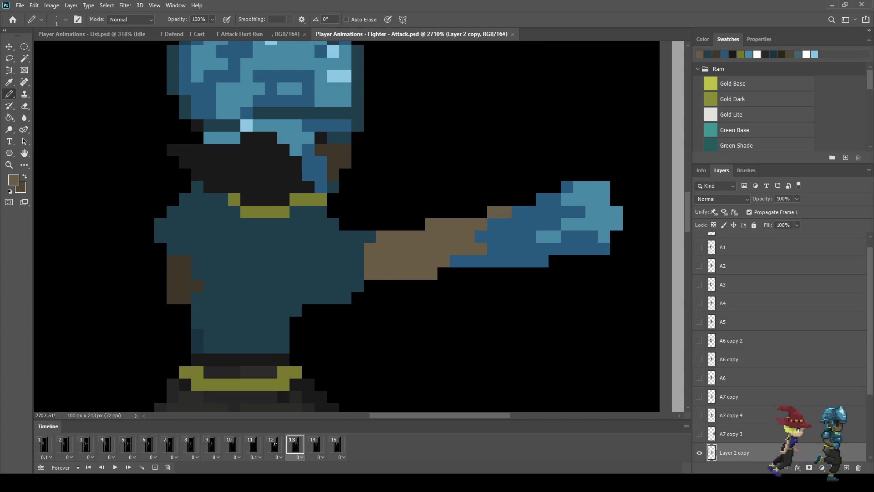
key("i")
left_click(506, 242)
key("b")
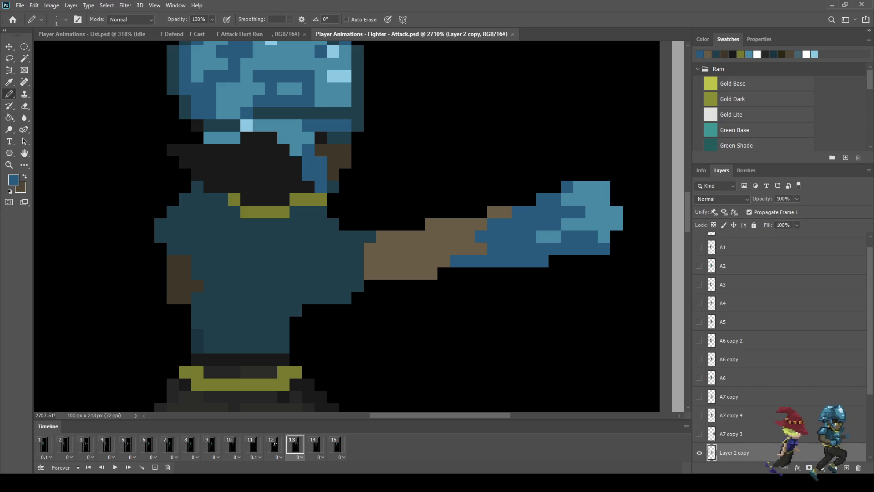
mouse_move(314, 212)
left_mouse_down()
mouse_move(346, 249)
mouse_move(382, 250)
mouse_move(389, 223)
mouse_move(345, 200)
mouse_move(321, 213)
mouse_move(370, 237)
left_mouse_up()
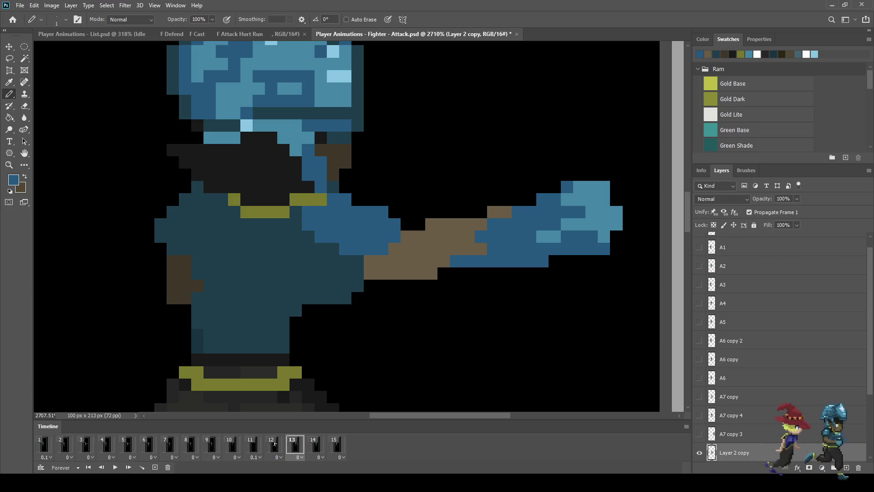
Add a row of light-blue highlight pixels along the sleeve
key("i")
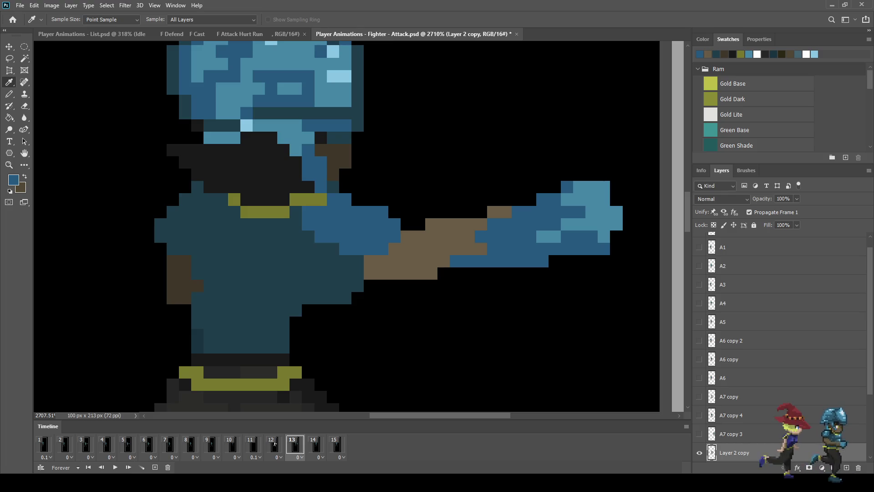
left_click(339, 76)
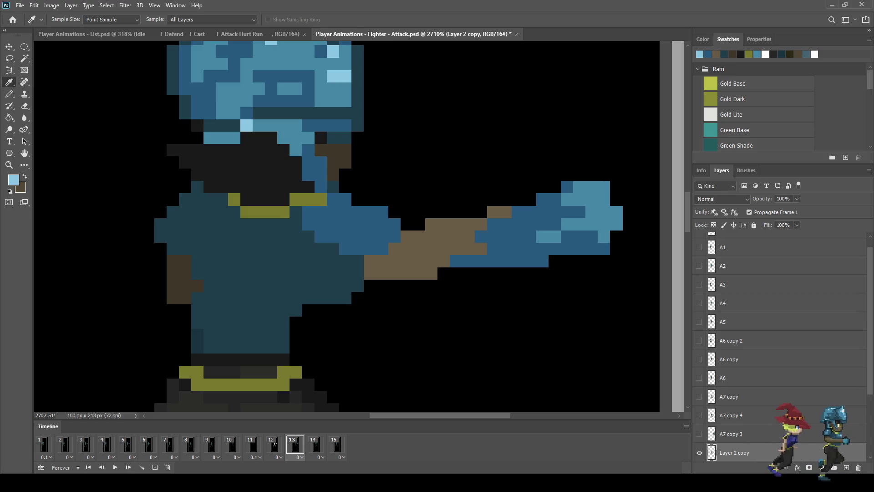
key("b")
left_click_drag(370, 224, 333, 224)
scroll(395, 198, "down", 10)
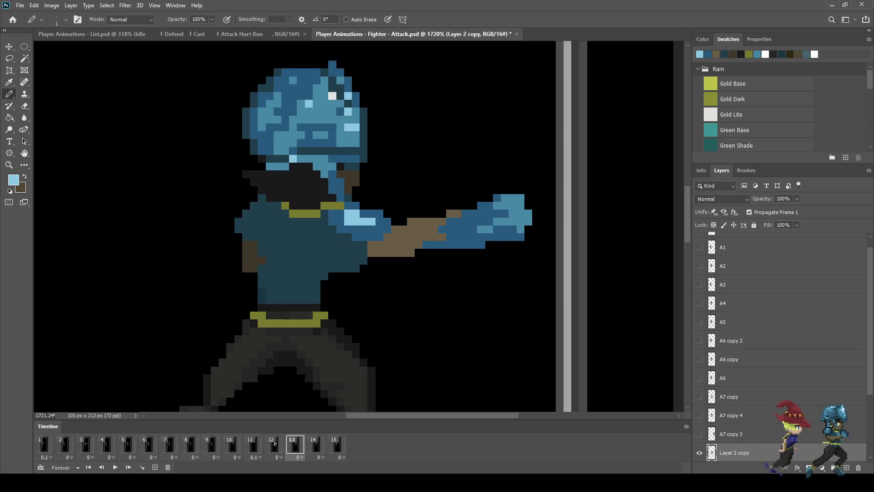
scroll(385, 213, "up", 10)
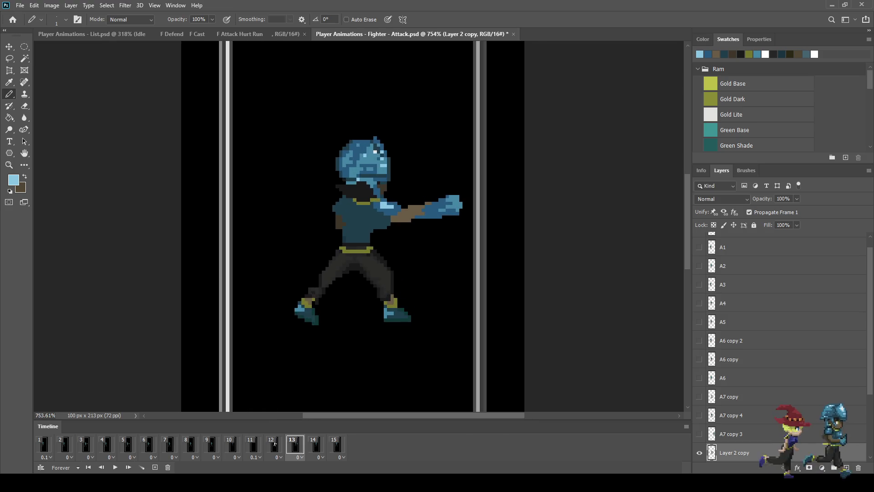
Erase stray pixels along the arm's lower edge and a dark-blue pixel beneath it
key("e")
left_click_drag(392, 228, 366, 228)
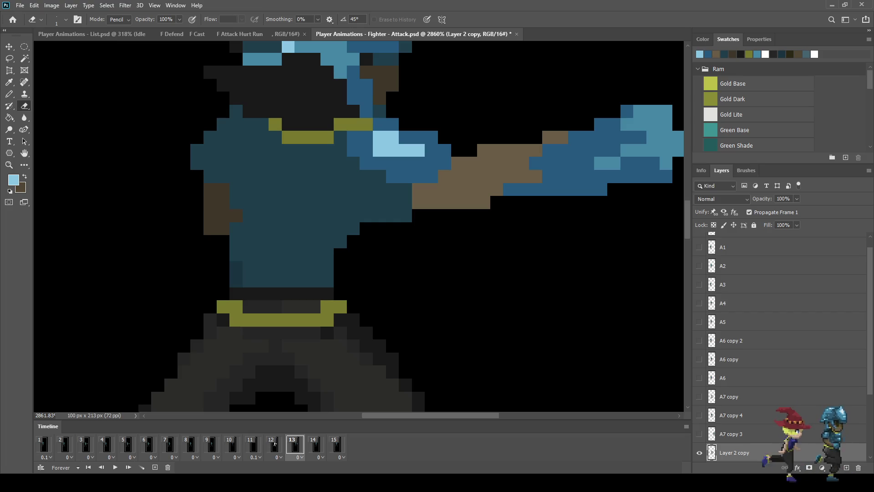
left_click(406, 215)
Play the animation to preview the new sleeve
scroll(400, 260, "down", 3)
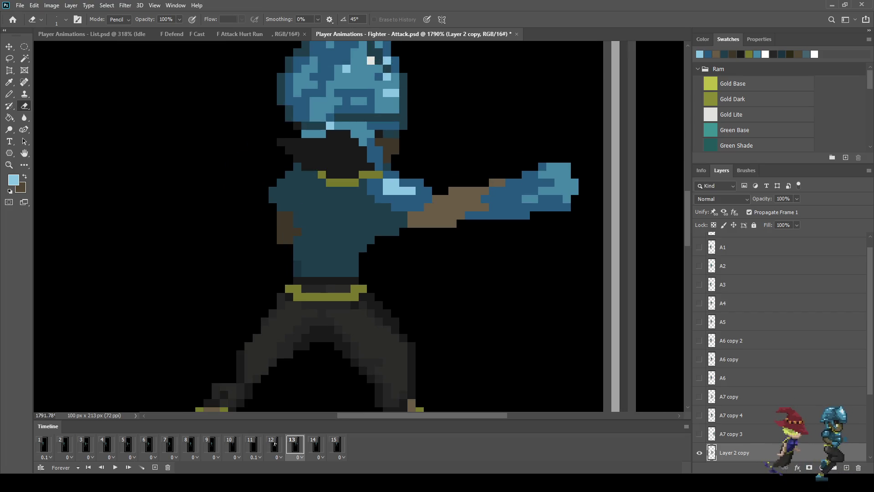
scroll(395, 258, "down", 1)
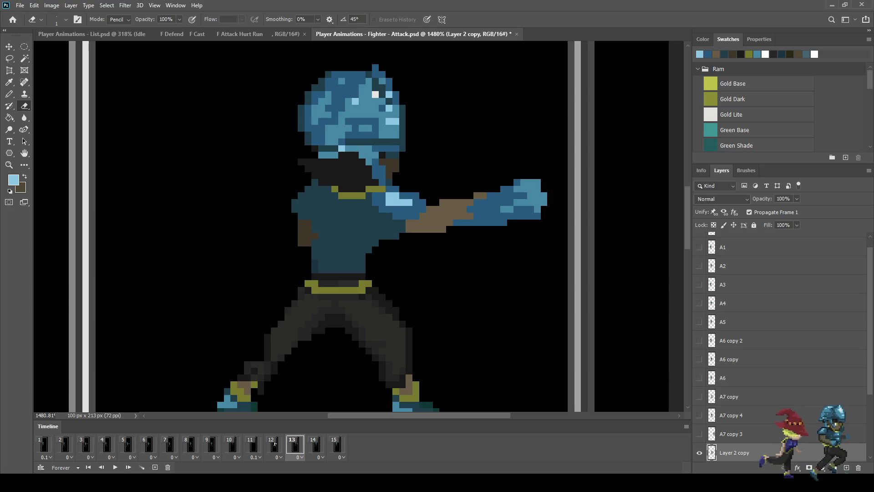
scroll(395, 258, "down", 8)
key("space")
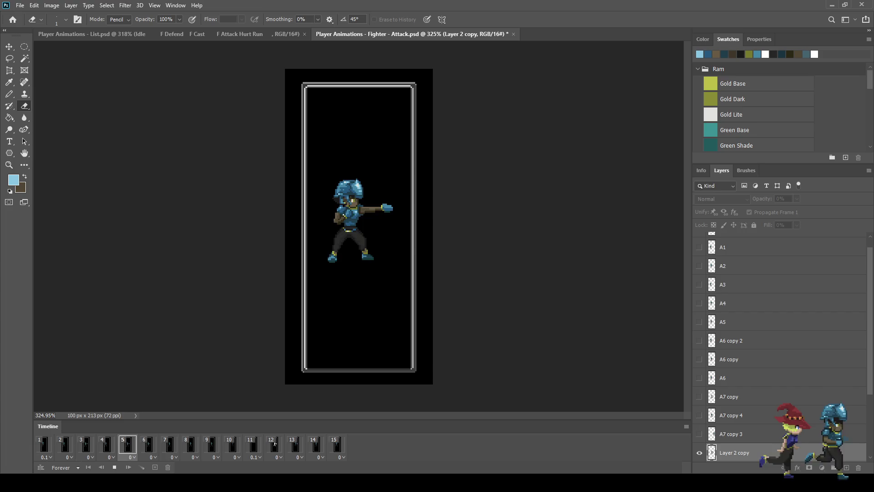
Stop on frame 12, save, and check frame 13 before returning to frame 12
left_click(275, 444)
key("ctrl+s")
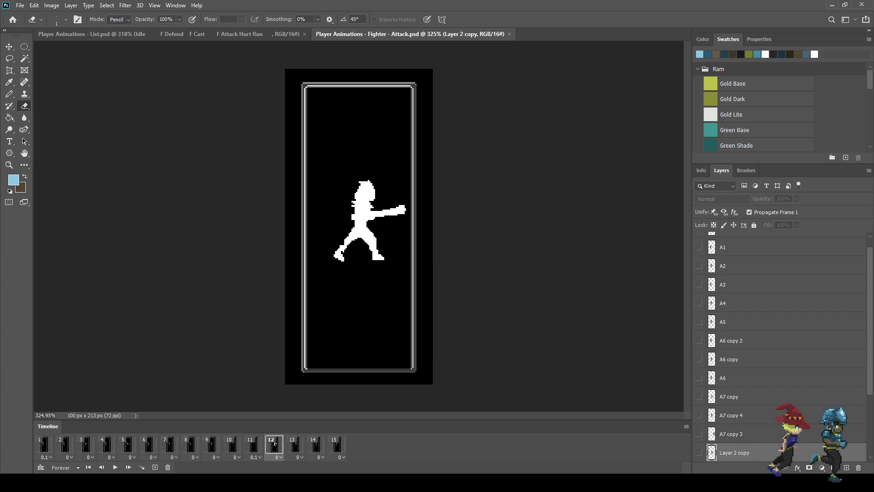
key("Right")
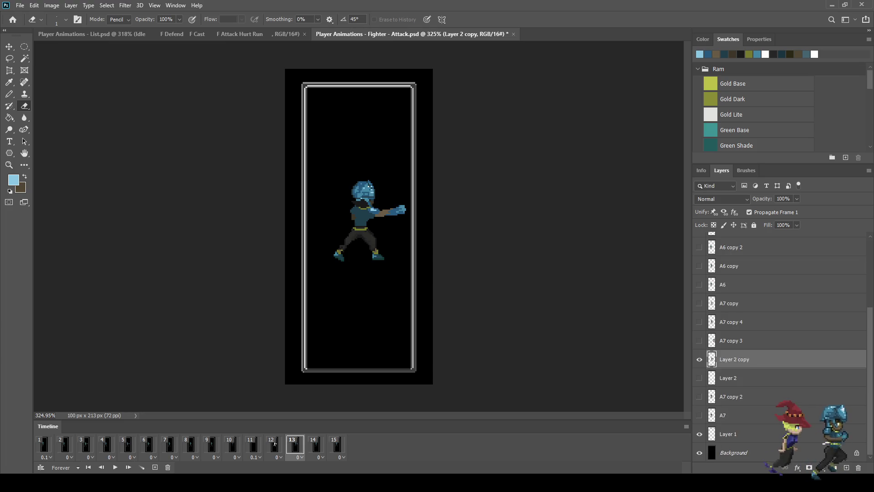
left_click(274, 444)
Delete Layer 2 with the old white silhouette and duplicate Layer 2 copy
key("alt+bracketleft")
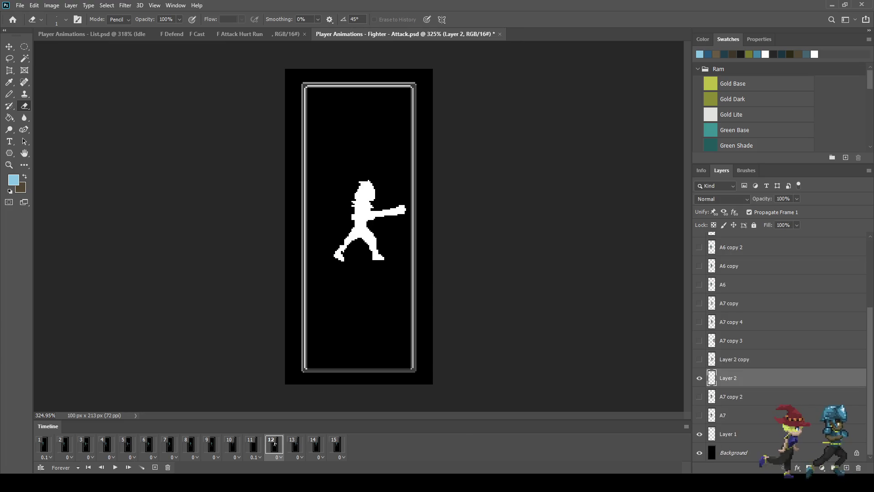
key("Delete")
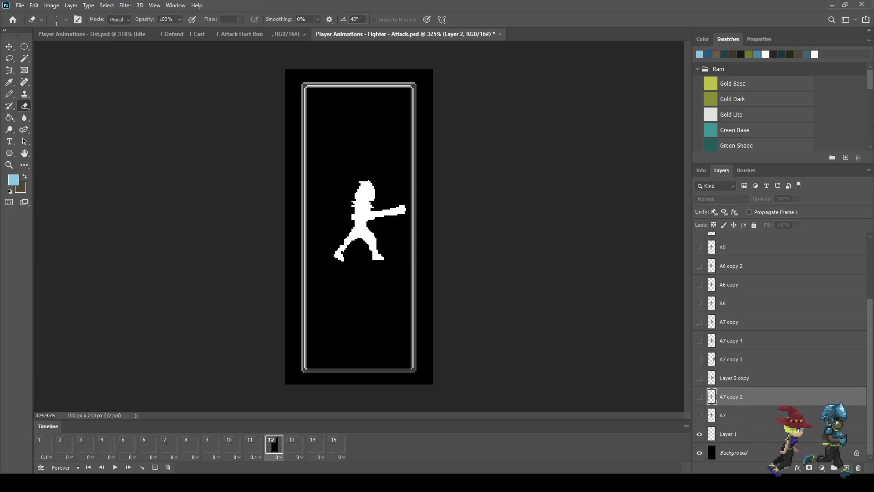
key("alt+bracketright")
key("ctrl+j")
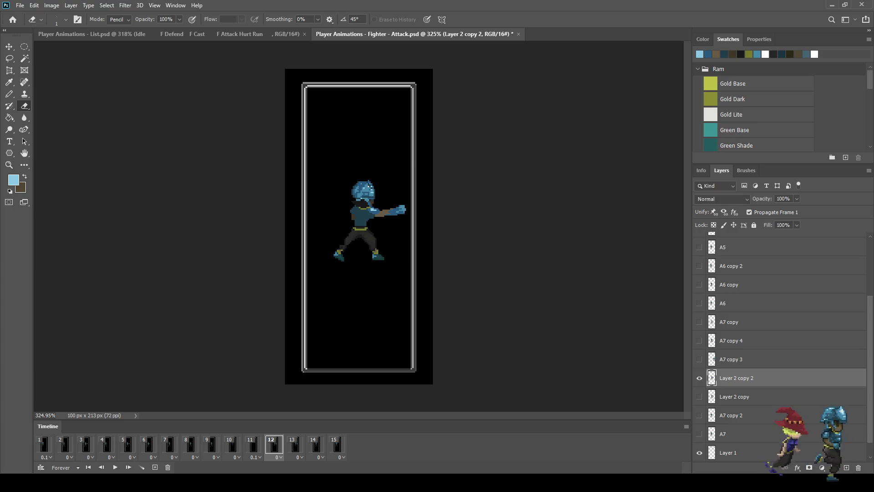
Magic Wand the fighter, set Paint Bucket opacity to 50%, and contract the selection slightly
key("w")
left_click(319, 113)
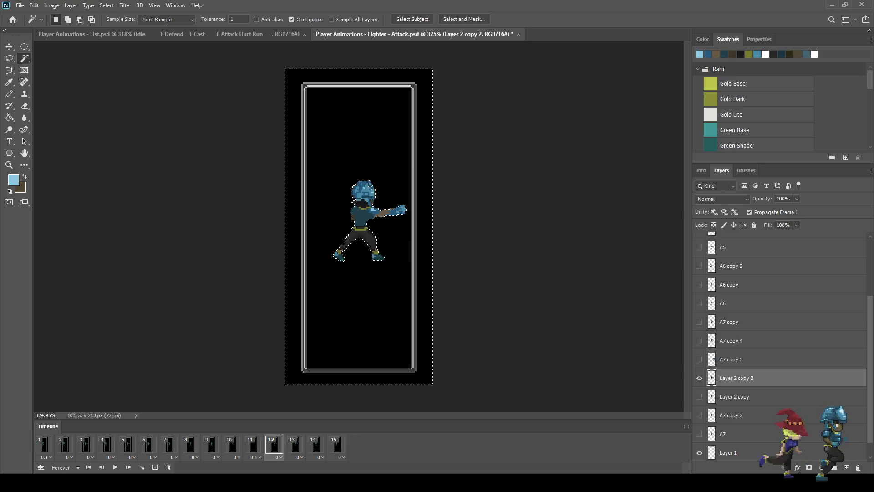
scroll(360, 226, "up", 3)
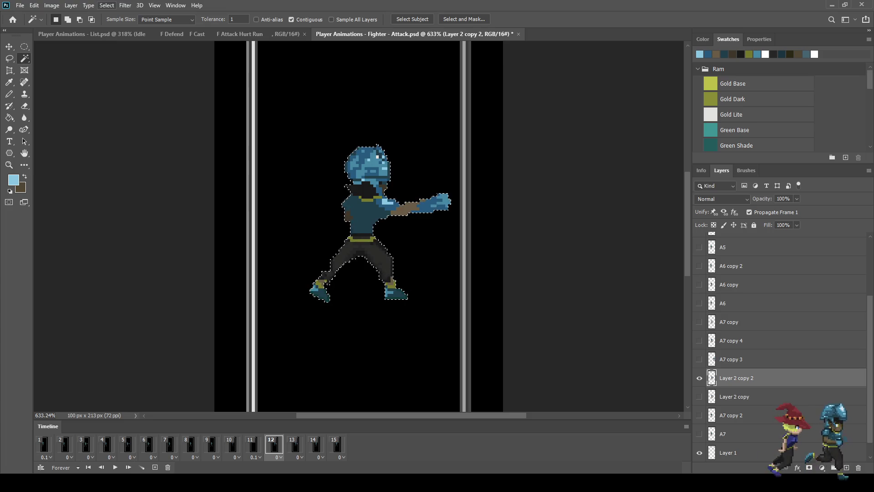
key("g")
key("Return")
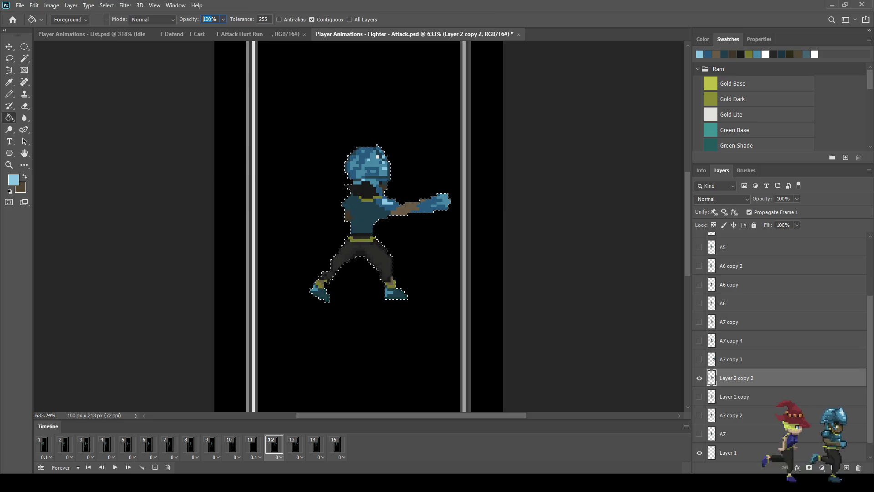
type("50")
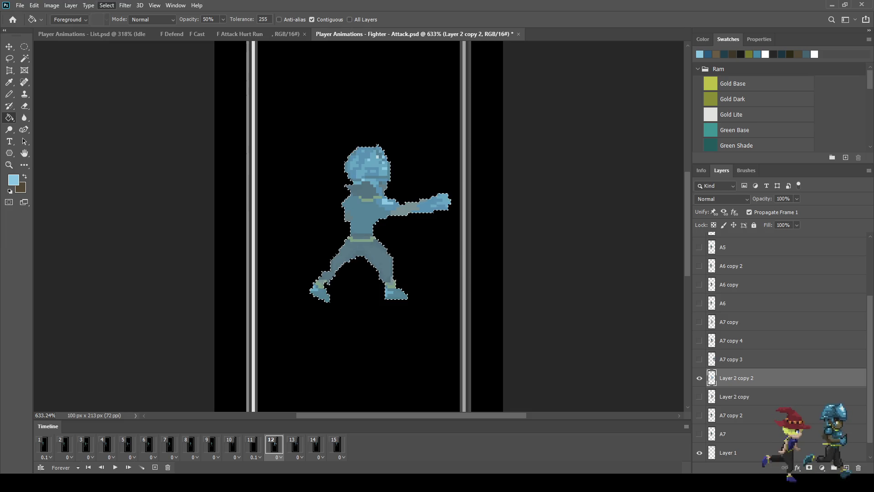
key("Return")
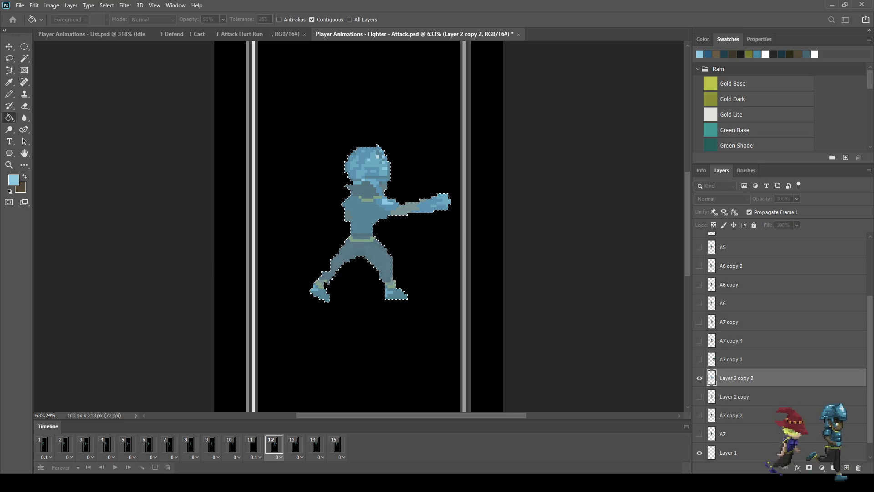
key("Return")
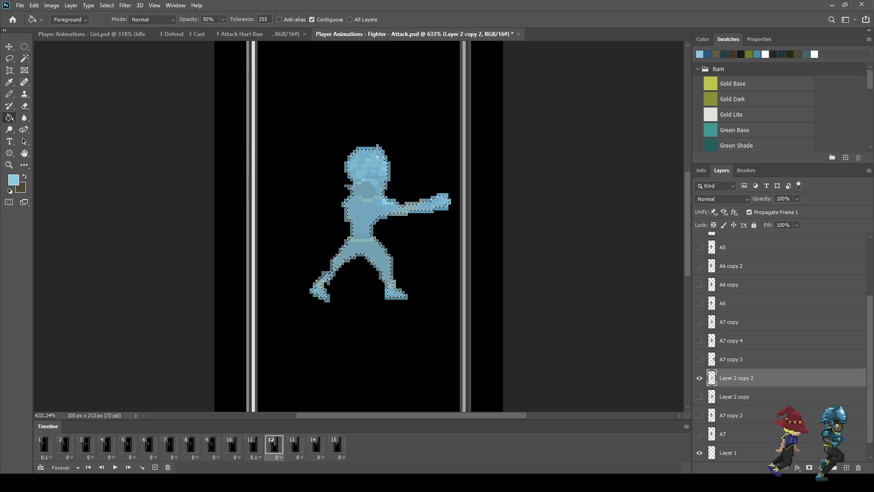
Fill the selected figure with near-white several times until it is solid
key("alt+BackSpace")
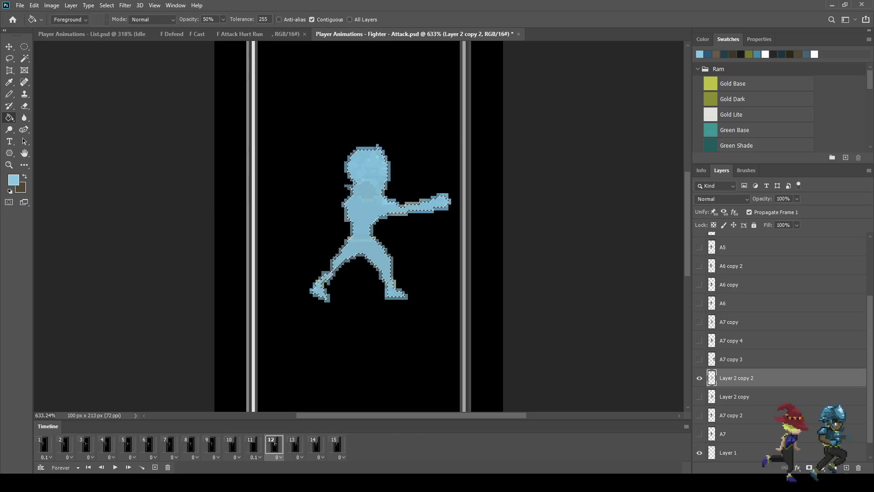
key("i")
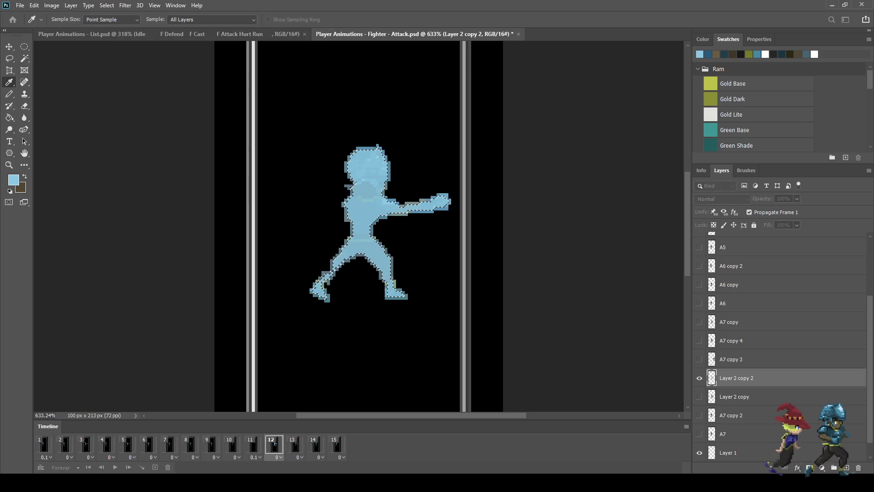
key("g")
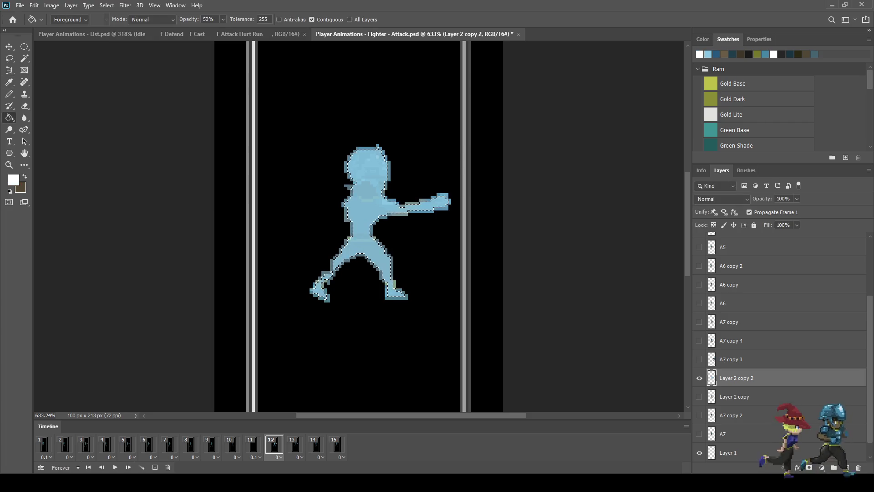
key("alt+BackSpace")
scroll(359, 226, "down", 5)
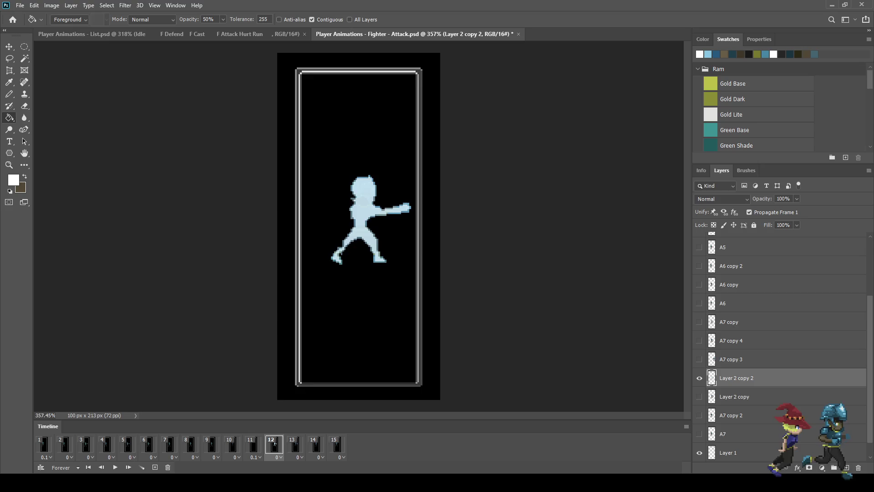
Deselect, play the animation, and stop on frame 12 to inspect the white silhouette
key("space")
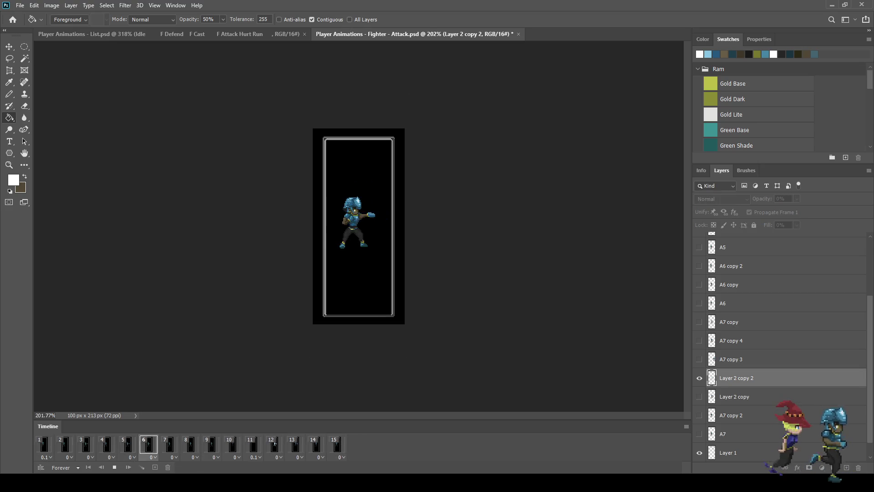
scroll(358, 226, "up", 3)
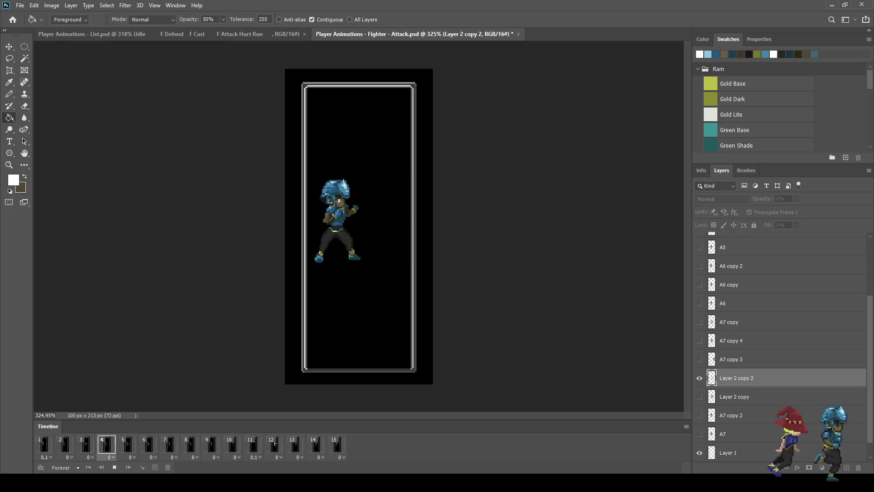
left_click(275, 444)
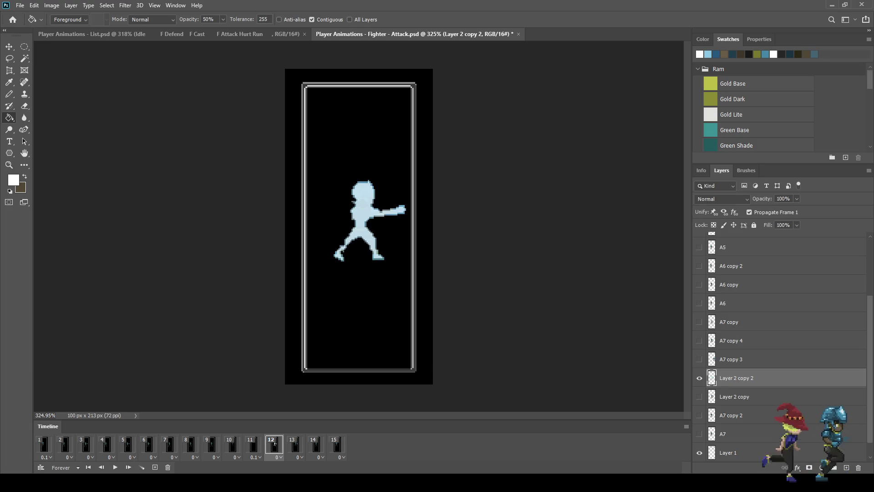
key("ctrl+plus")
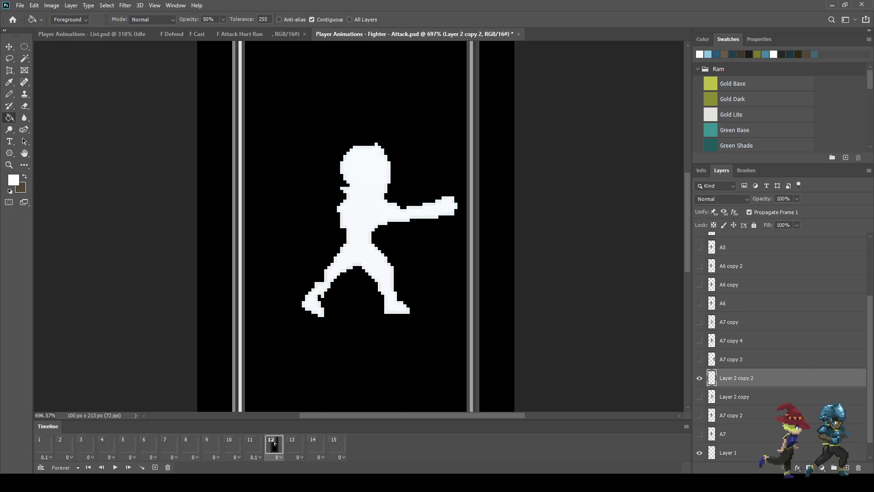
key("ctrl+minus")
Play onward from frame 12, stop on frame 13, and zoom in on the fighter
key("space")
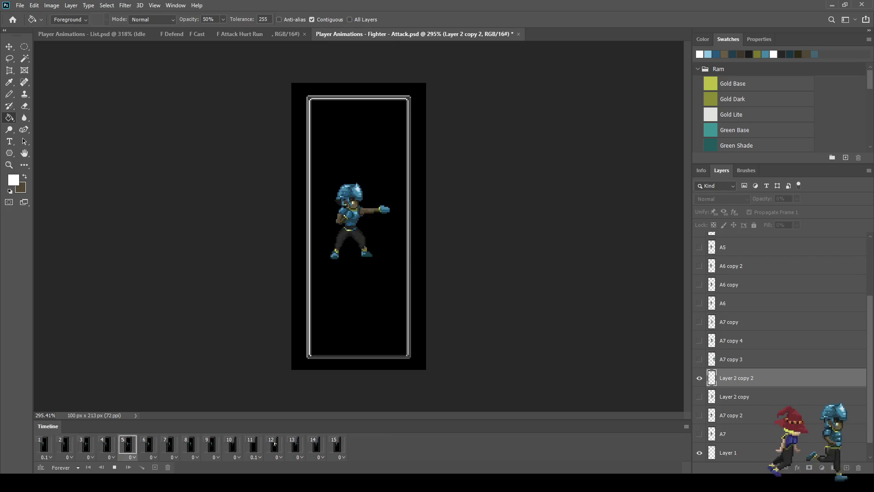
key("space")
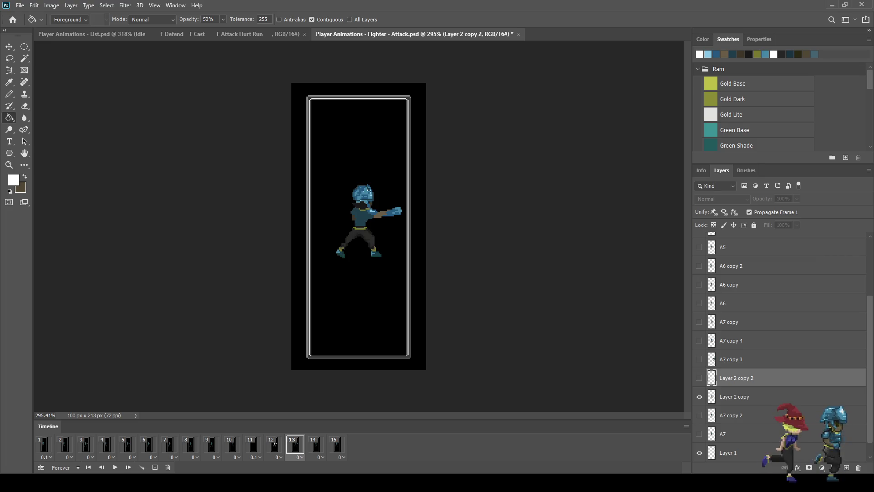
key("ctrl+plus")
key("ctrl+plus")
key("ctrl+plus")
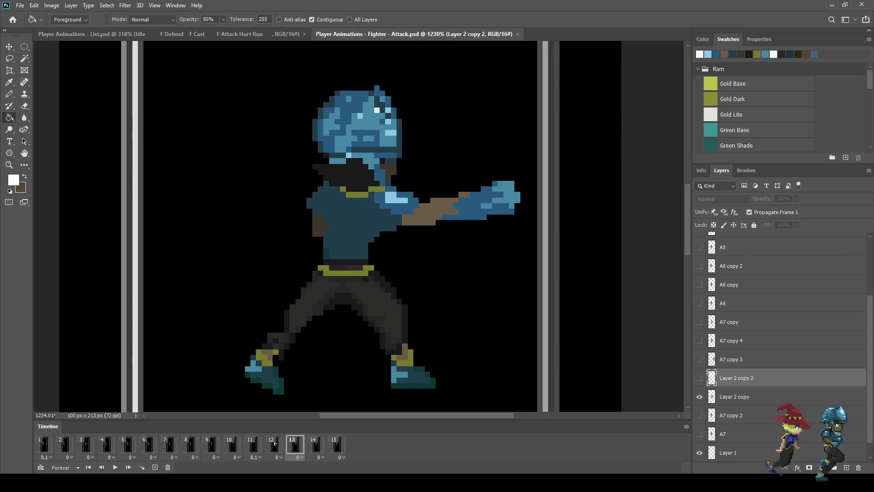
Zoom in and pencil lighter shirt-blue highlight rows and pixels across the torso on Layer 2 copy
key("ctrl+plus")
key("i")
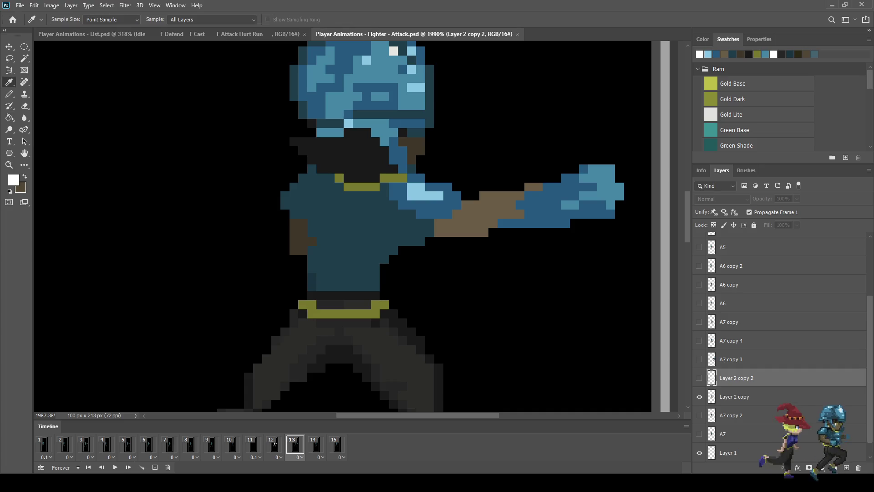
key("b")
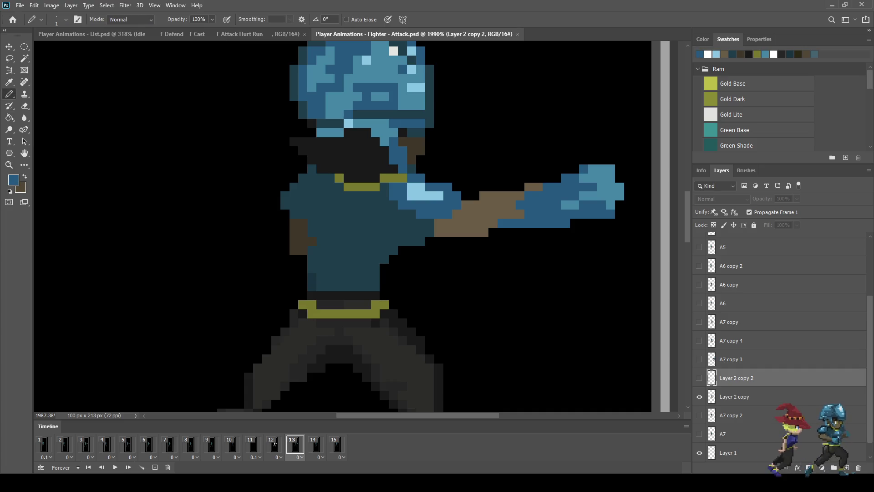
key("alt+bracketleft")
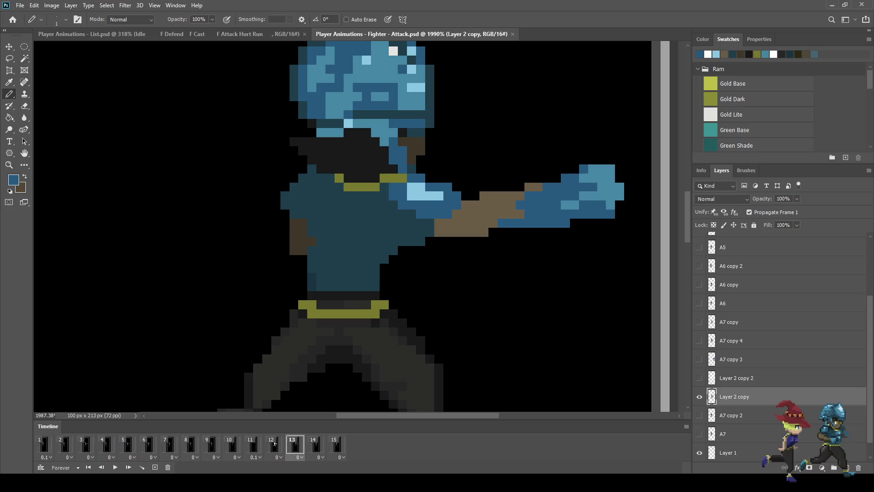
mouse_move(321, 196)
left_mouse_down()
mouse_move(367, 214)
mouse_move(362, 204)
mouse_move(340, 215)
mouse_move(385, 223)
mouse_move(312, 204)
left_mouse_up()
left_click_drag(358, 233, 376, 233)
left_click_drag(348, 233, 339, 233)
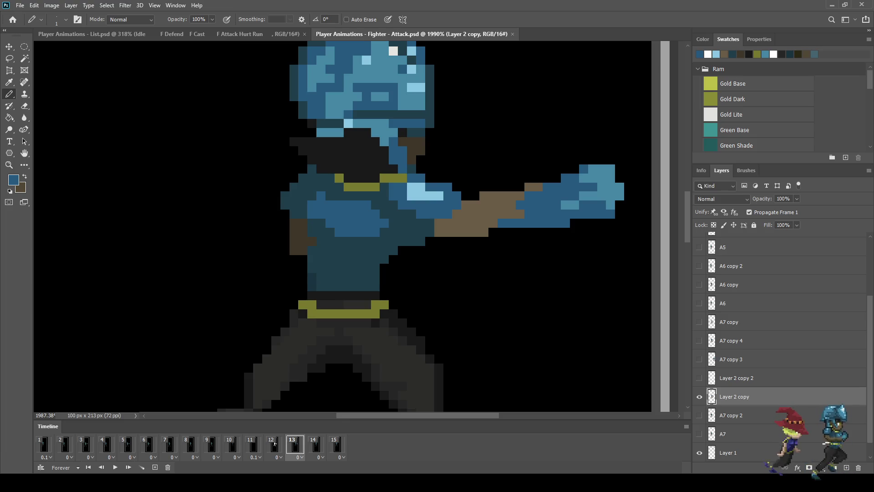
left_click(376, 205)
left_click(384, 214)
left_click(385, 231)
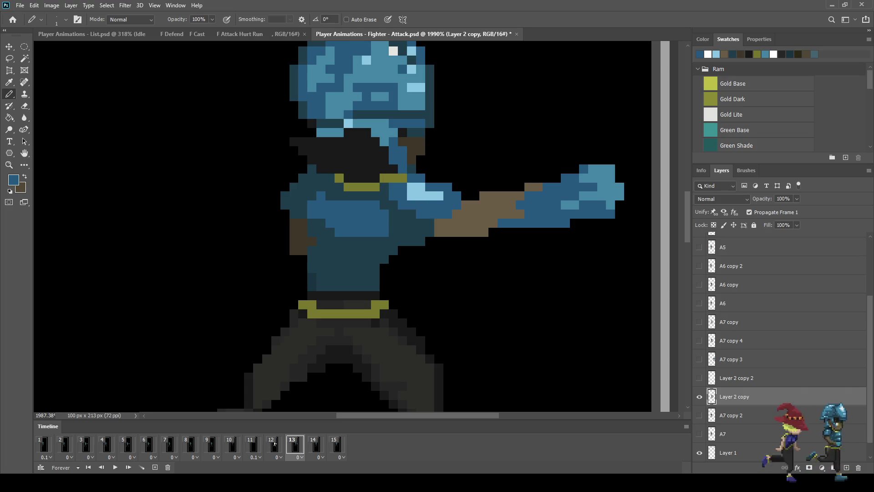
left_click(312, 196)
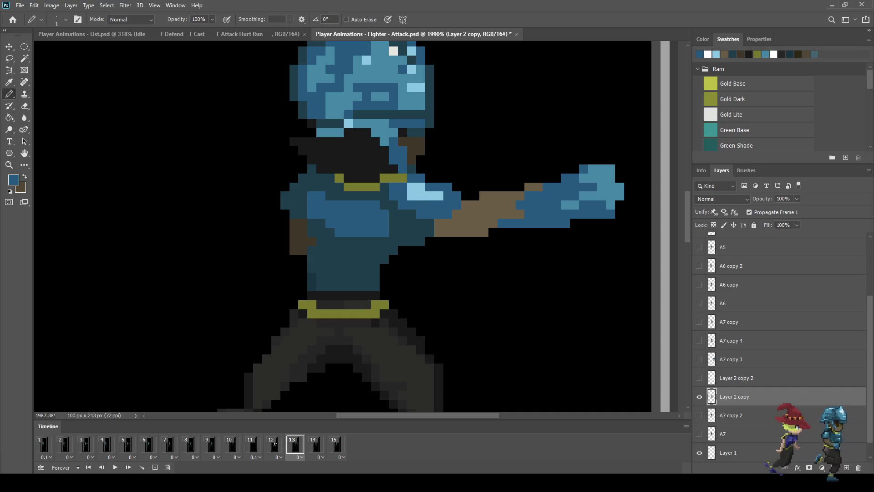
Sample the dark brown skin colour for the Pencil and zoom out
key("i")
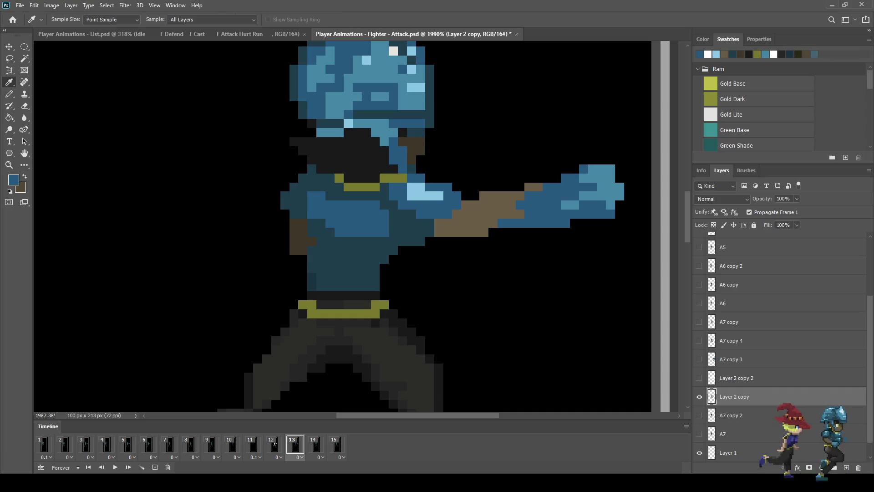
left_click(298, 234)
key("b")
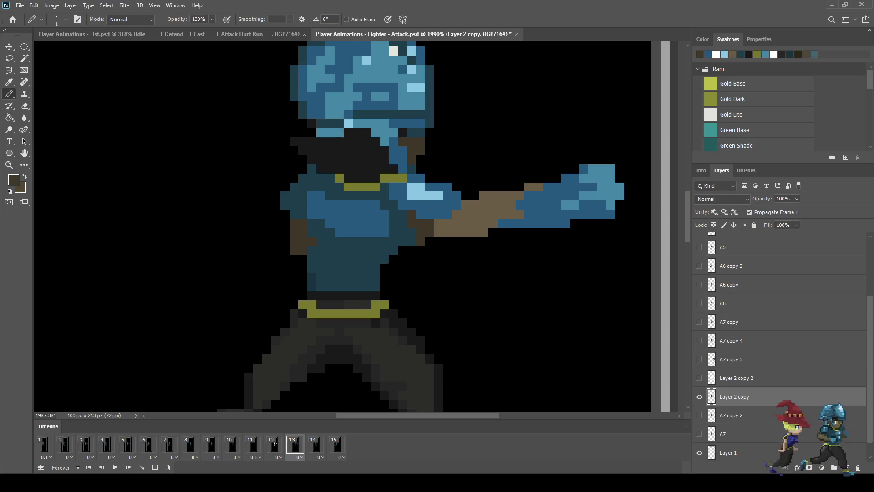
key("ctrl+minus")
key("ctrl+minus")
key("ctrl+minus")
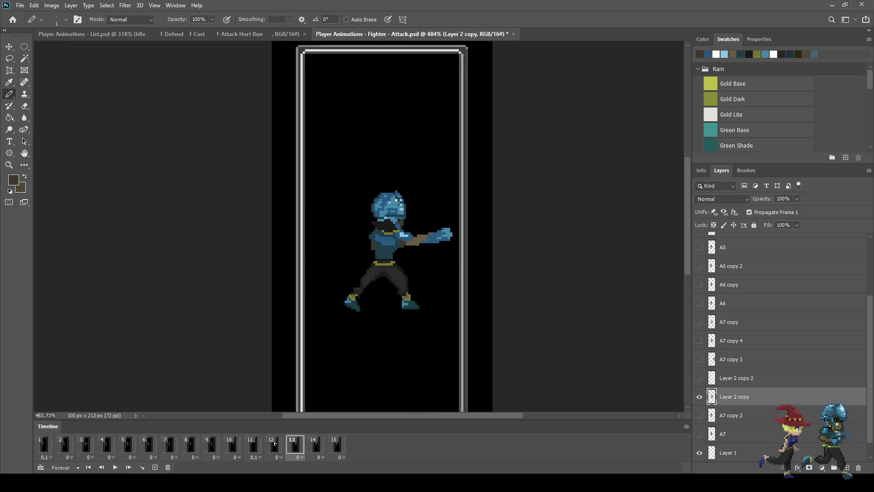
Play the animation, stop it, and step to frame 13 zoomed in with the Pencil
key("space")
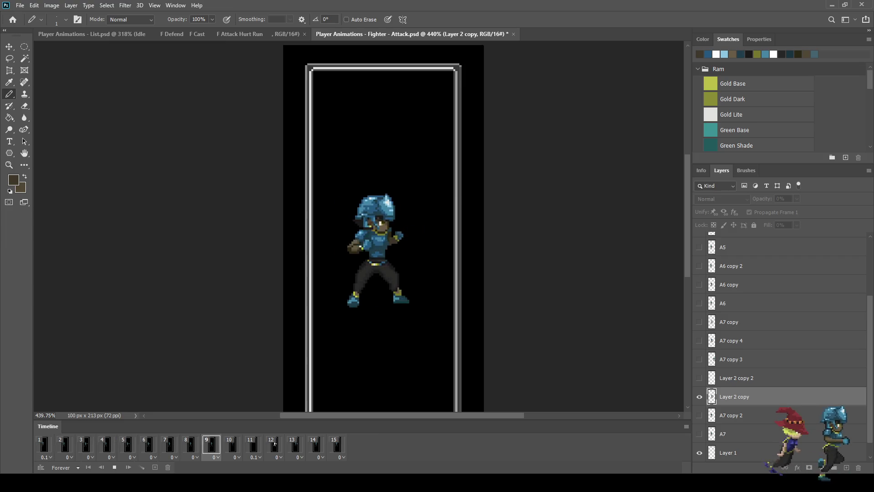
left_click(275, 444)
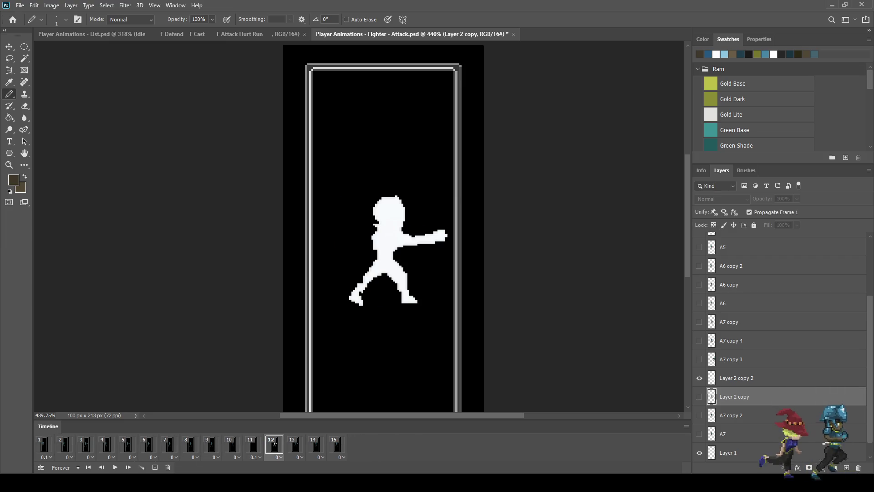
key("Right")
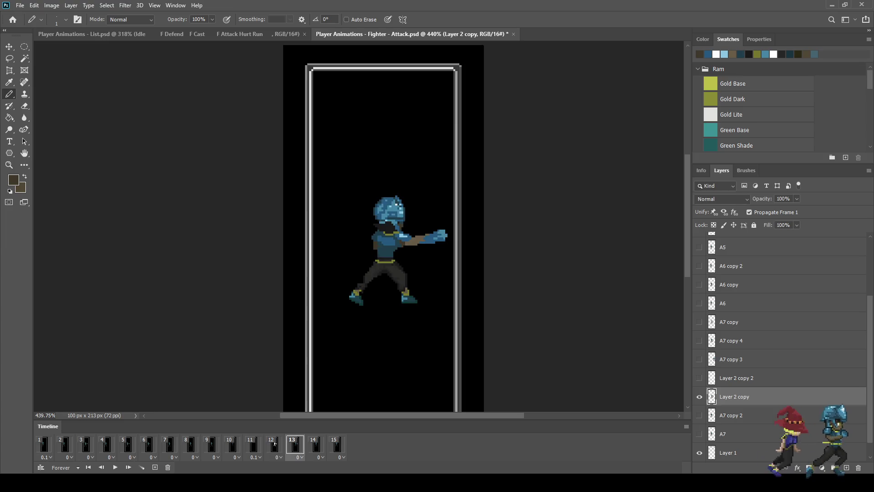
key("ctrl+plus")
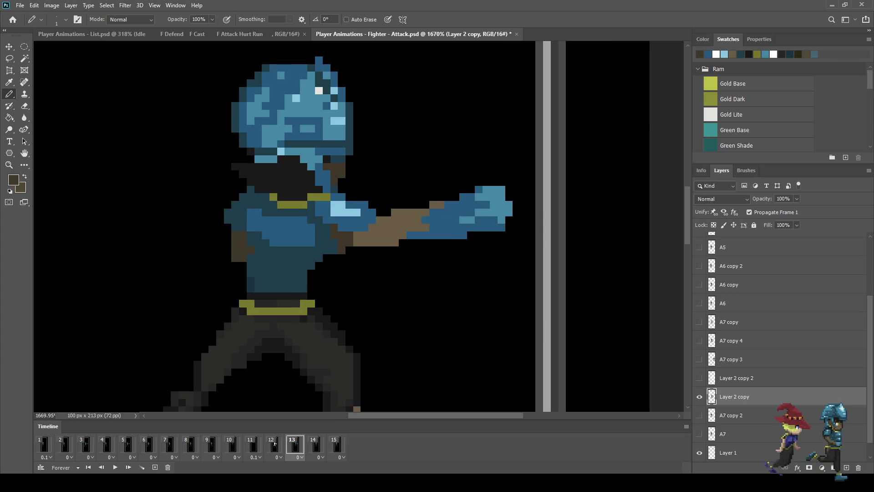
key("i")
key("b")
Pencil a dark-brown rear fist beside the torso on frame 13
left_click_drag(228, 235, 213, 257)
left_click(220, 258)
left_click(228, 259)
left_click(228, 250)
left_click(228, 243)
left_click(220, 250)
Replay the animation, flip back through frames 9–13 to compare poses, and zoom in on frame 13
key("ctrl+minus")
key("ctrl+minus")
key("space")
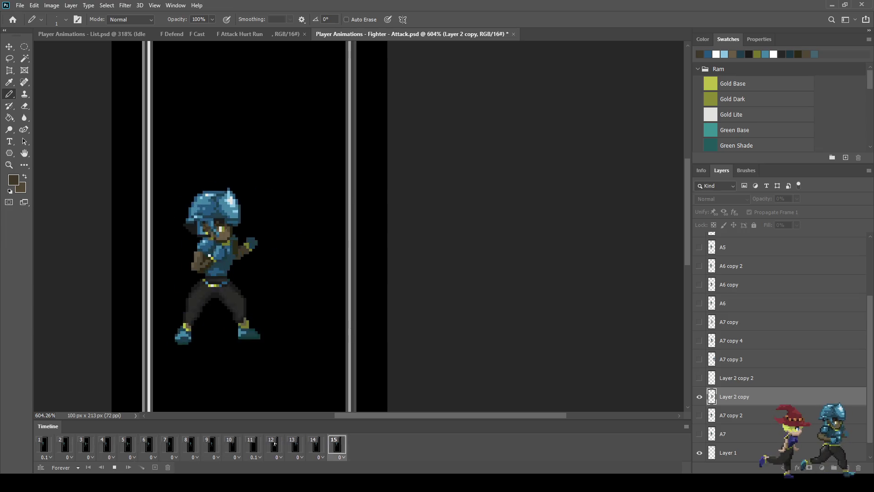
key("space")
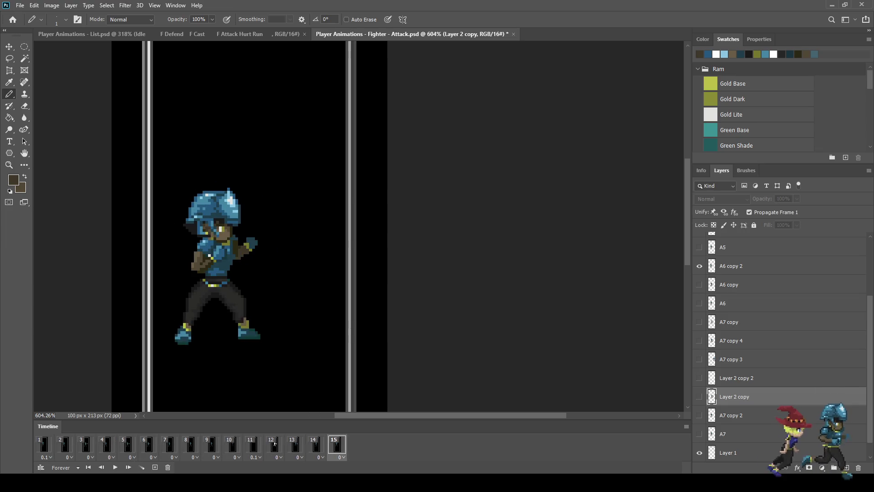
key("Left")
key("Left")
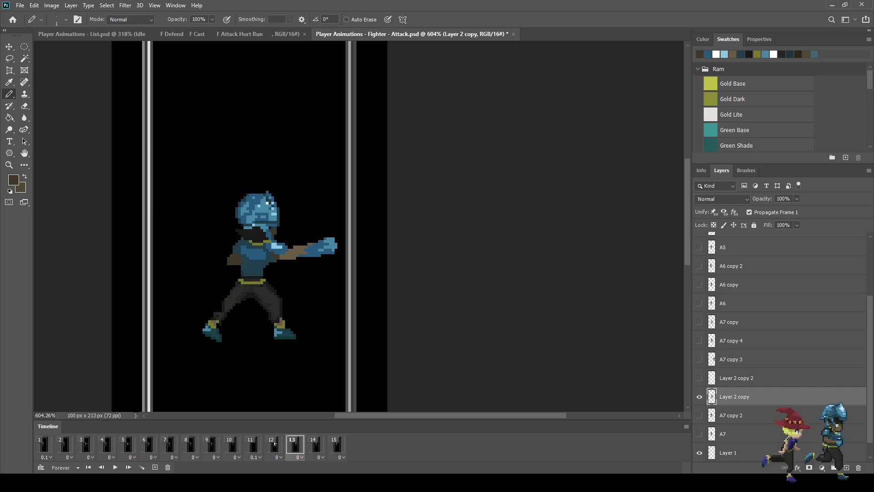
key("Left")
key("Left")
key("Left")
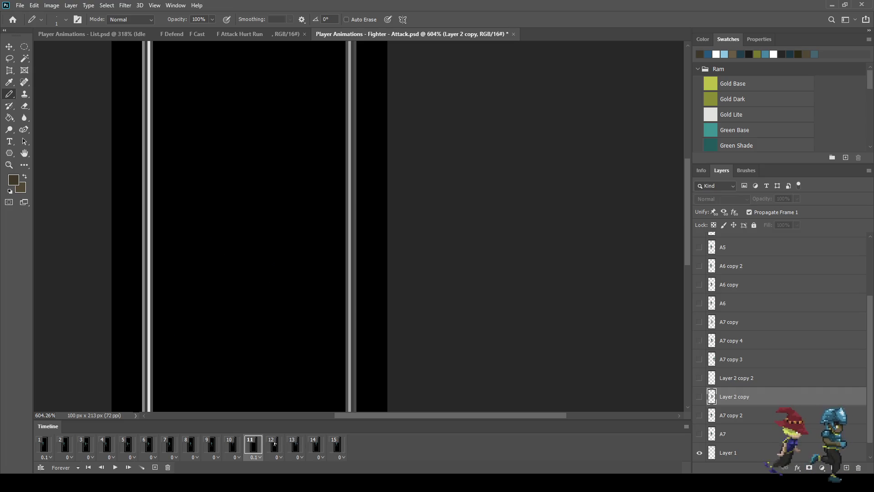
key("Left")
key("Right")
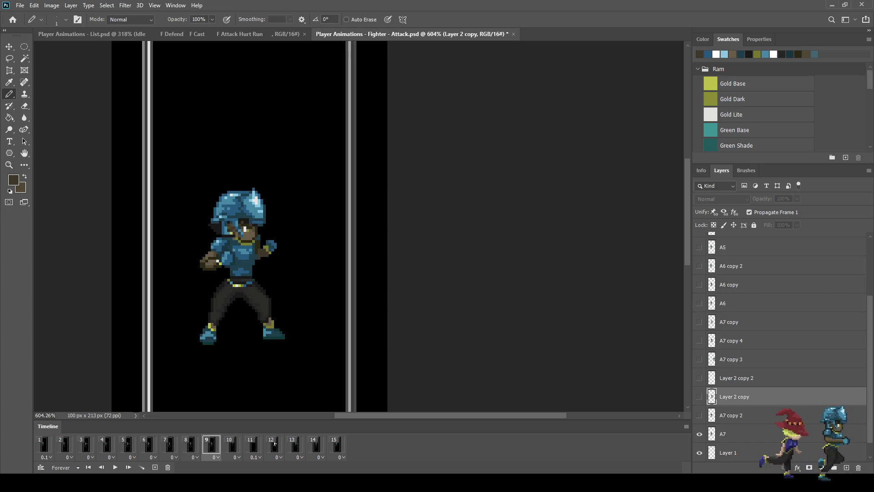
key("Right")
key("Right")
key("Right")
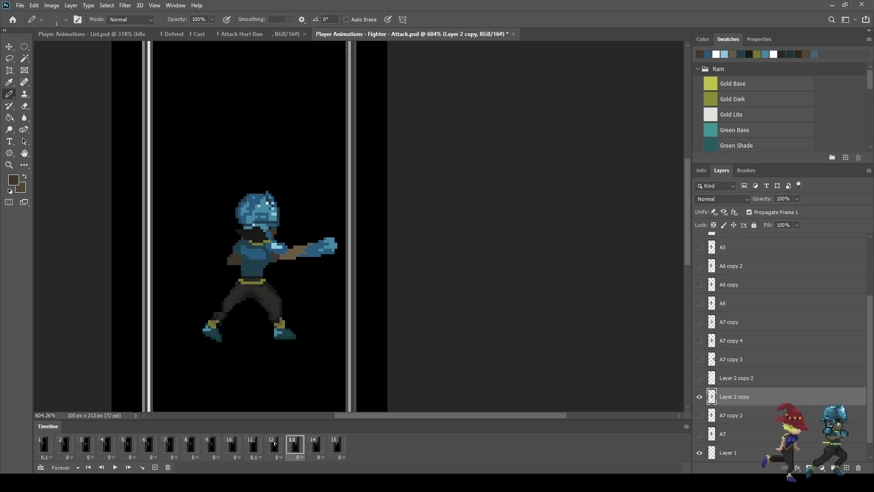
key("ctrl+plus")
Darken a row of pixels along the underside of the extended arm
key("i")
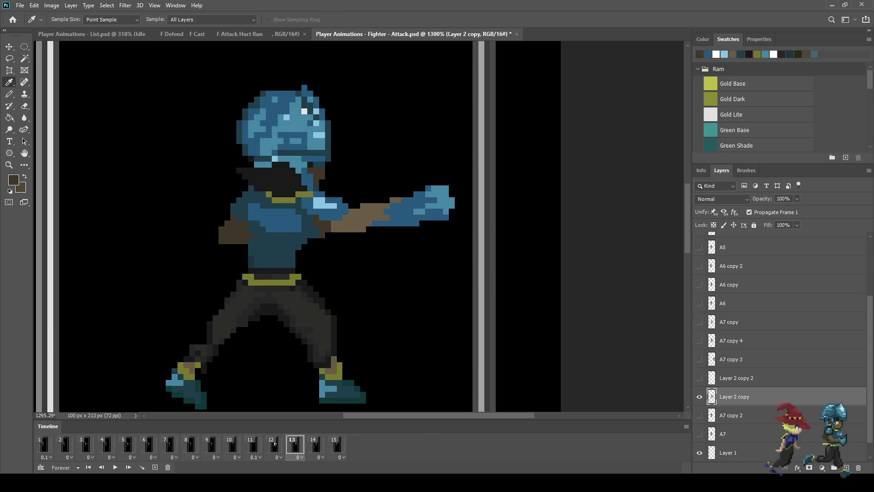
key("b")
scroll(326, 257, "up", 2)
left_click(342, 208)
left_click_drag(353, 208, 390, 208)
left_click(400, 209)
left_click(410, 198)
left_click(445, 186)
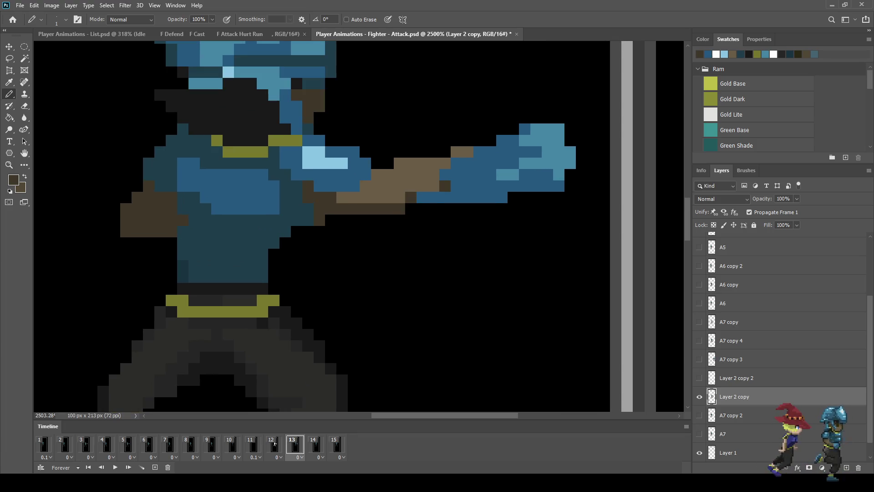
left_click(433, 186)
left_click(423, 186)
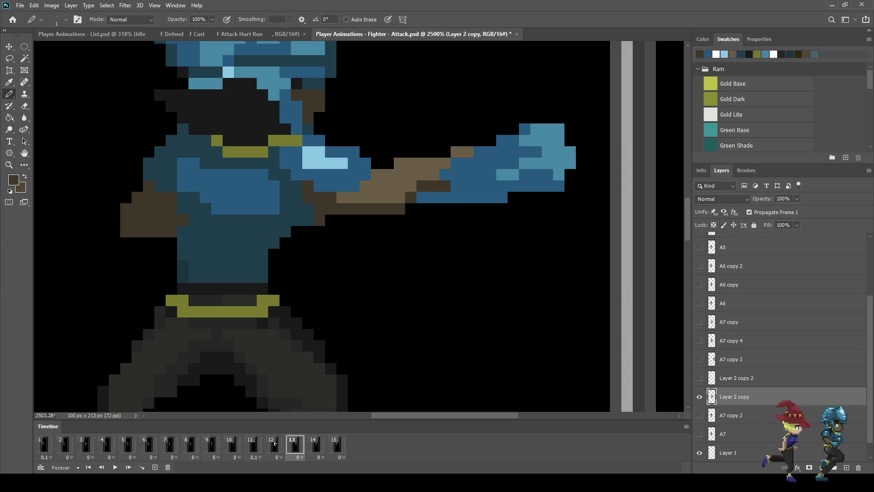
scroll(423, 186, "down", 3)
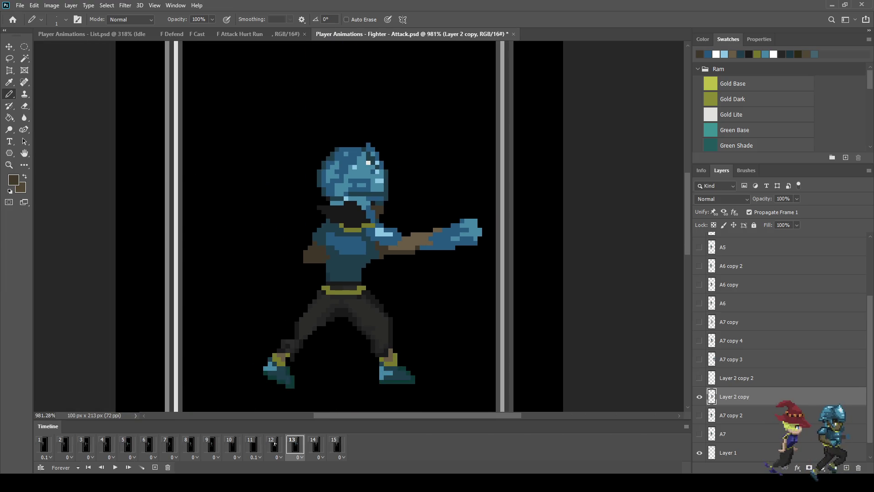
scroll(427, 260, "up", 3)
left_click(411, 245)
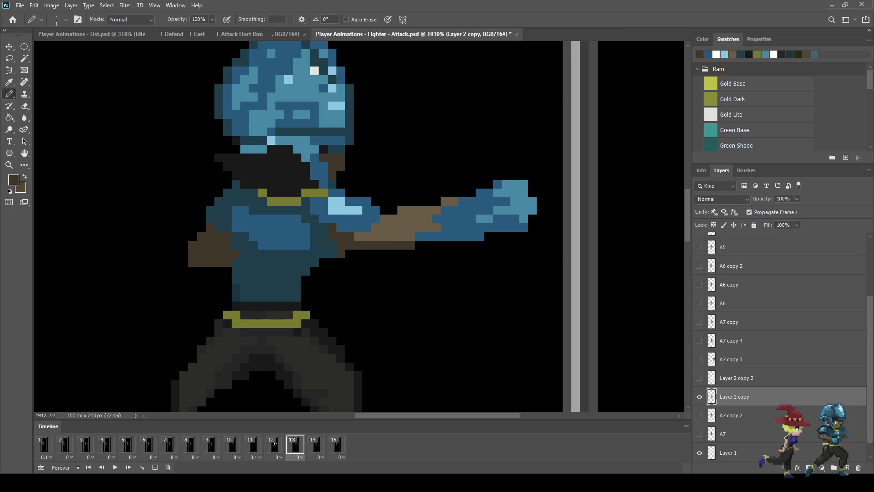
Shade the arm's lower edge with the sleeve's dark blue
key("i")
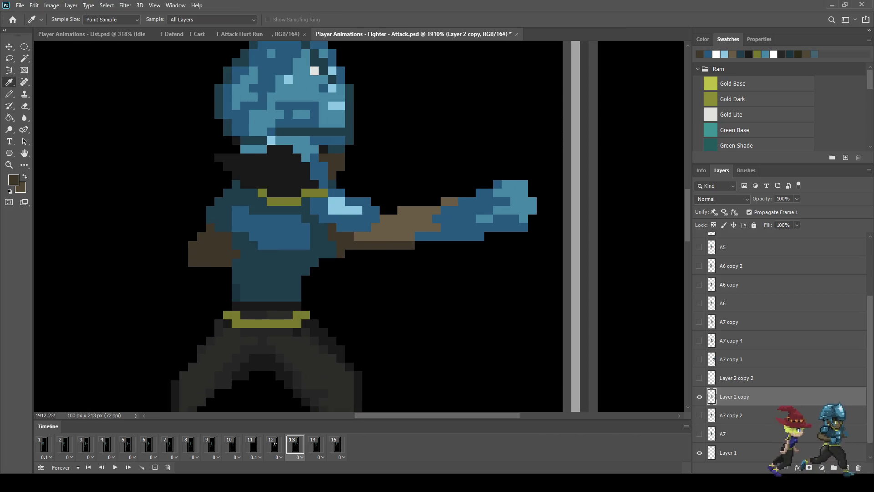
left_click(283, 233)
key("b")
left_click_drag(420, 236, 526, 228)
Sample the gold colour from frame 14 and return to frame 13
key("i")
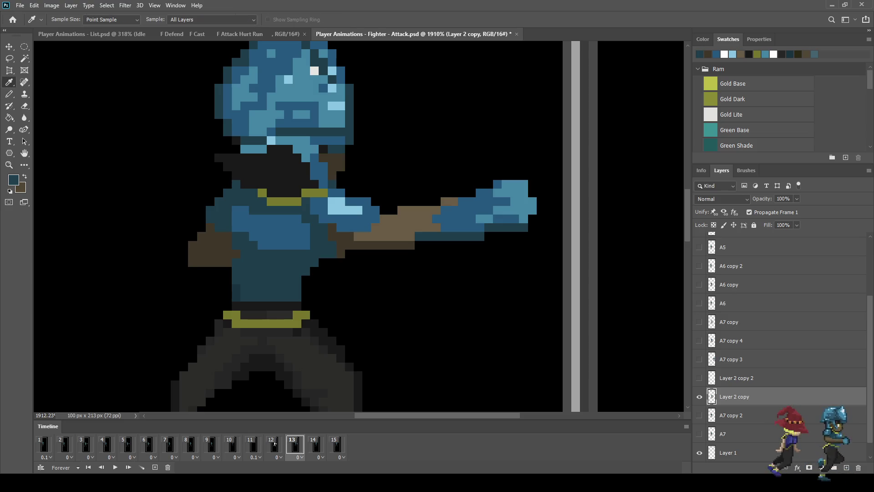
key("Right")
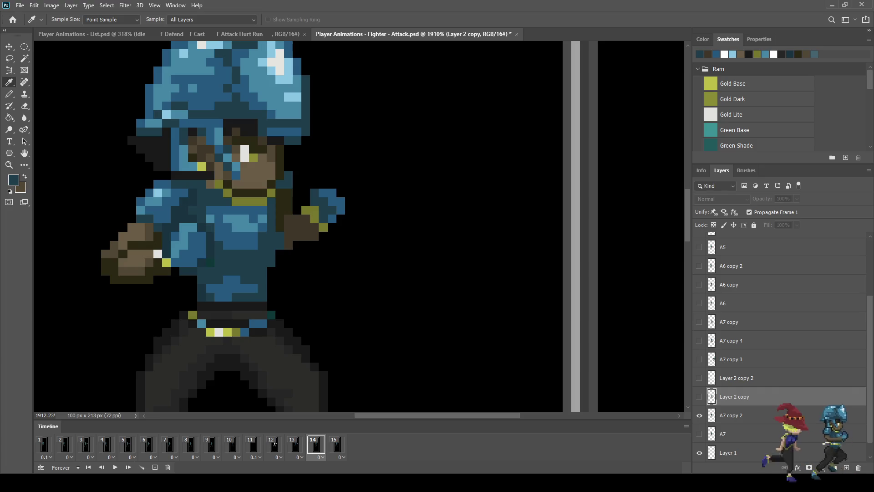
left_click(710, 84)
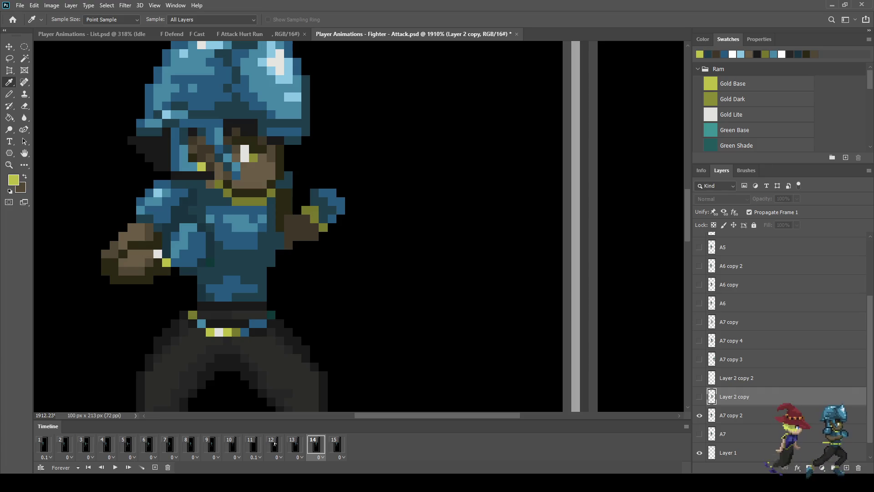
key("Left")
key("b")
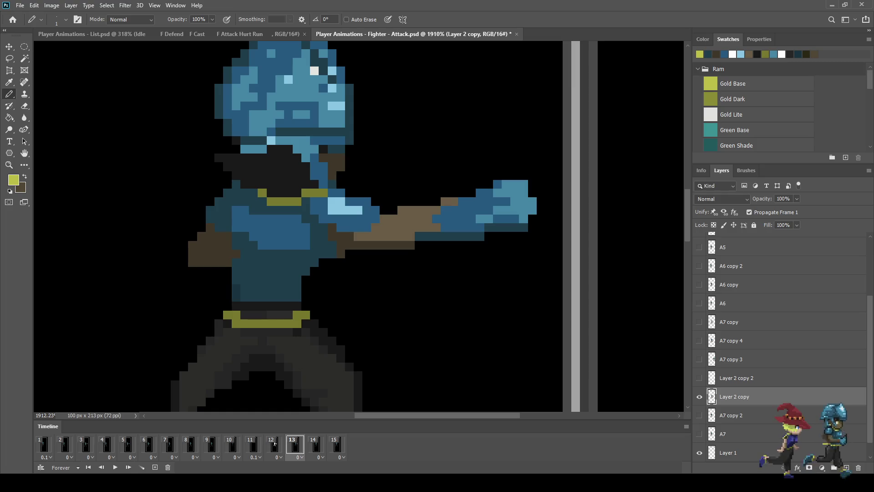
Pencil a diagonal line of gold highlight pixels on the forearm, undoing the last one
left_click(454, 201)
left_click(445, 210)
left_click(437, 210)
left_click(428, 219)
left_click(436, 227)
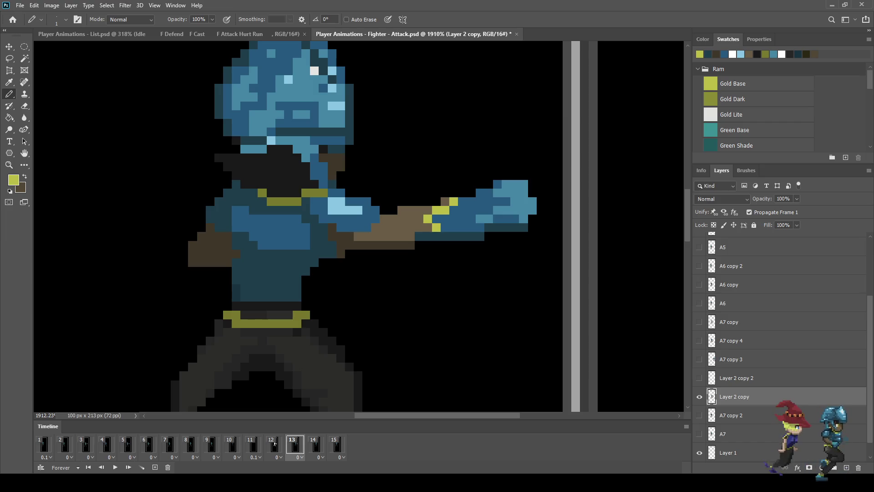
left_click(419, 219)
left_click(407, 228)
left_click(445, 201)
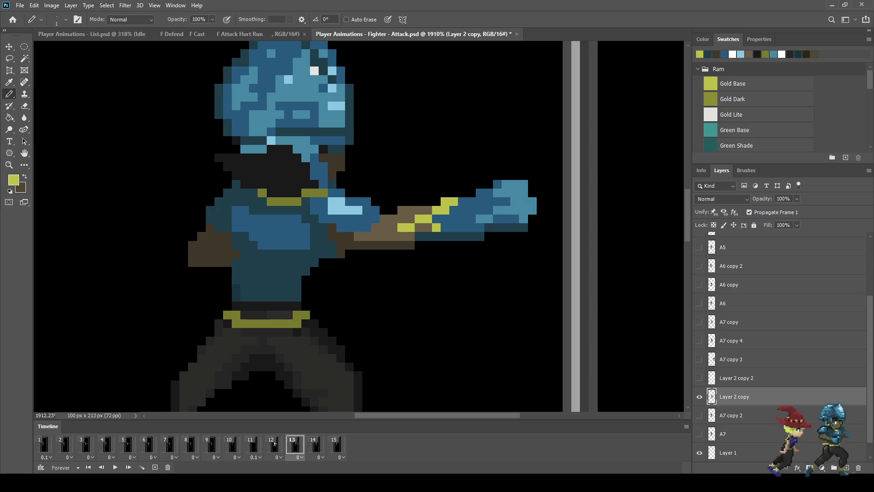
left_click(423, 236)
key("ctrl+z")
Review the punch in playback, add one more gold forearm pixel, and return to frame 13 zoomed in
key("ctrl+minus")
key("ctrl+minus")
key("ctrl+minus")
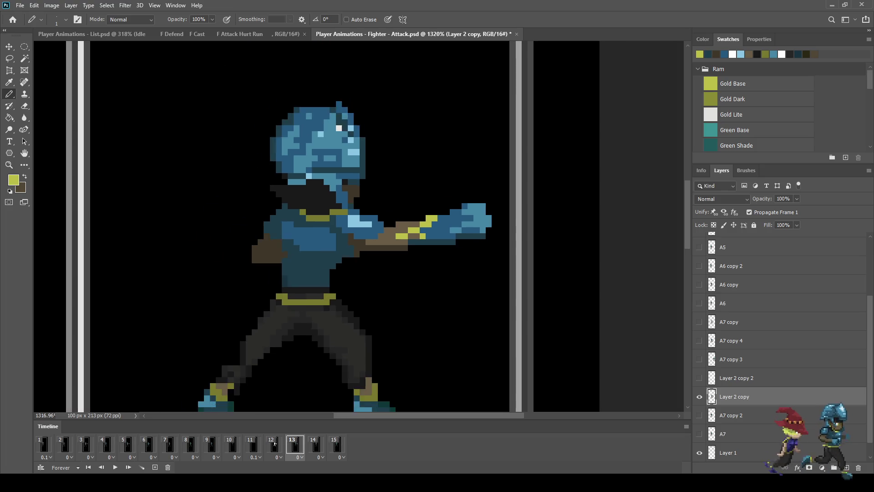
key("space")
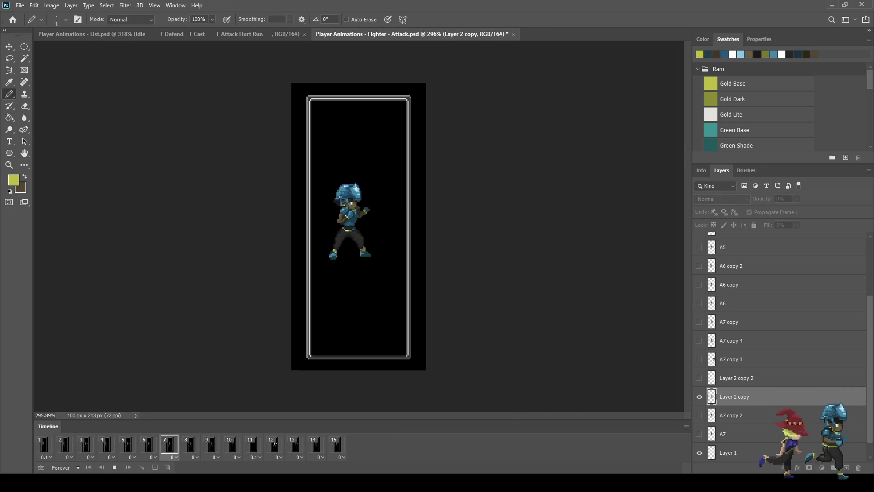
key("space")
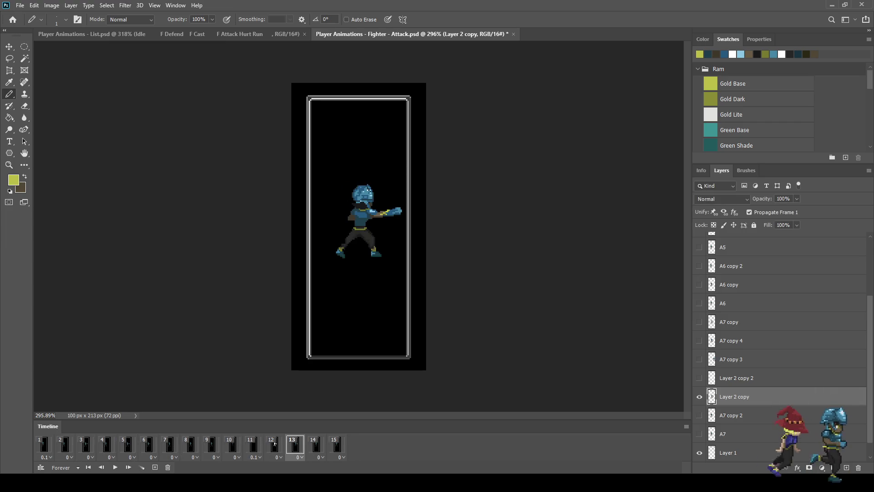
key("ctrl+plus")
key("ctrl+plus")
key("ctrl+plus")
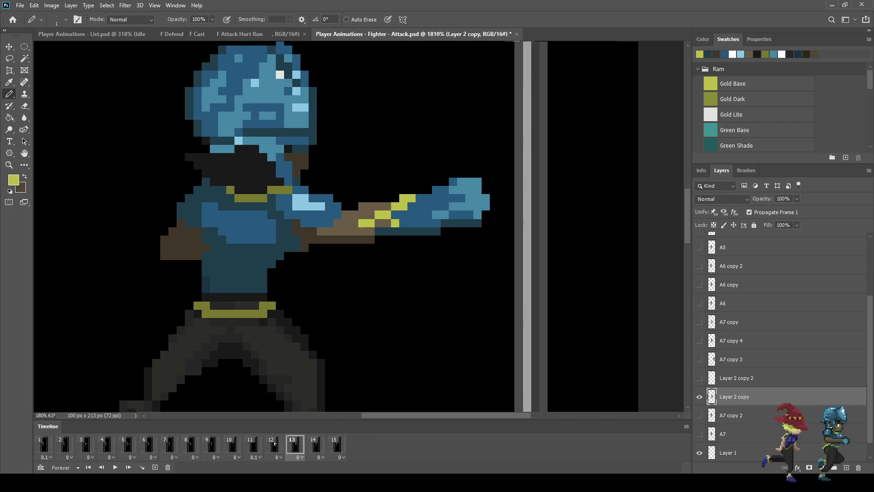
left_click(396, 216)
key("ctrl+minus")
key("ctrl+minus")
key("ctrl+minus")
key("space")
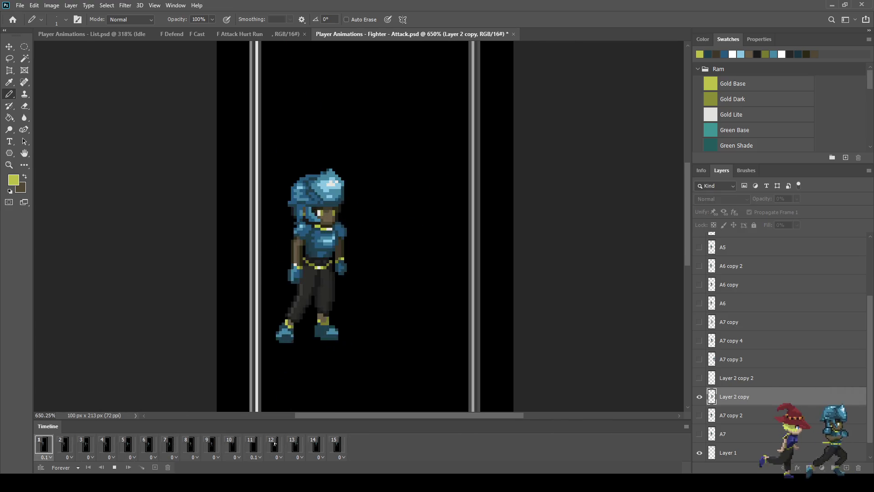
left_click(274, 444)
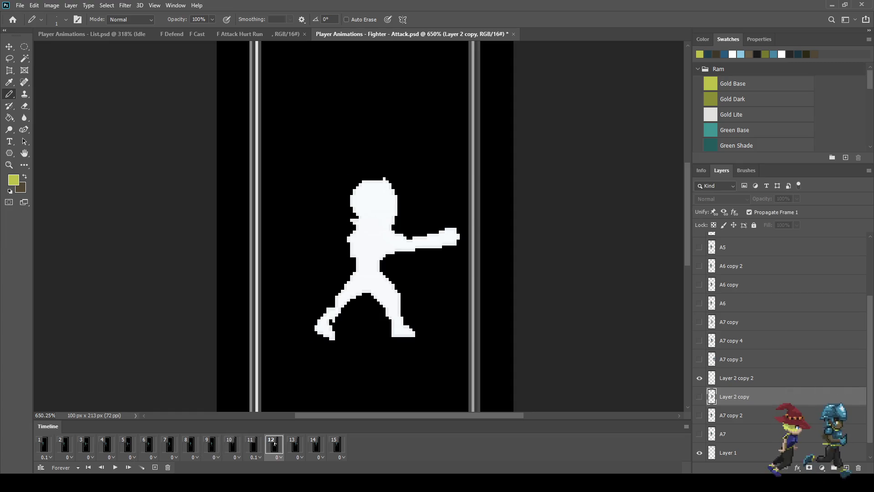
key("Right")
key("ctrl+plus")
key("ctrl+plus")
key("ctrl+plus")
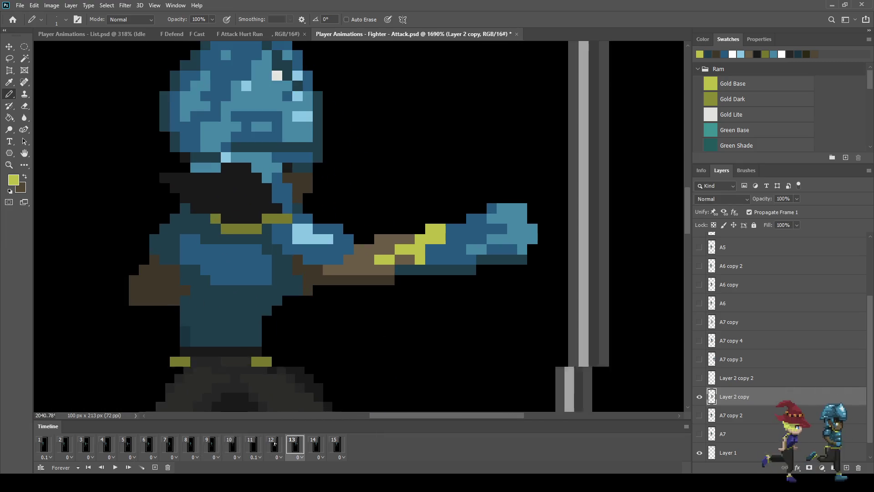
key("i")
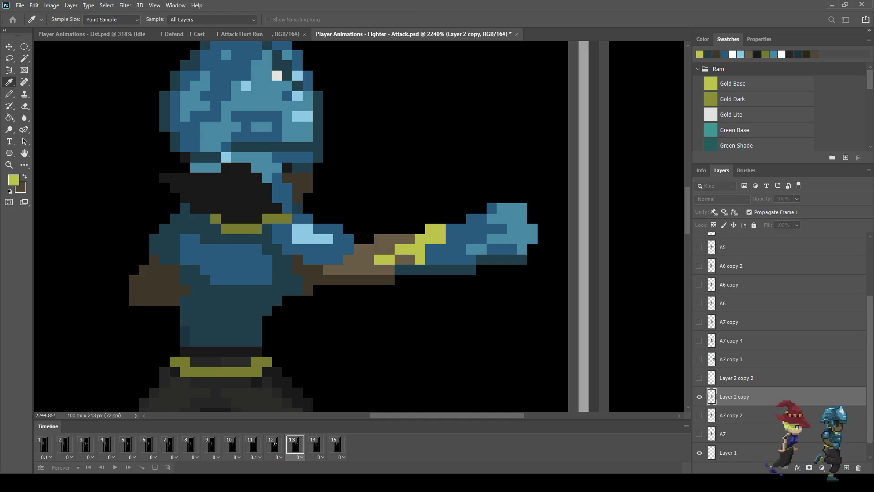
Paint three white glint pixels on the gold, then undo them
key("b")
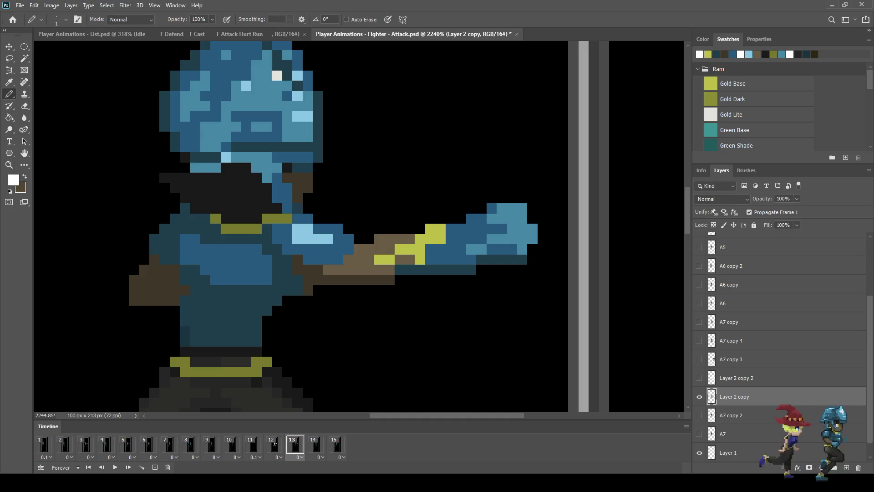
left_click(441, 228)
left_click(430, 229)
left_click(441, 239)
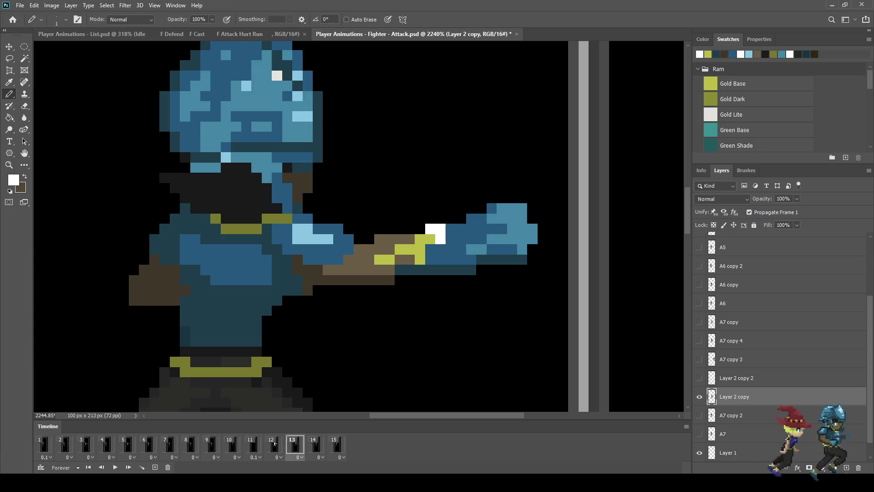
scroll(476, 276, "down", 2)
scroll(476, 277, "down", 3)
scroll(476, 277, "up", 4)
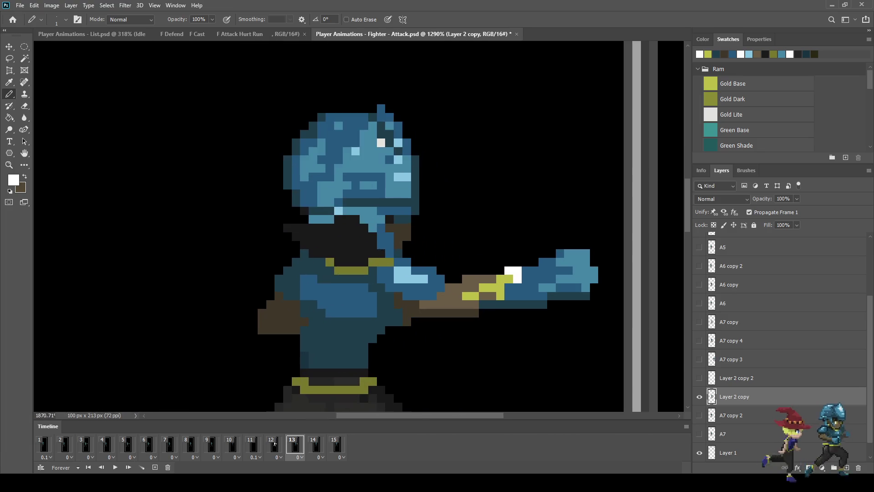
key("ctrl+z")
Place white highlight pixels on the forearm, correcting one misplaced pixel
scroll(522, 278, "up", 2)
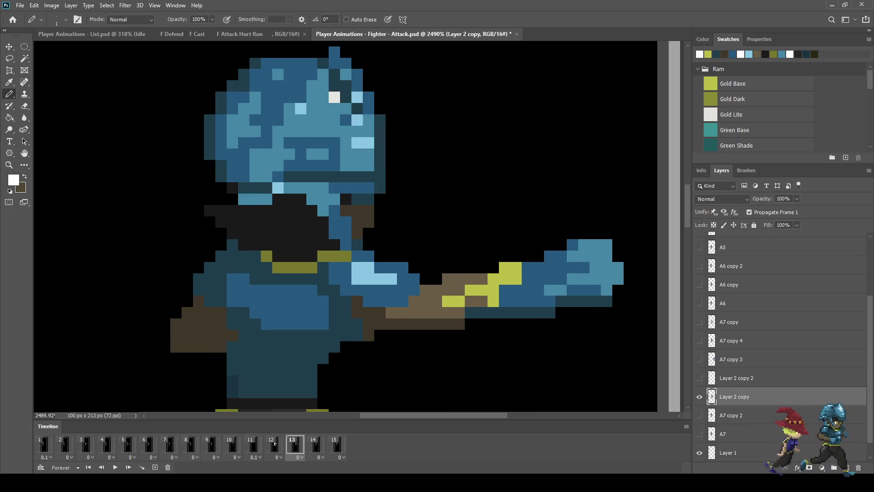
left_click(515, 267)
left_click(516, 279)
left_click(528, 290)
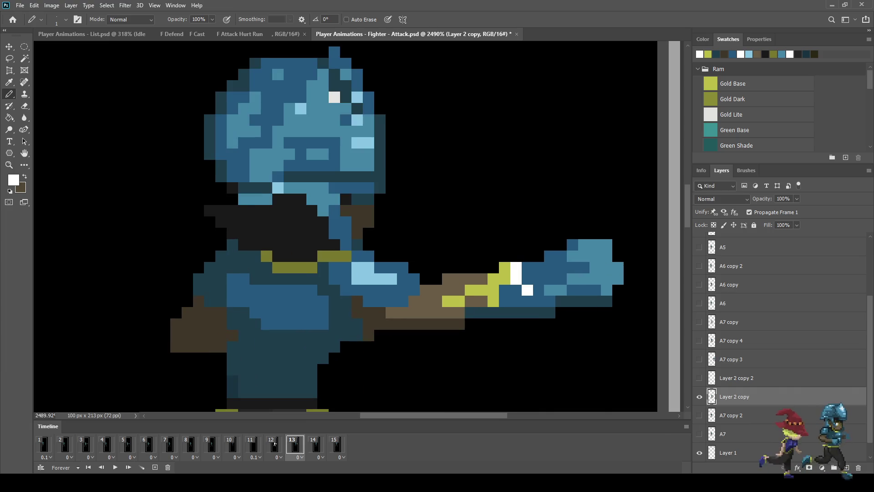
key("ctrl+z")
key("ctrl+z")
left_click(515, 279)
left_click(493, 291)
Play the animation, stop on frame 12's white silhouette, and zoom in on frame 13's arm
key("ctrl+minus")
key("ctrl+minus")
key("ctrl+minus")
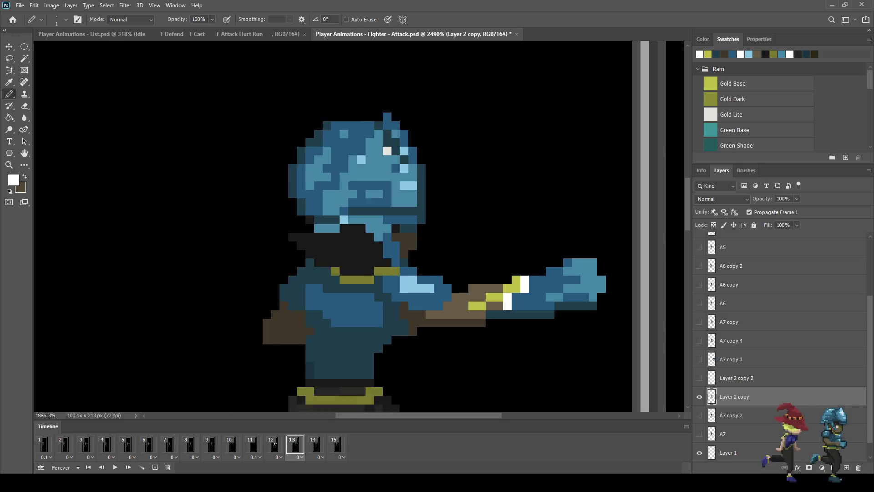
key("space")
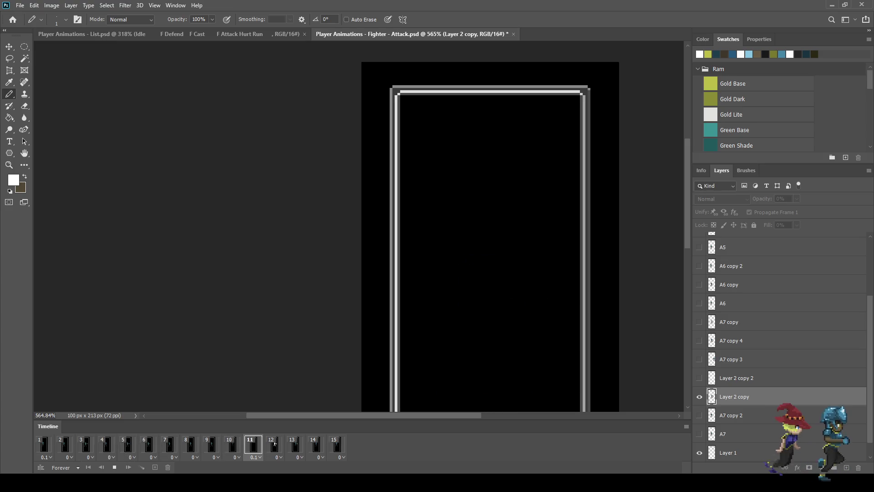
key("ctrl+minus")
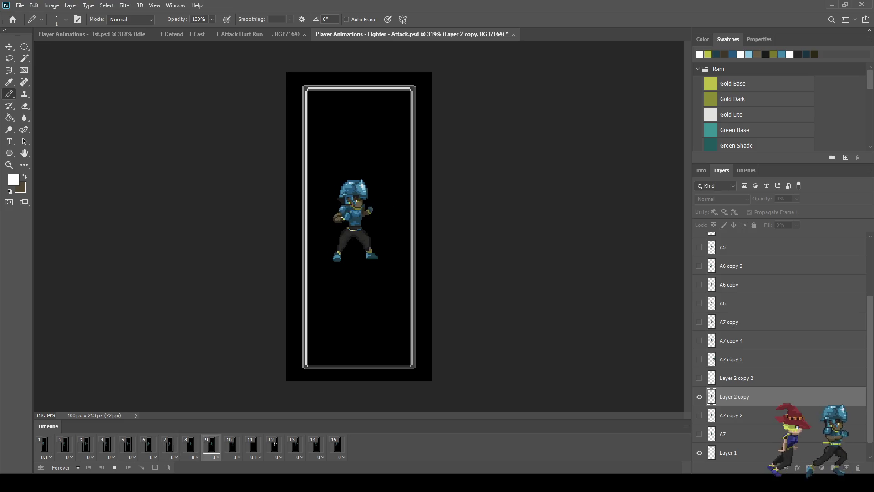
left_click(274, 444)
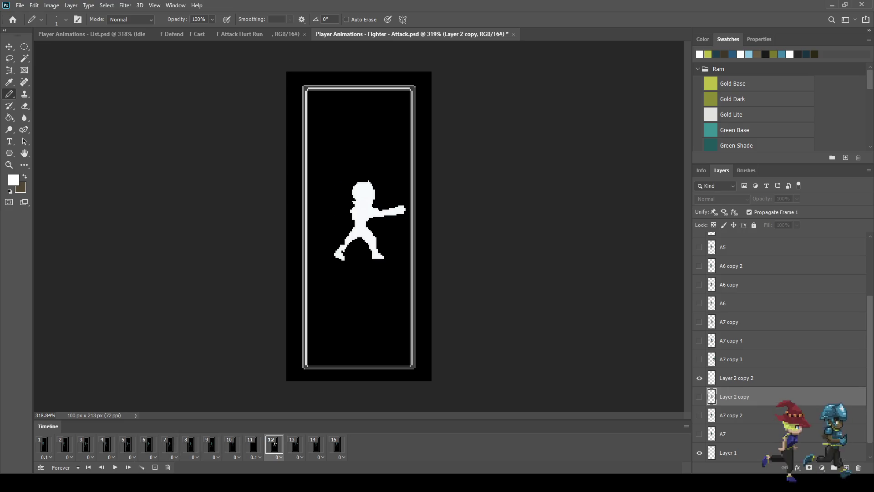
key("Right")
key("ctrl+plus")
key("ctrl+plus")
key("ctrl+plus")
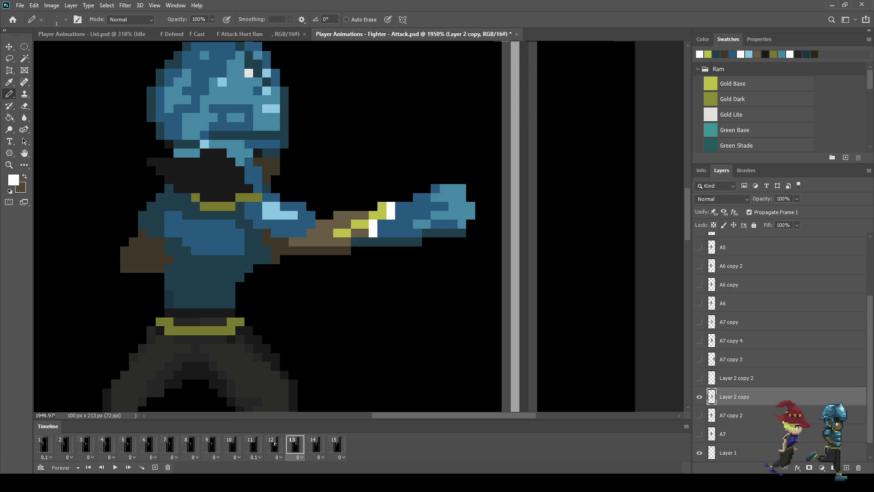
Paint a bright gold forearm band, shade its lower edge with Gold Dark, and replay the animation
key("i")
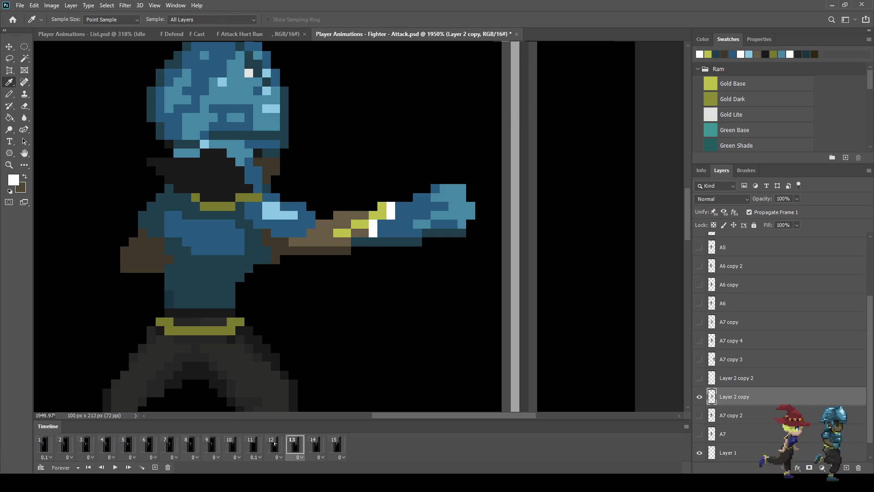
key("b")
left_click_drag(409, 233, 320, 242)
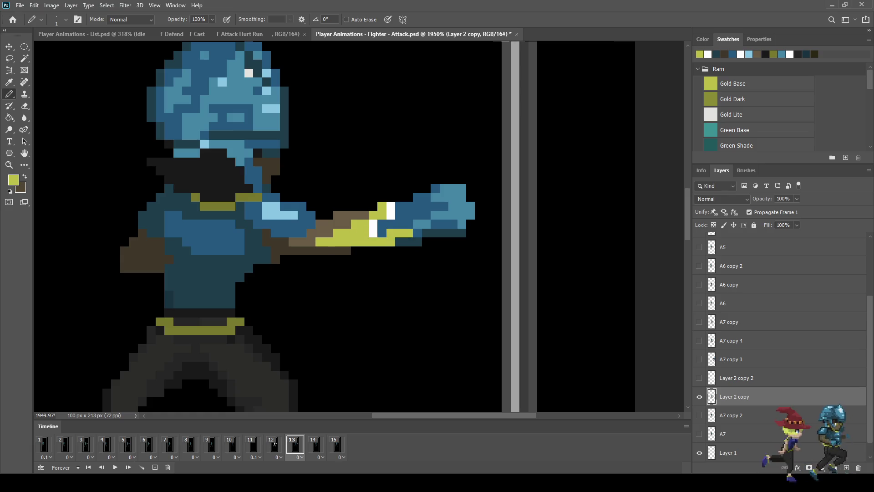
key("i")
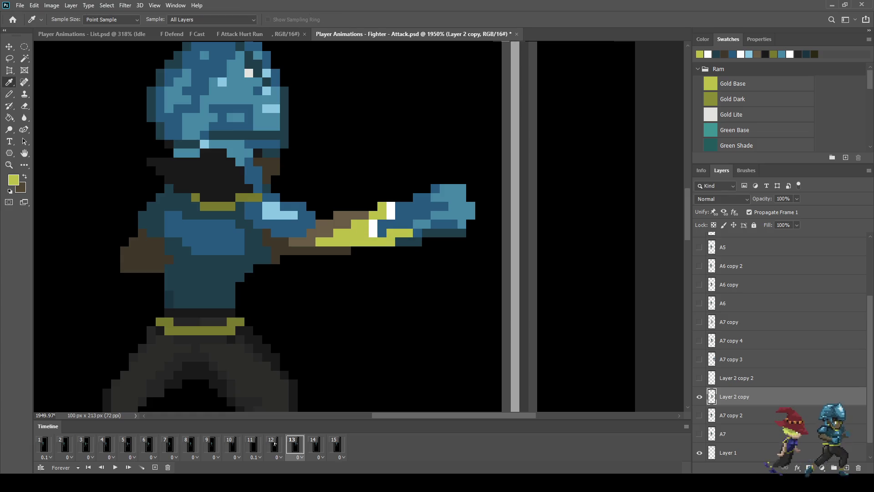
left_click(733, 99)
key("b")
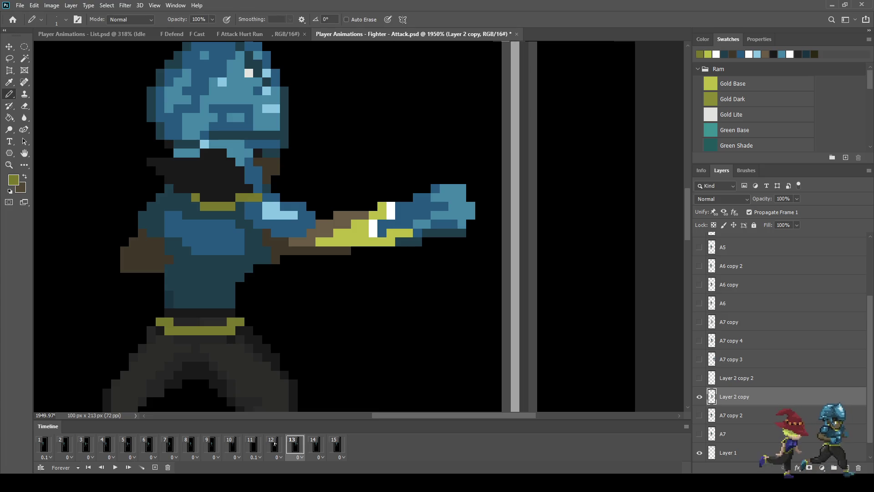
left_click_drag(320, 242, 364, 242)
left_click(356, 224)
left_click(347, 224)
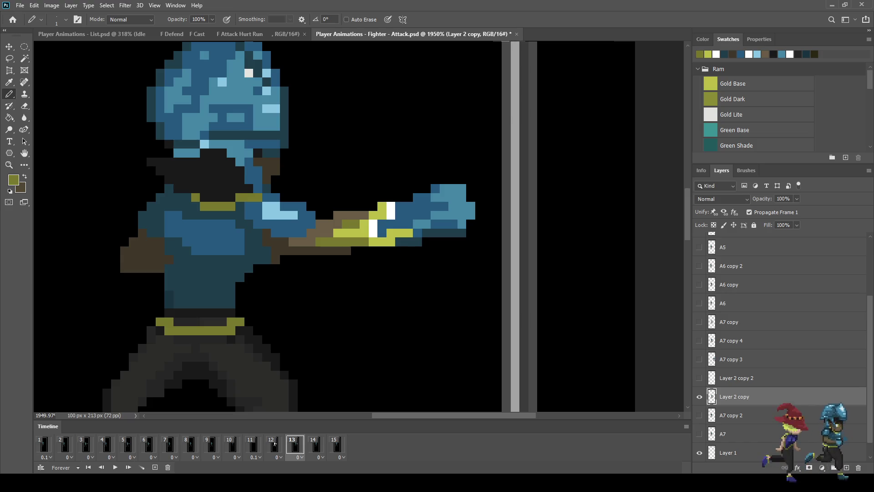
key("ctrl+minus")
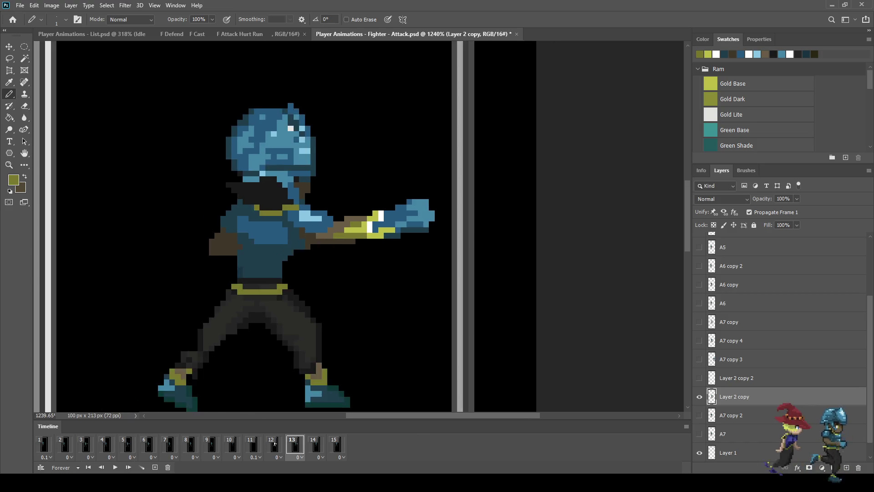
key("space")
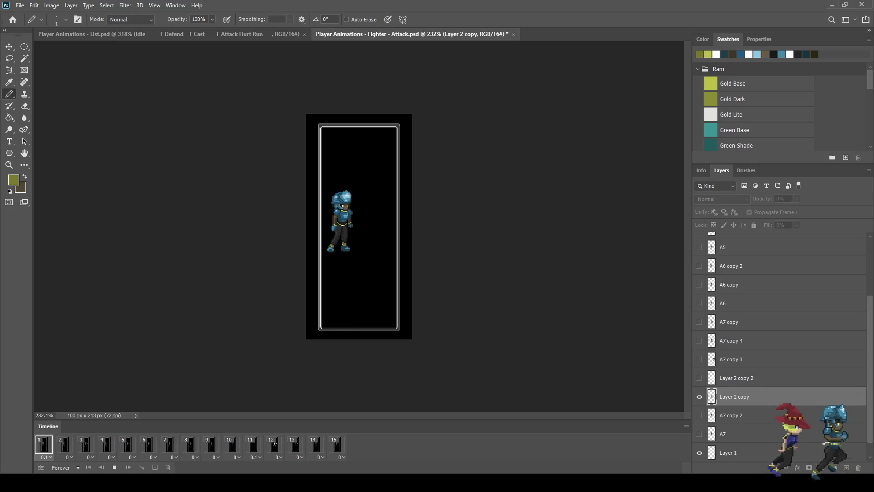
Stop playback, show frame 13 zoomed in on the arm, and sample the bright gold
left_click(274, 444)
left_click(295, 444)
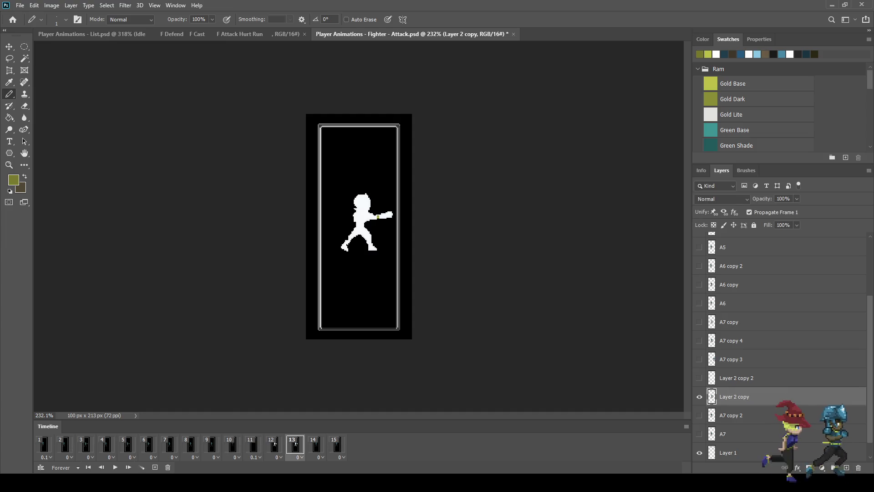
key("ctrl+plus")
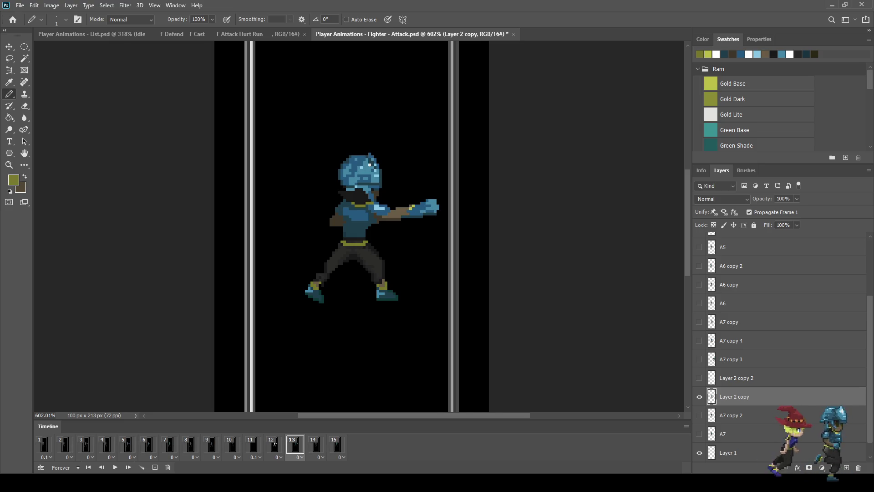
key("ctrl+plus")
key("ctrl+plus")
key("i")
left_click(397, 179)
key("b")
Pencil a thin diagonal line of six gold pixels along the forearm, then replay and return to frame 13
left_click(363, 203)
left_click(375, 213)
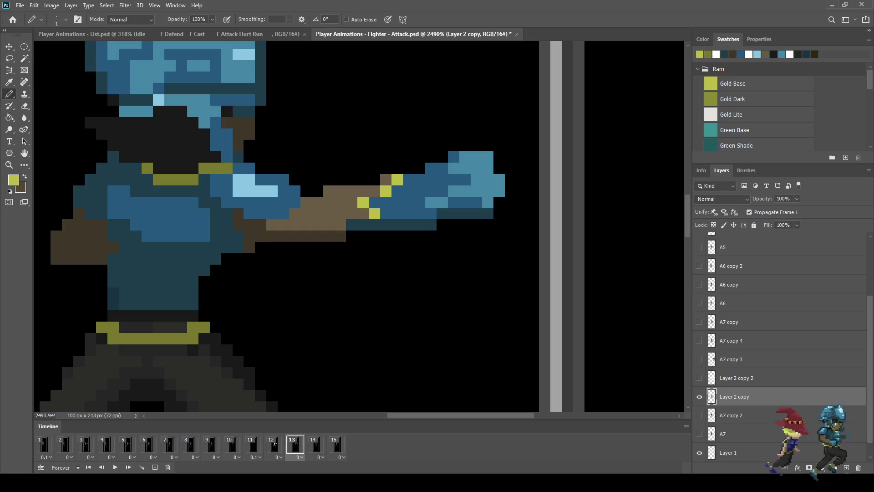
left_click(340, 225)
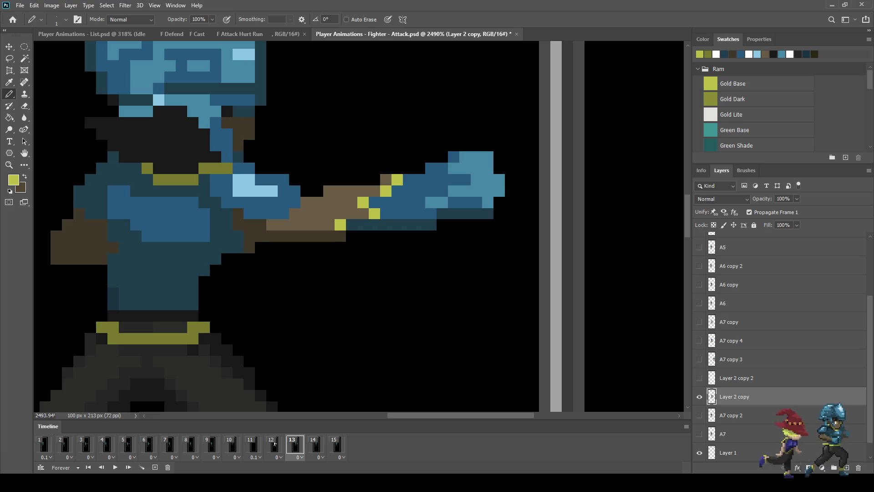
left_click(362, 214)
left_click(351, 214)
left_click(328, 225)
scroll(294, 269, "down", 2)
scroll(294, 268, "down", 5)
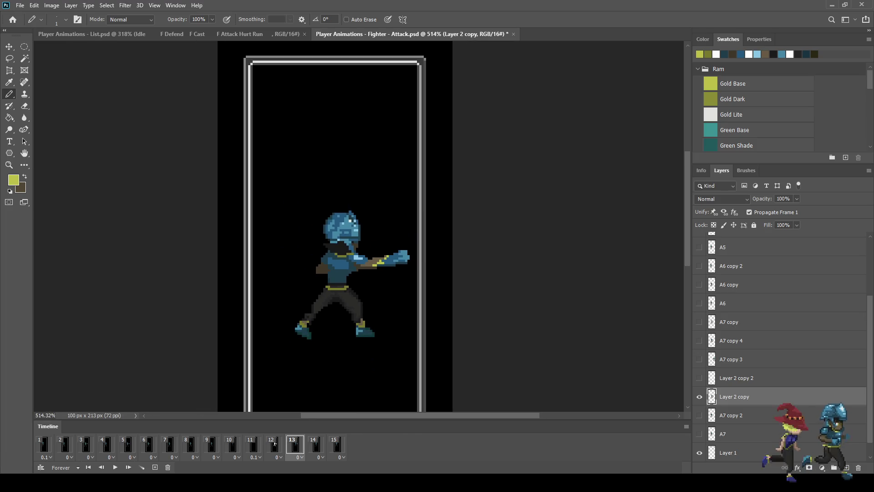
key("space")
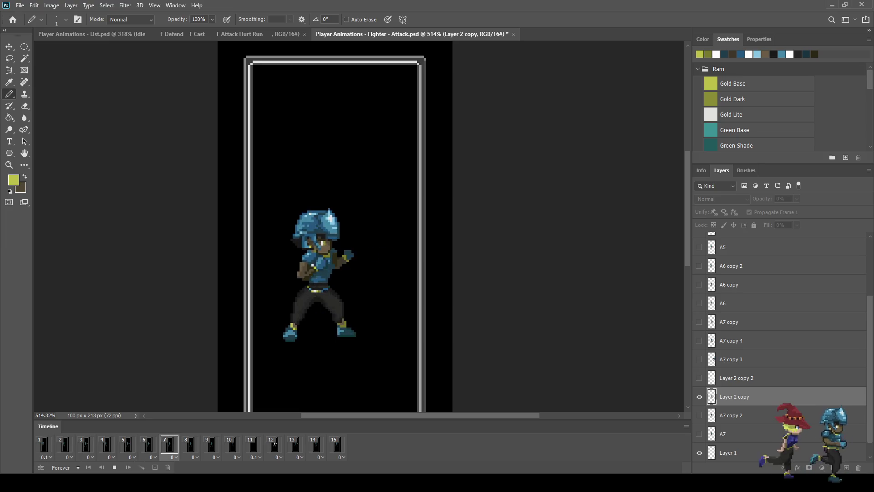
left_click(275, 444)
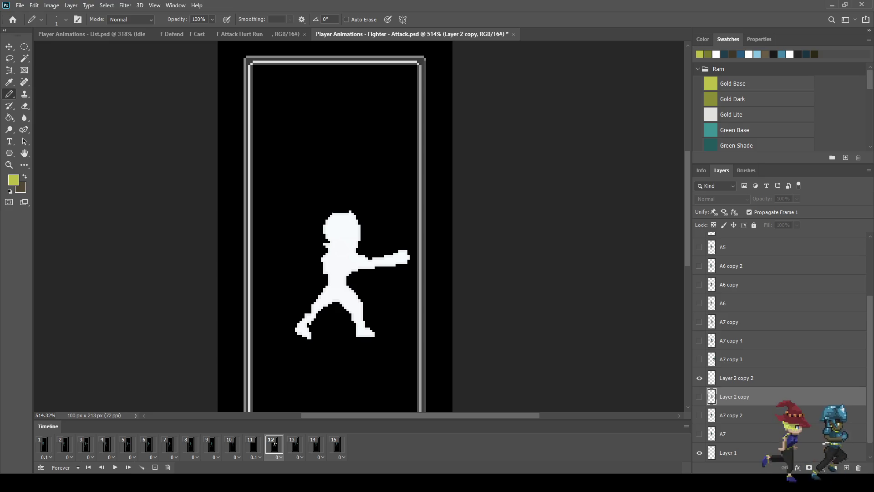
key("Right")
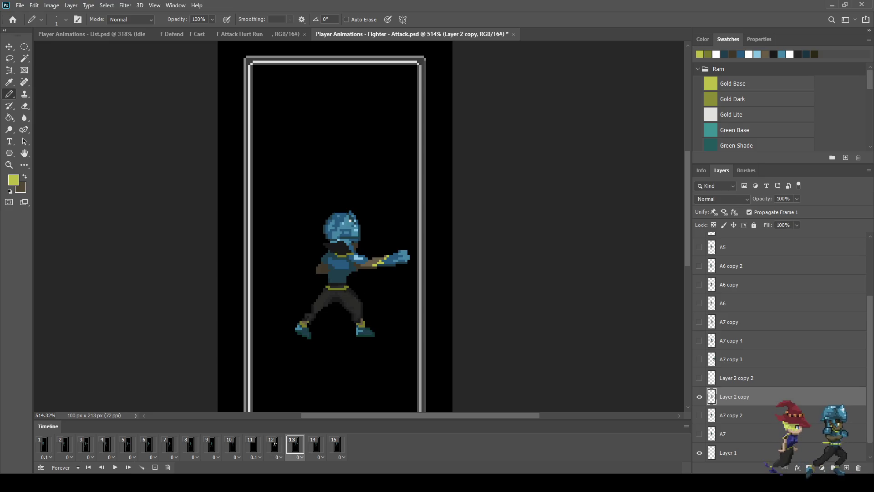
Sample the helmet's medium blue and repaint five dark pixels around the helmet's eye with it
key("ctrl+plus")
key("ctrl+plus")
key("ctrl+plus")
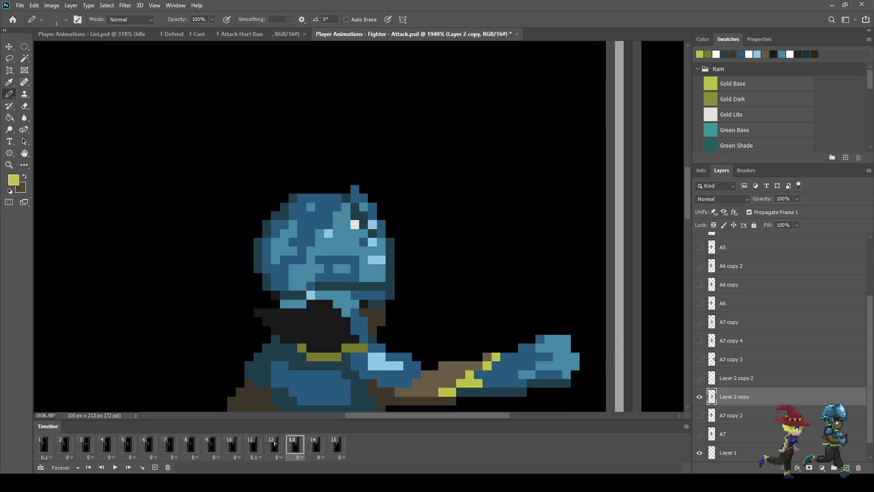
key("ctrl+plus")
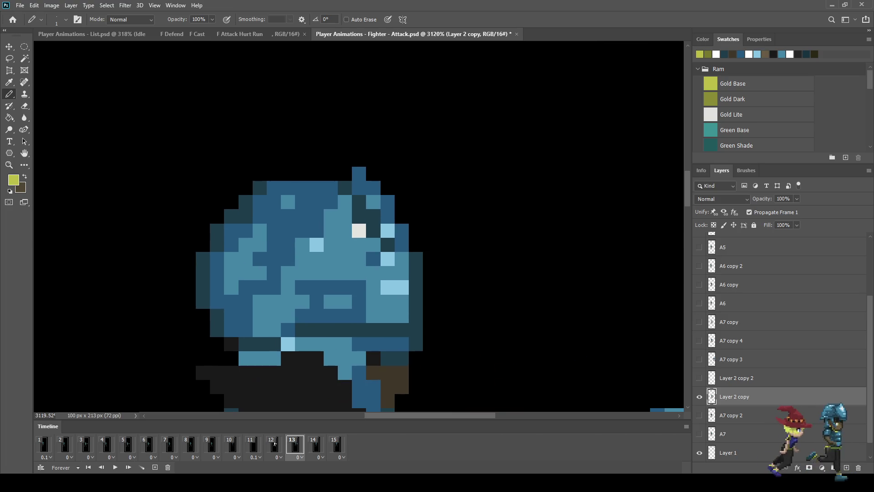
key("i")
left_click(275, 444)
key("b")
left_click(388, 245)
left_click(373, 230)
left_click(374, 217)
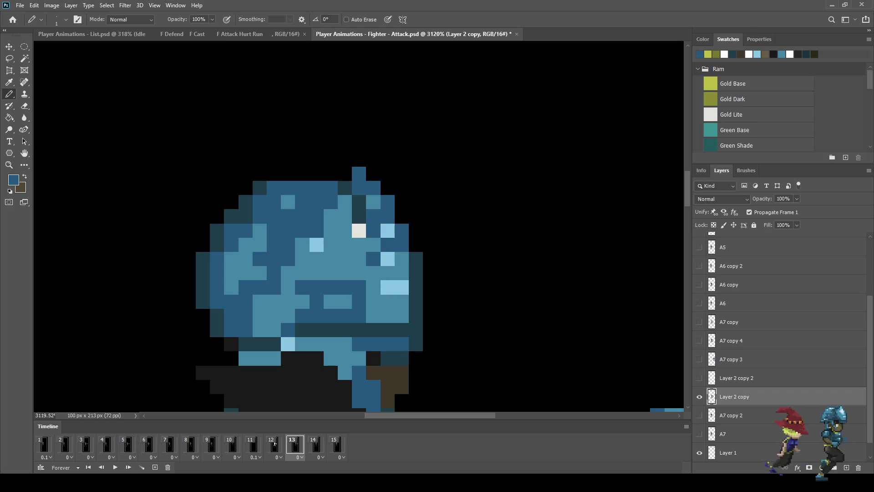
left_click(358, 216)
left_click(359, 201)
Play the animation to review the helmet touch-ups on frame 13
scroll(373, 227, "down", 10)
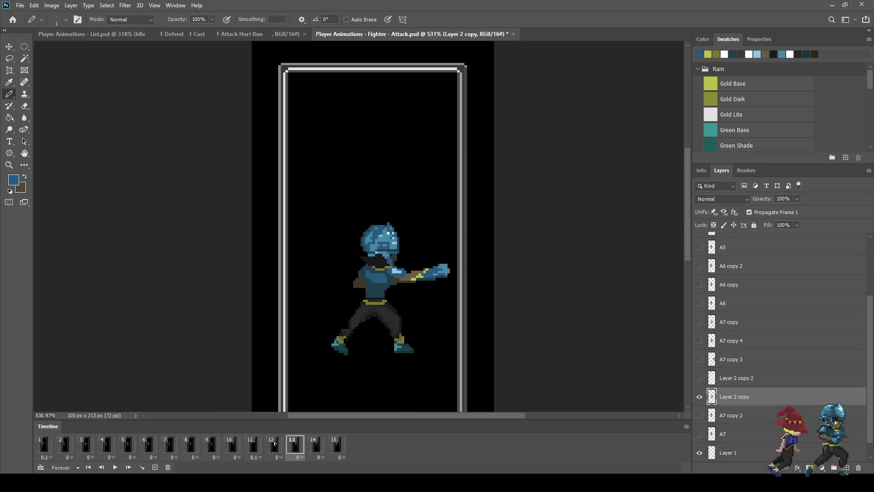
scroll(391, 229, "up", 6)
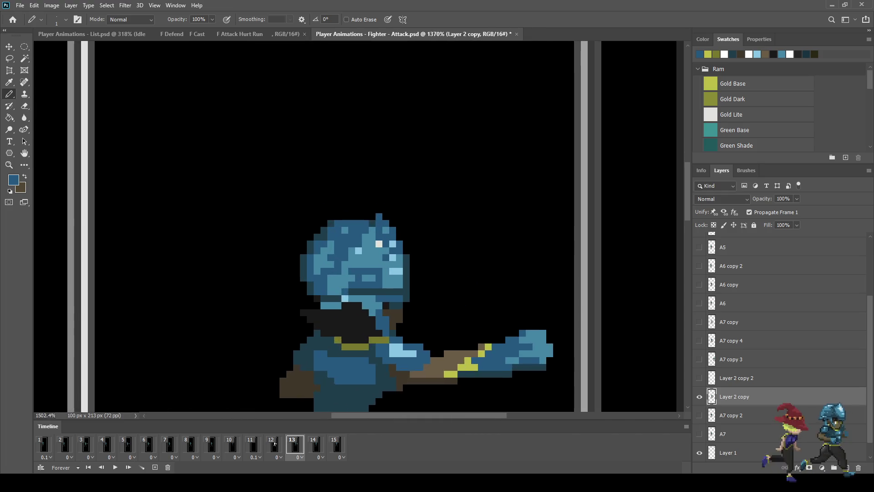
scroll(402, 254, "down", 7)
key("space")
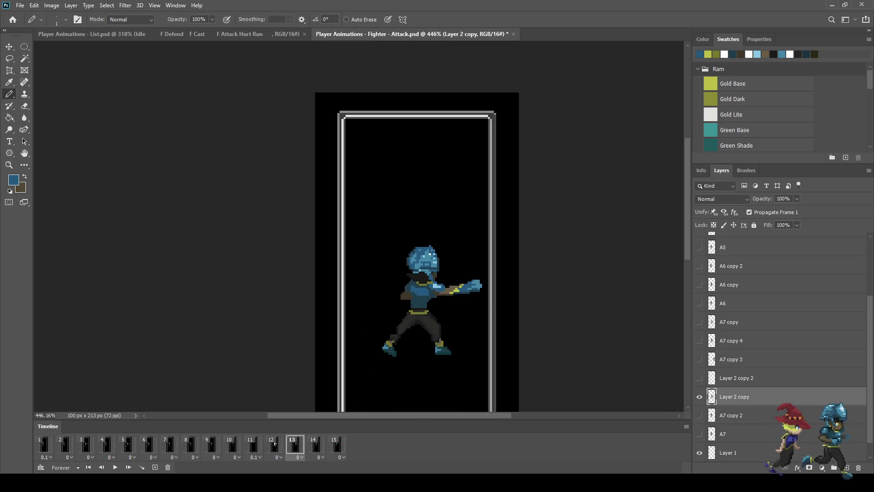
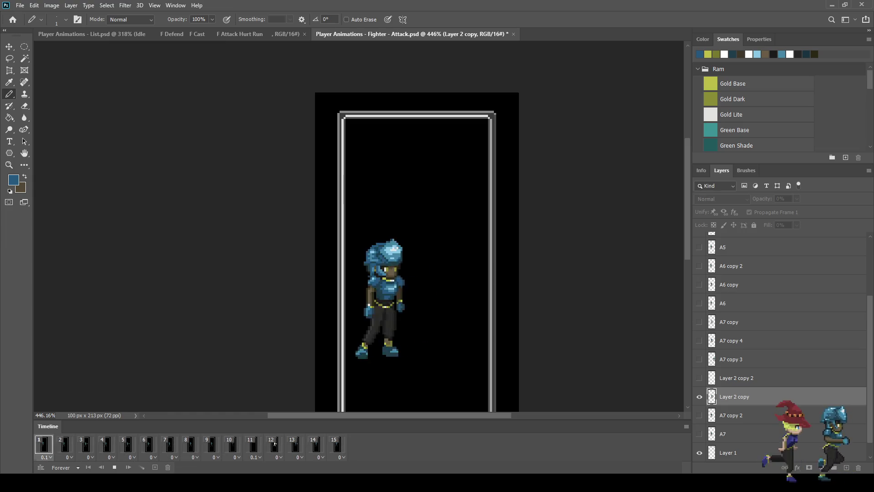
Stop the attack animation and step through the frames to review the poses
key("space")
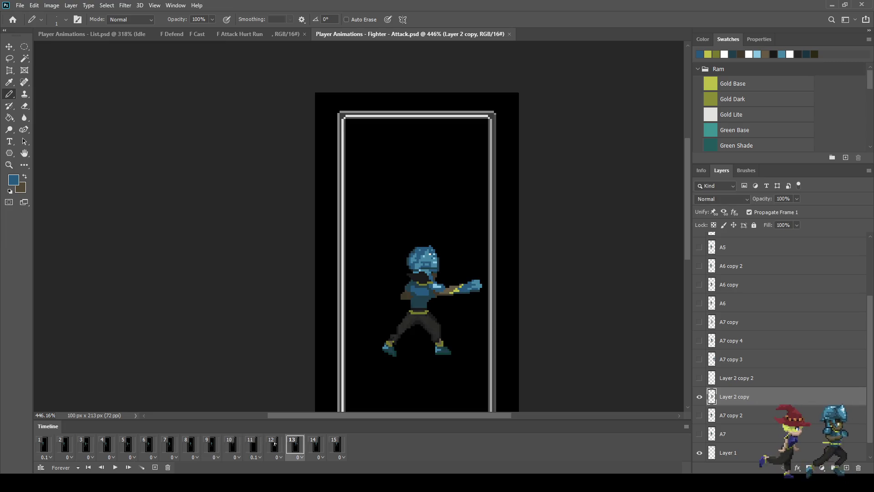
scroll(429, 326, "up", 4)
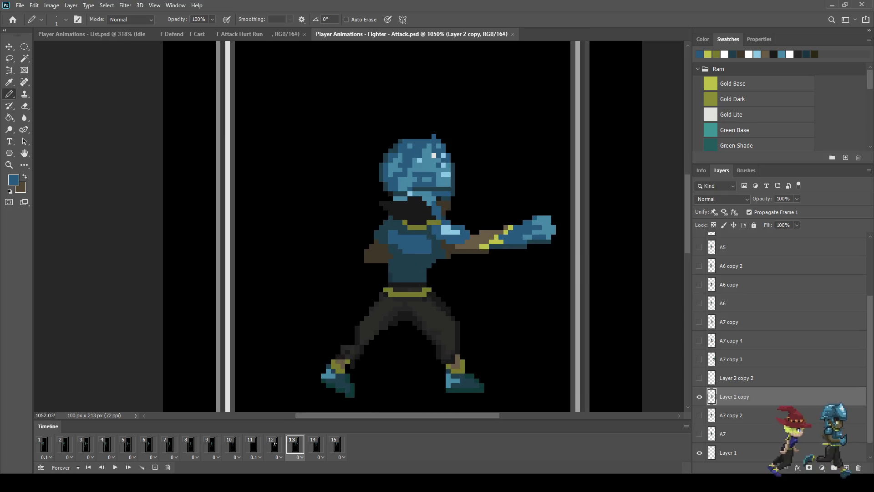
key("Right")
key("Right")
key("Right")
key("Right")
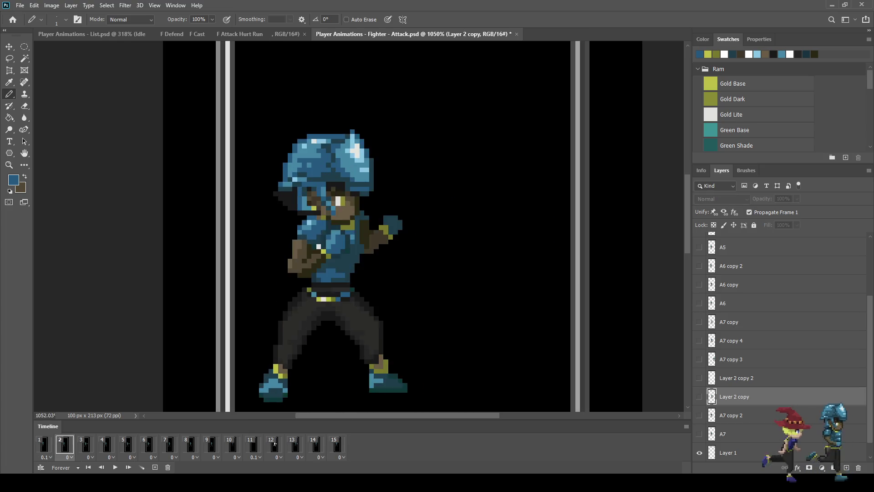
key("Left")
key("Left")
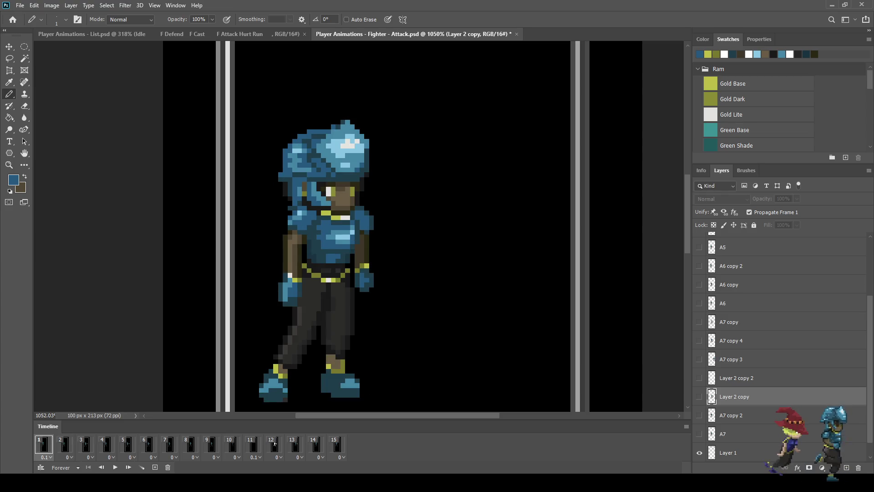
scroll(306, 335, "up", 3)
Sample the near-black outline colour, return to frame 13, and switch to the Pencil
key("i")
left_click(306, 335)
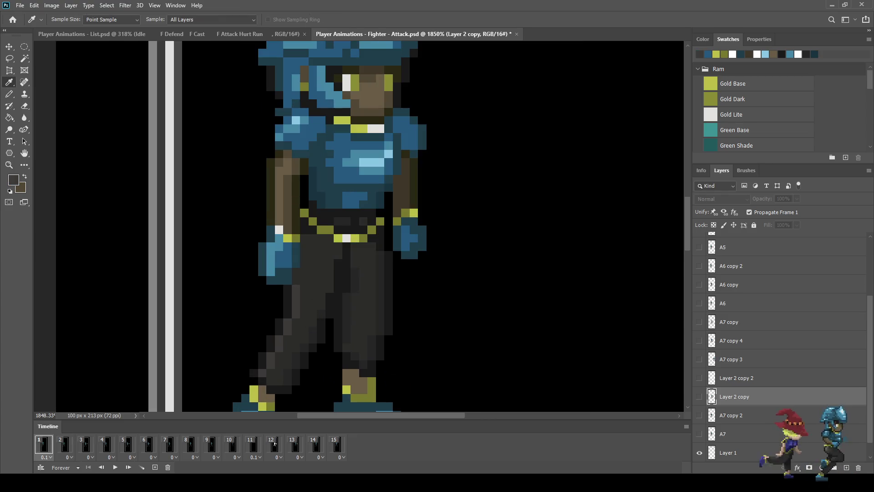
key("Left")
key("Left")
key("Left")
key("Left")
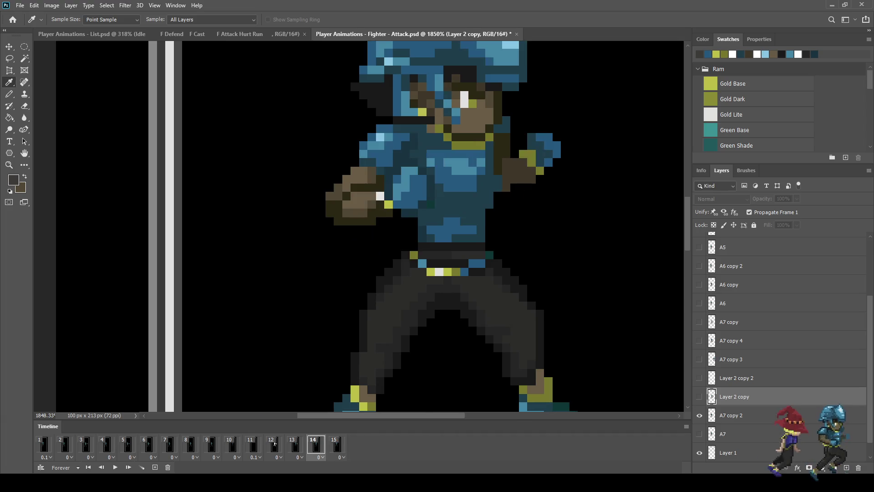
key("Right")
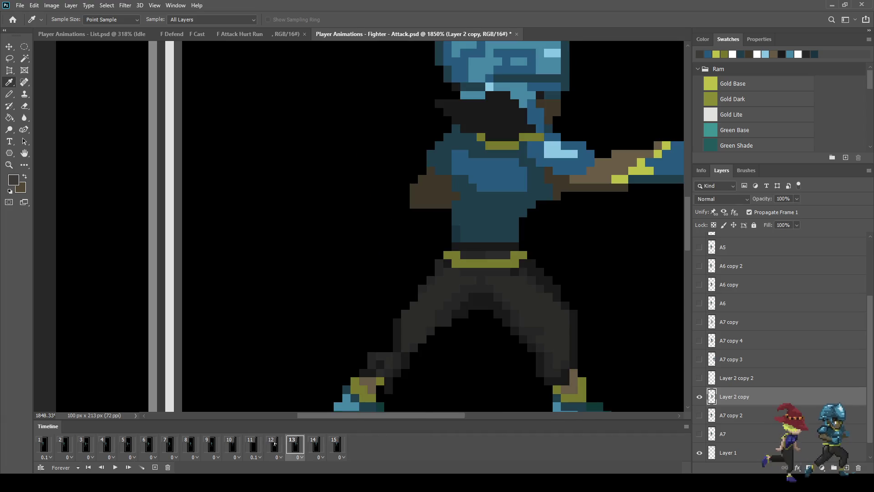
key("b")
scroll(280, 332, "down", 4)
scroll(281, 332, "up", 2)
scroll(411, 282, "up", 1)
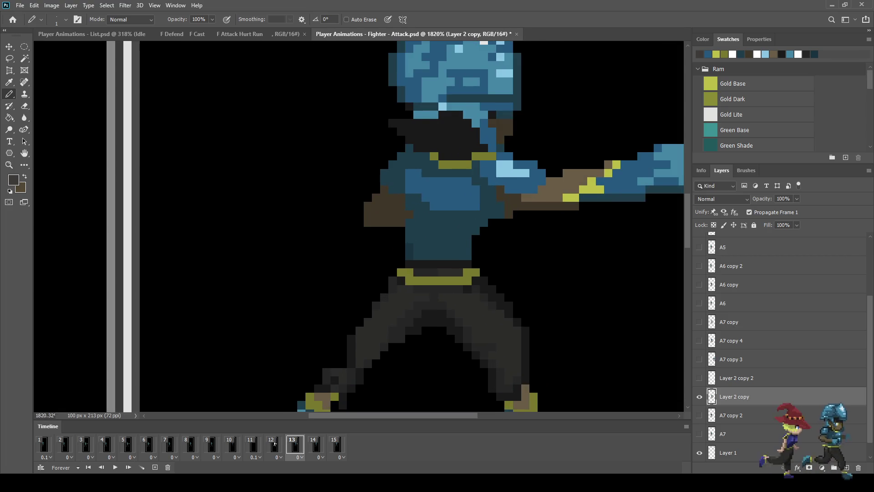
scroll(403, 285, "down", 3)
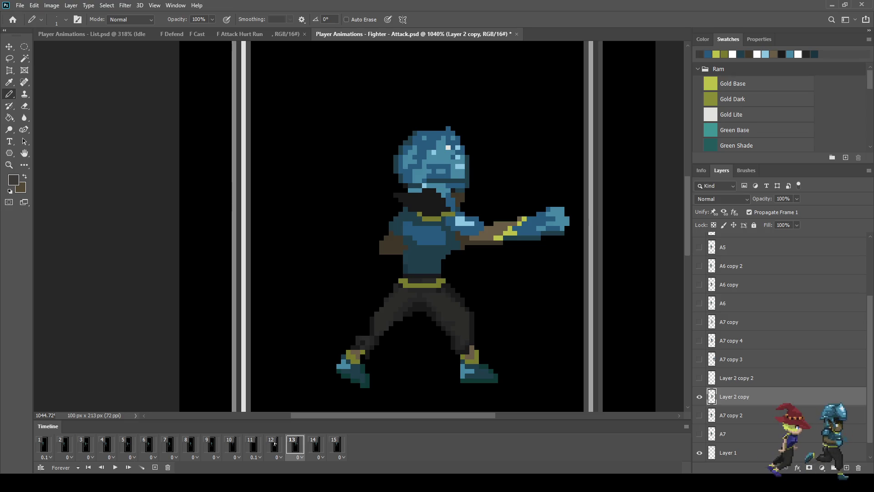
scroll(484, 310, "up", 2)
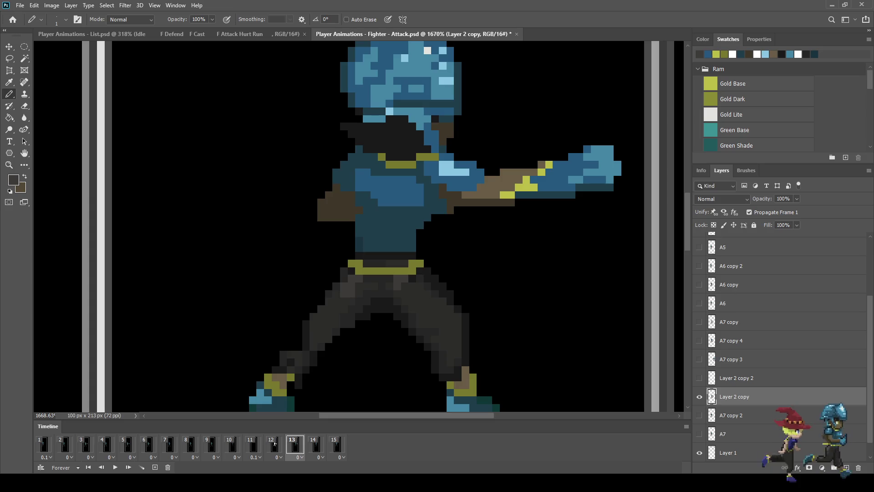
Sample a darker shade and pencil dark pixels on the hip and down the left pants leg
key("i")
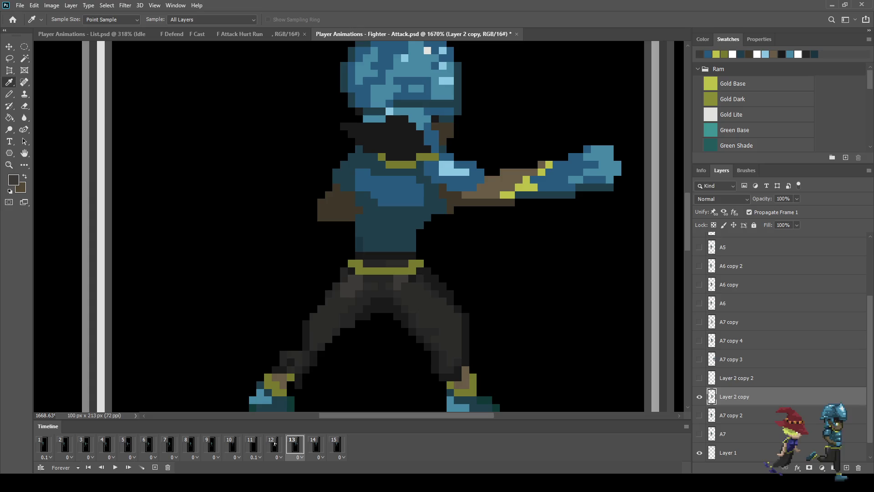
key("b")
mouse_move(367, 297)
left_mouse_down()
mouse_move(352, 301)
mouse_move(363, 303)
mouse_move(328, 341)
left_mouse_up()
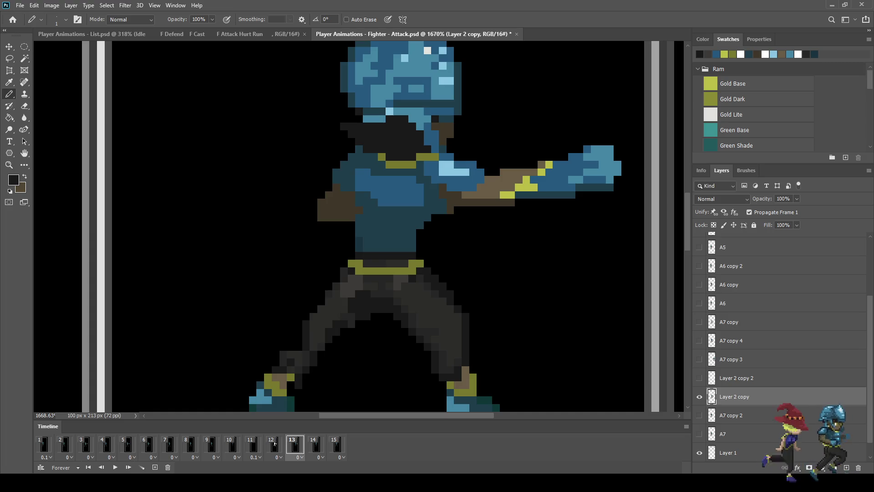
left_click(298, 338)
left_click_drag(298, 346, 291, 354)
Brighten and reshade pixels on the upper left pants, then zoom in on the belt and legs
left_click(321, 302)
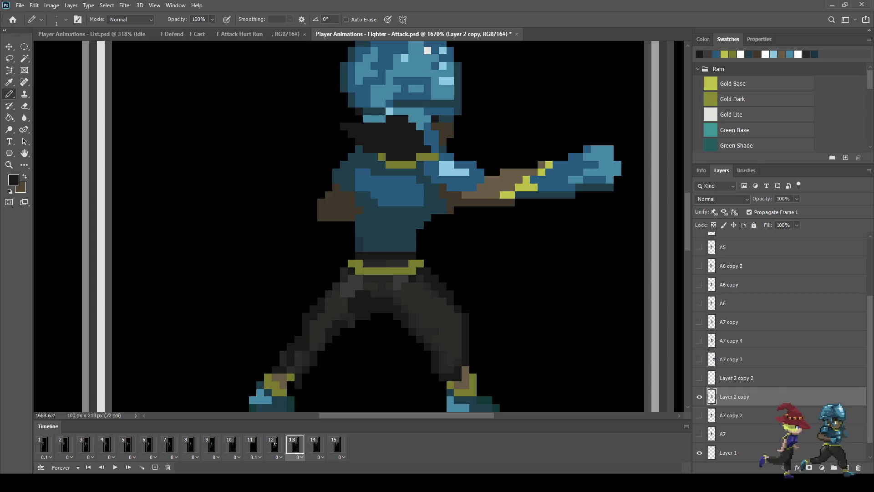
left_click_drag(328, 286, 336, 275)
left_click(328, 279)
left_click(321, 294)
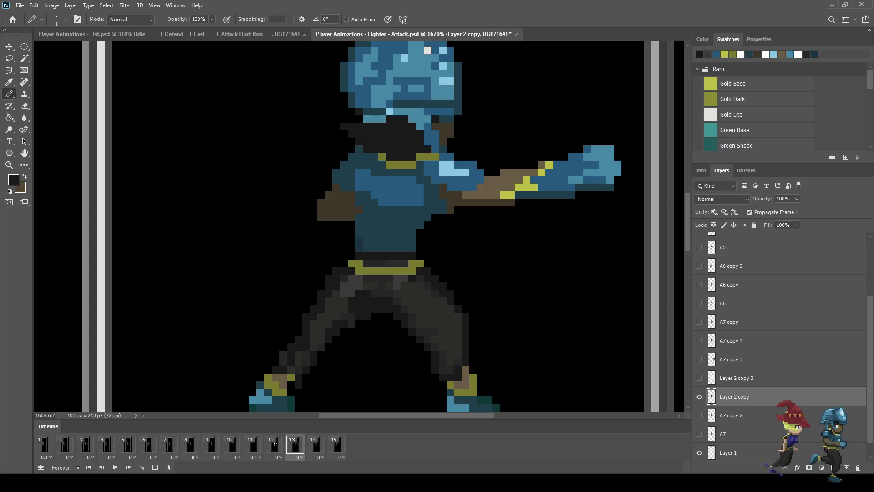
key("ctrl+0")
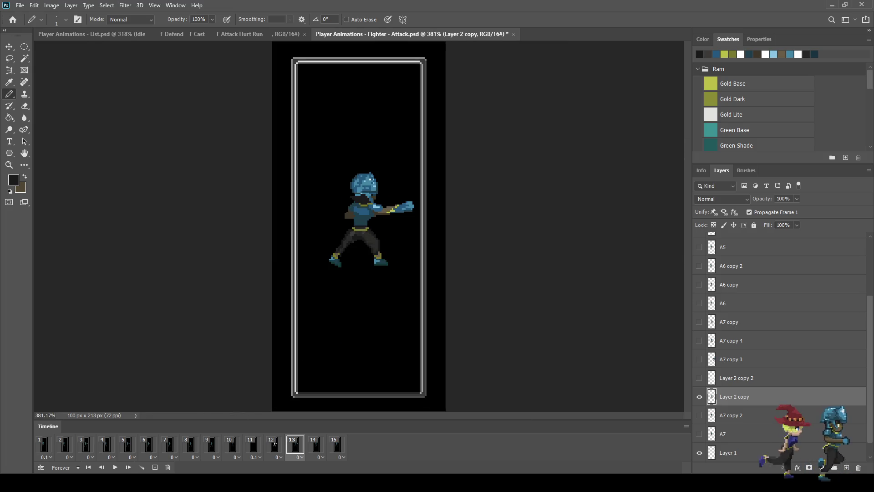
key("ctrl+plus")
key("ctrl+plus")
key("ctrl+plus")
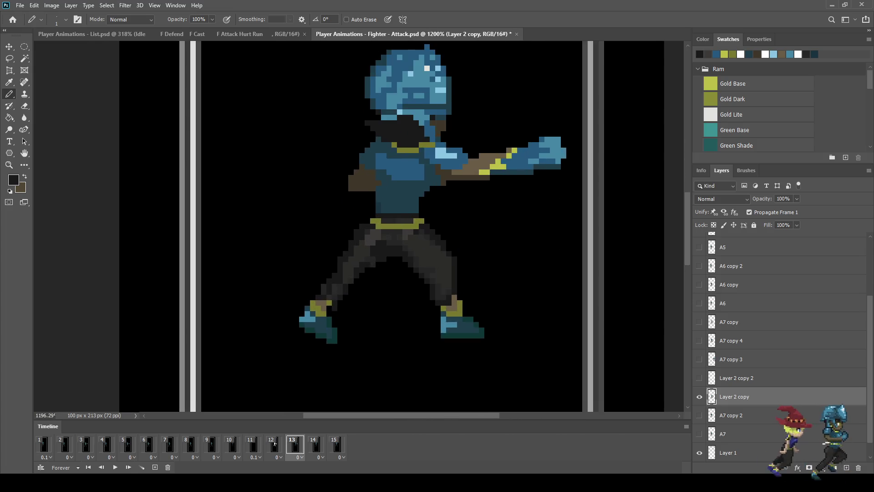
key("ctrl+plus")
key("ctrl+plus")
key("ctrl+plus")
key("ctrl+z")
key("ctrl+z")
key("ctrl+z")
key("ctrl+z")
key("ctrl+z")
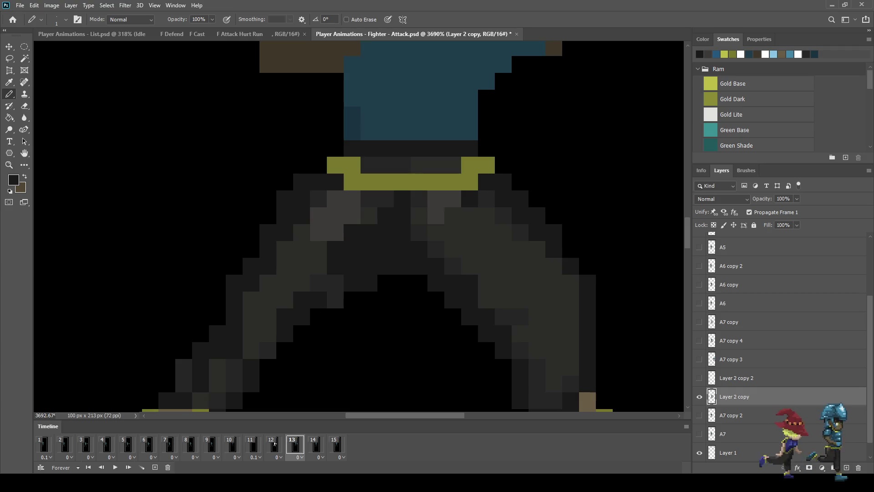
Darken pixel blocks on the right leg and belt of frame 13
key("ctrl+z")
key("ctrl+z")
key("ctrl+z")
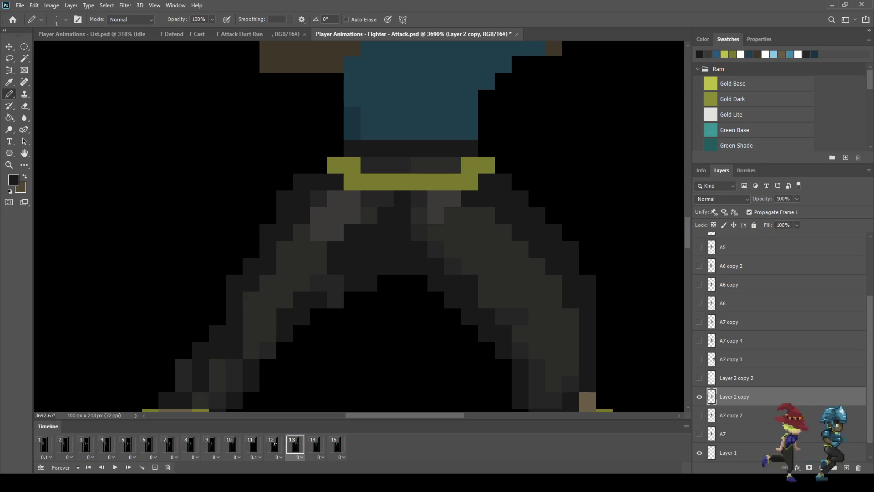
key("ctrl+0")
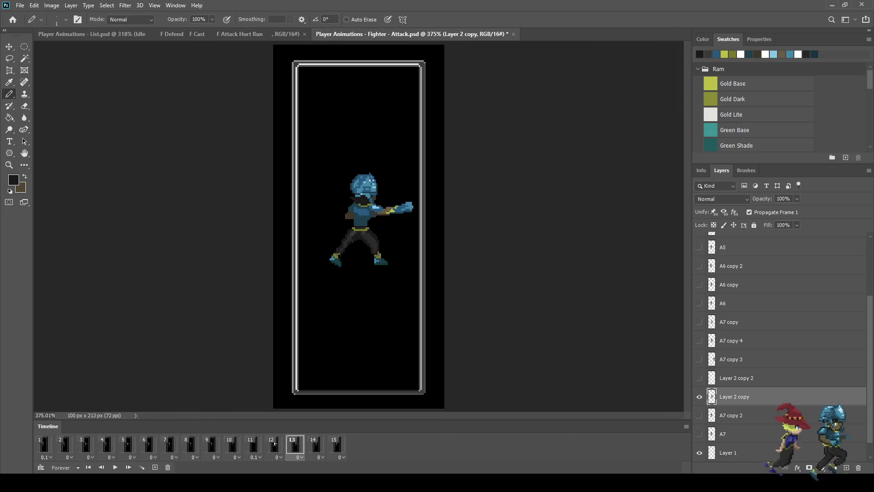
key("ctrl+plus")
key("ctrl+plus")
key("ctrl+plus")
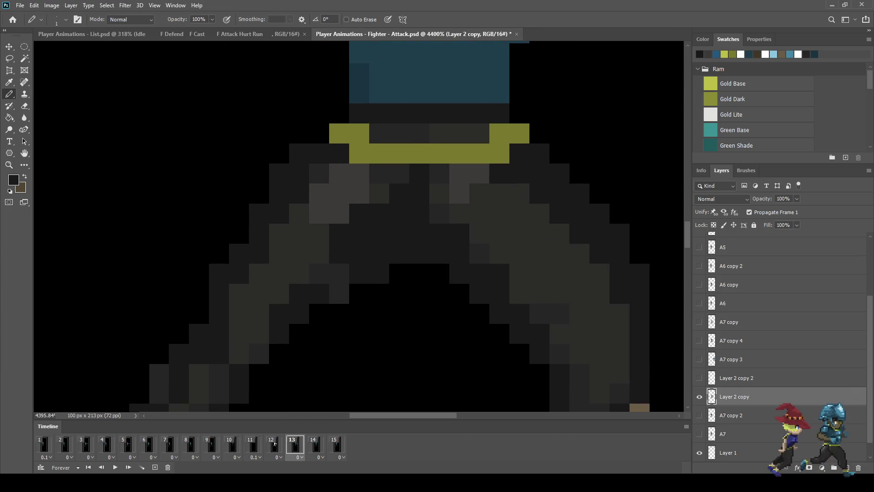
key("ctrl+z")
key("ctrl+z")
key("ctrl+z")
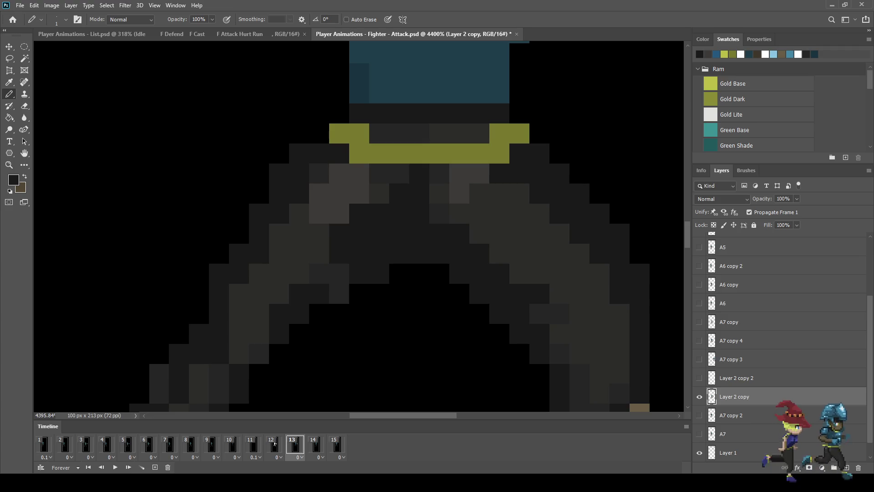
Sample leg shades and add lighter highlight pixels down the inner right thigh below the belt
key("i")
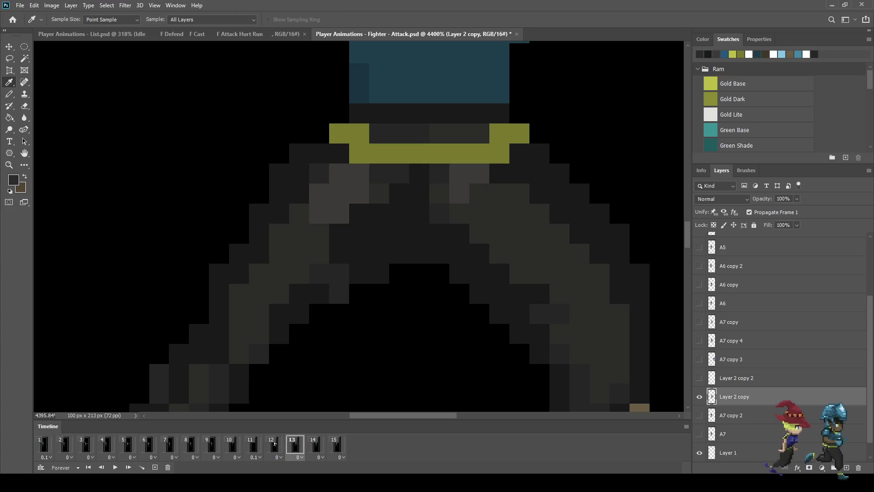
key("b")
key("ctrl+shift+z")
key("ctrl+shift+z")
key("ctrl+shift+z")
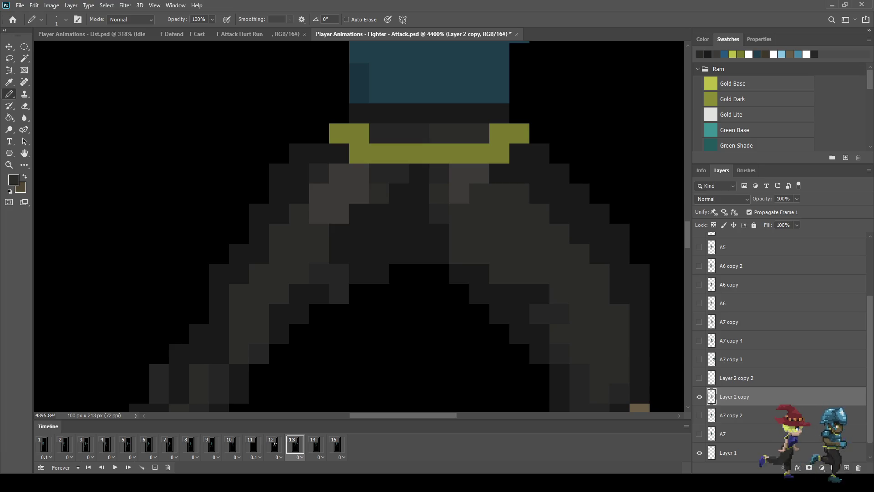
key("ctrl+shift+z")
key("ctrl+shift+z")
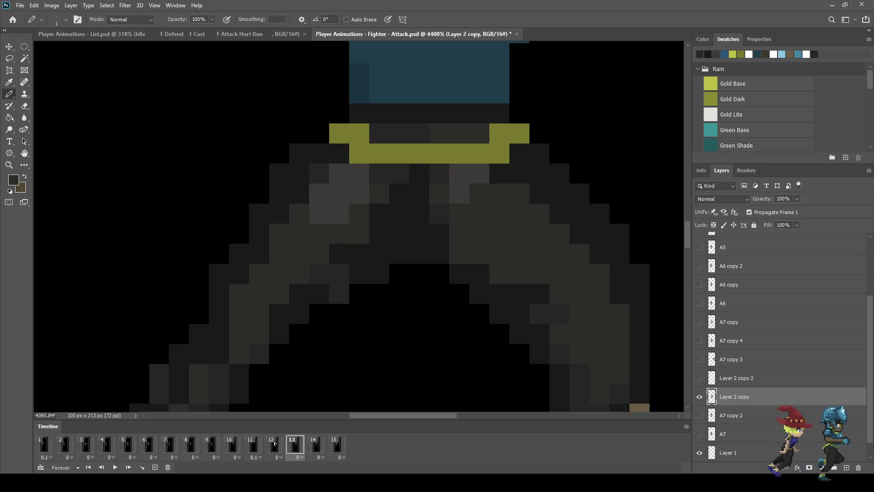
key("i")
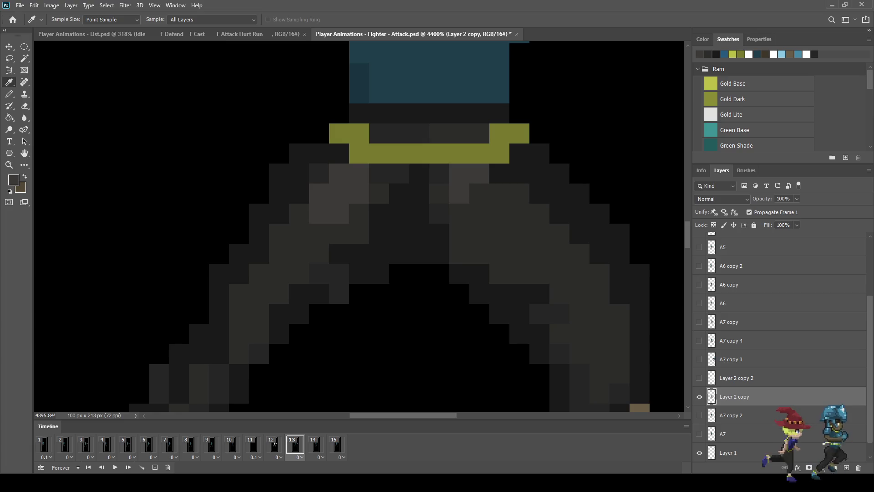
key("b")
key("ctrl+shift+z")
key("ctrl+shift+z")
key("ctrl+shift+z")
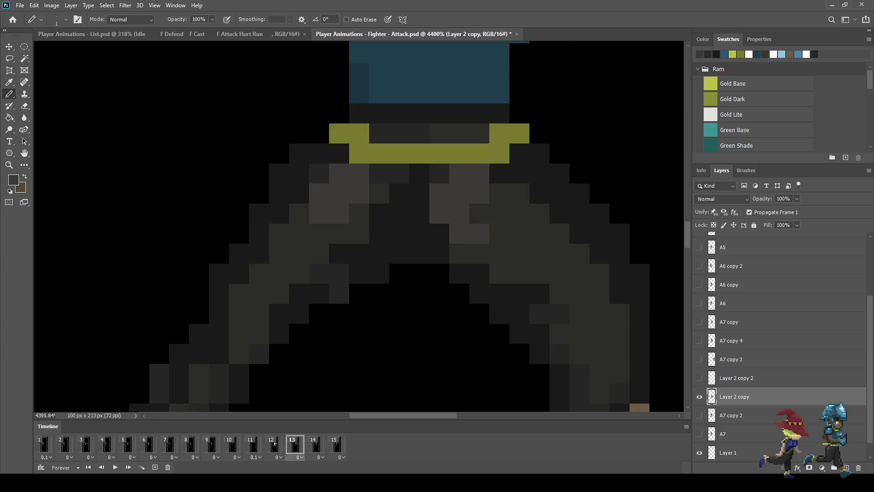
key("ctrl+0")
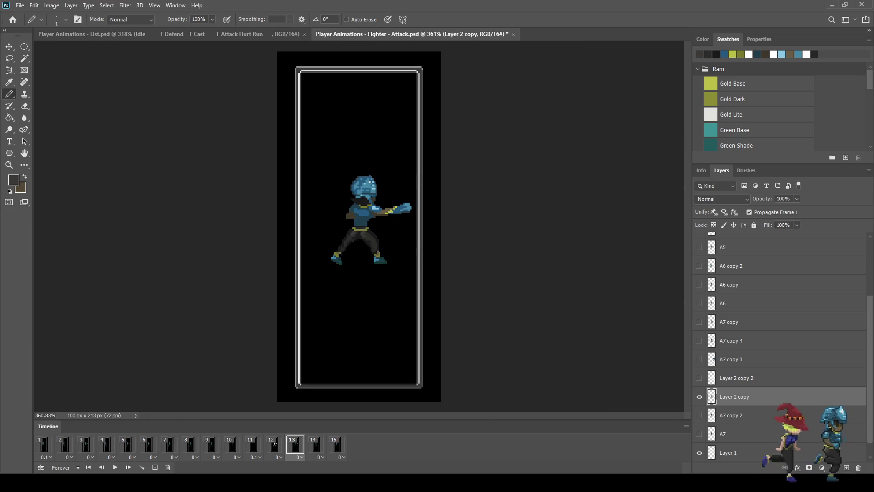
Preview the attack animation, stop it on frame 13, and save the document
key("space")
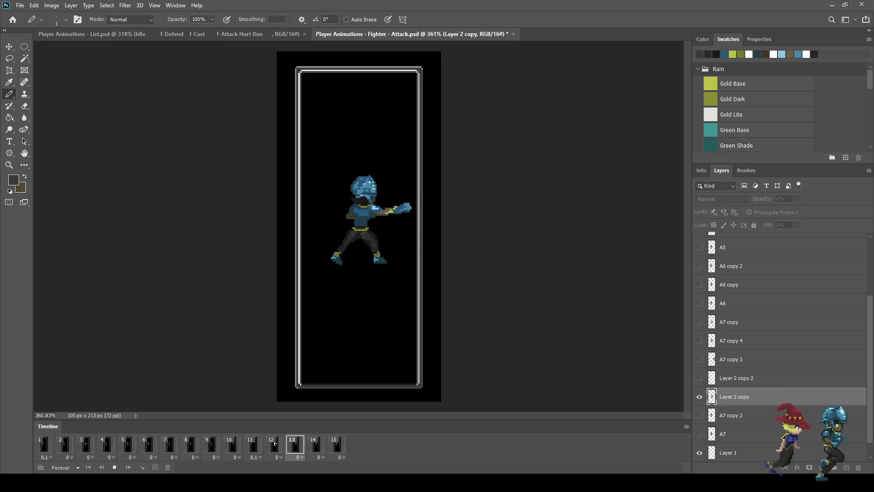
key("ctrl+plus")
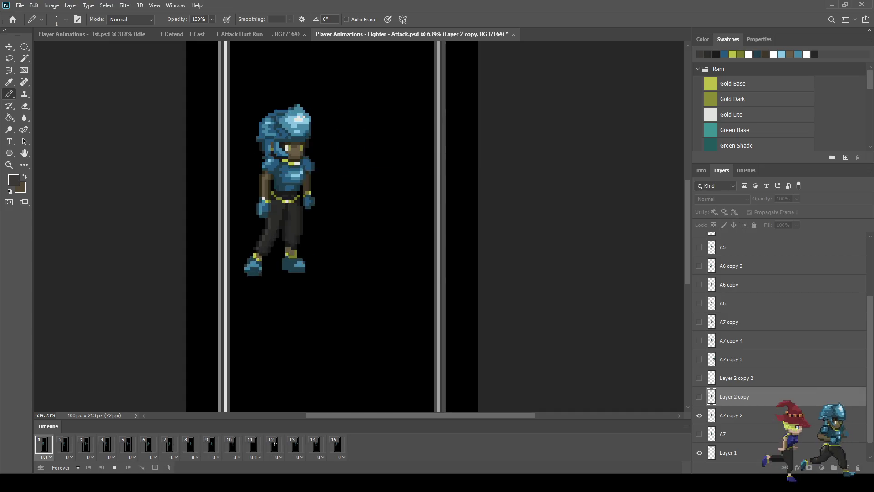
key("space")
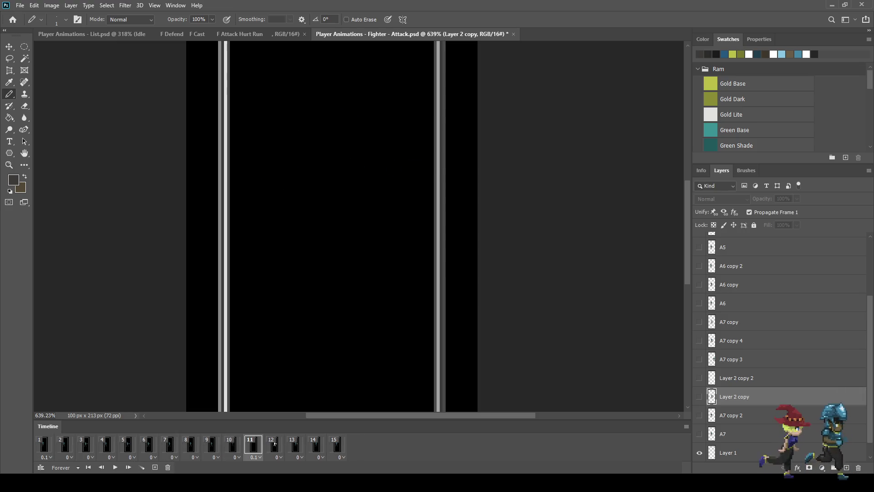
key("Right")
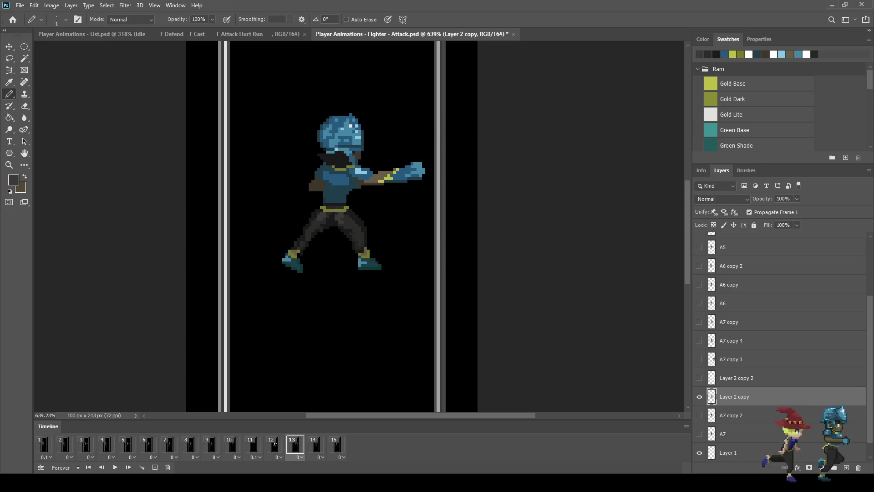
key("ctrl+s")
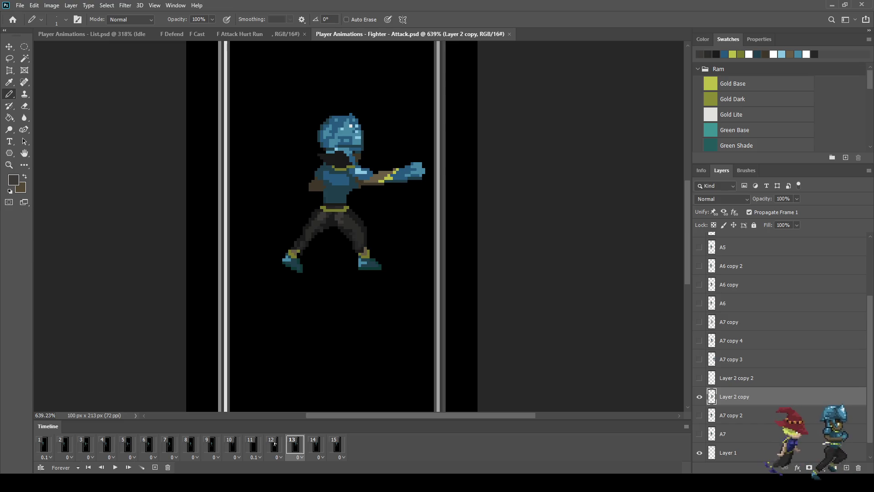
Sample near-black and paint dark pixels down the left leg's edge
scroll(305, 228, "up", 8)
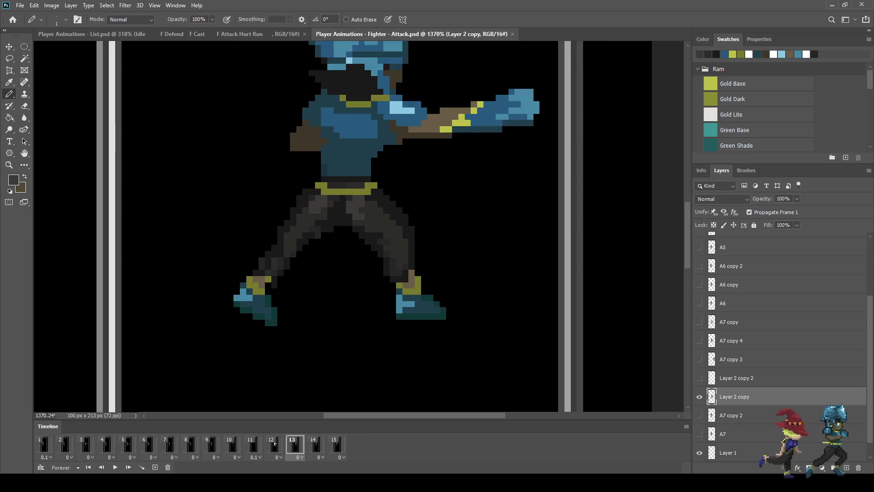
left_click(275, 444, "alt")
left_click(289, 253)
left_click(275, 266)
left_click(263, 280)
left_click(261, 293)
left_click_drag(248, 292, 249, 306)
scroll(321, 283, "down", 8)
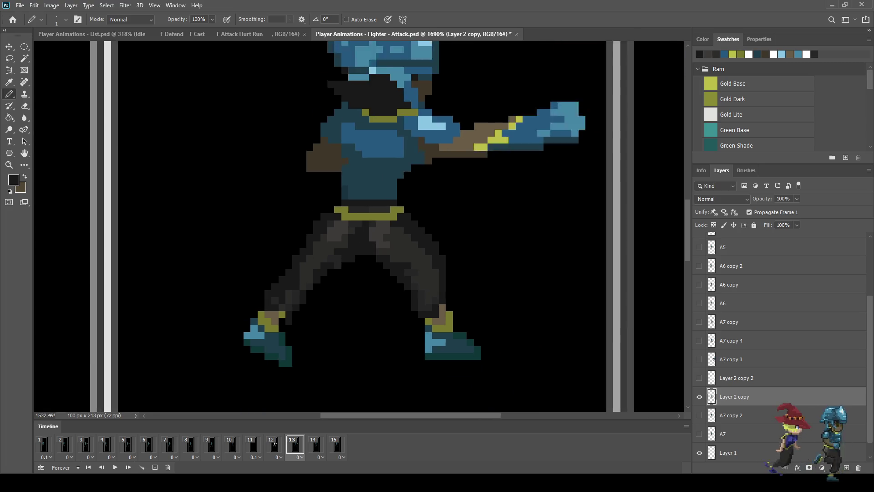
scroll(323, 284, "up", 8)
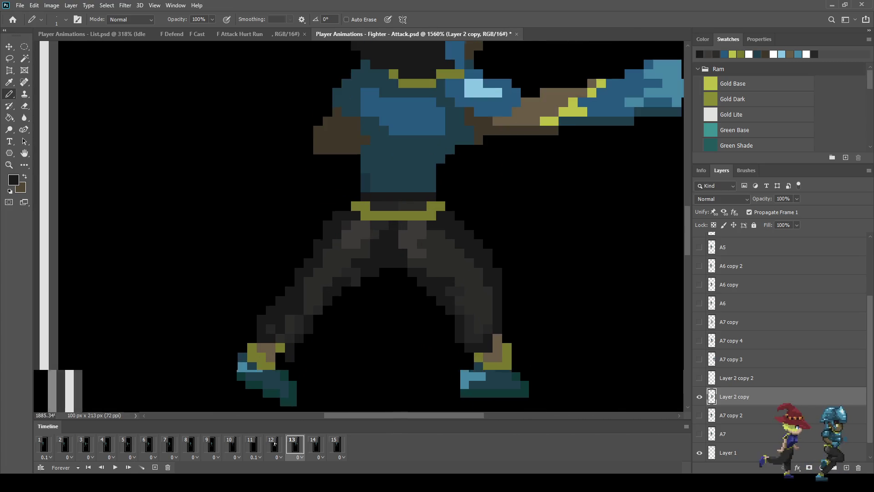
Sample the leg's dark grey and fill in grey pixels along the left leg's edge
left_click(323, 284, "alt")
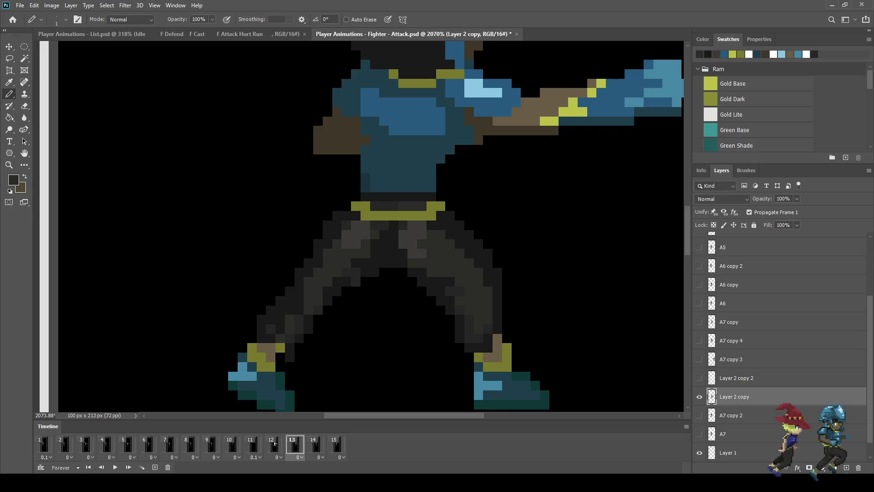
left_click(262, 319)
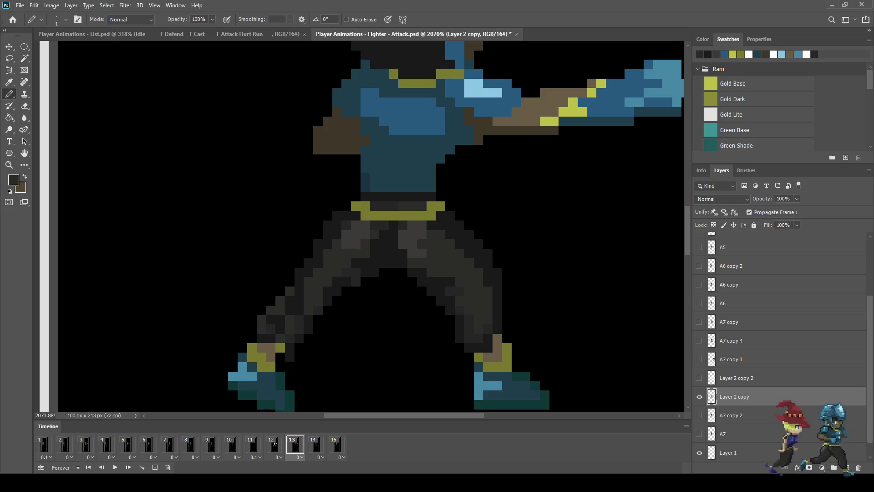
left_click(299, 273)
left_click(308, 262)
left_click(317, 244)
scroll(316, 234, "down", 8)
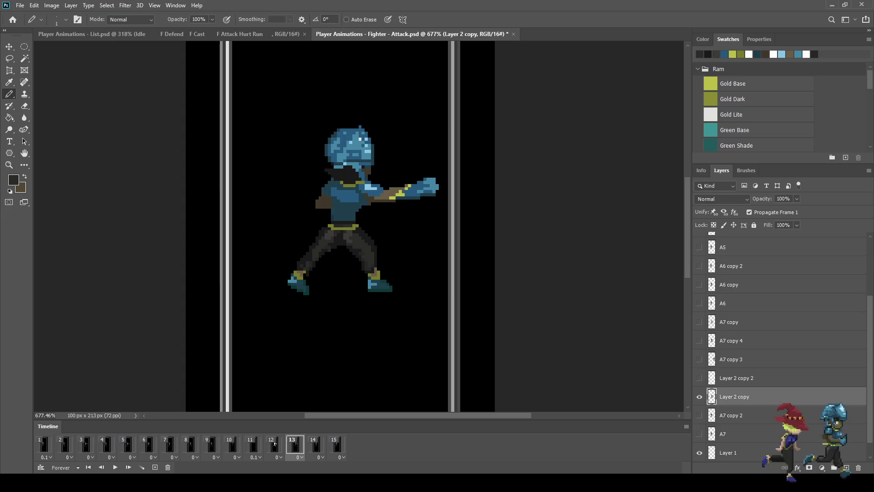
scroll(319, 218, "down", 3)
scroll(318, 218, "up", 8)
Sample the shirt blue and add blue pixels along the left shoulder diagonal
left_click(319, 218, "alt")
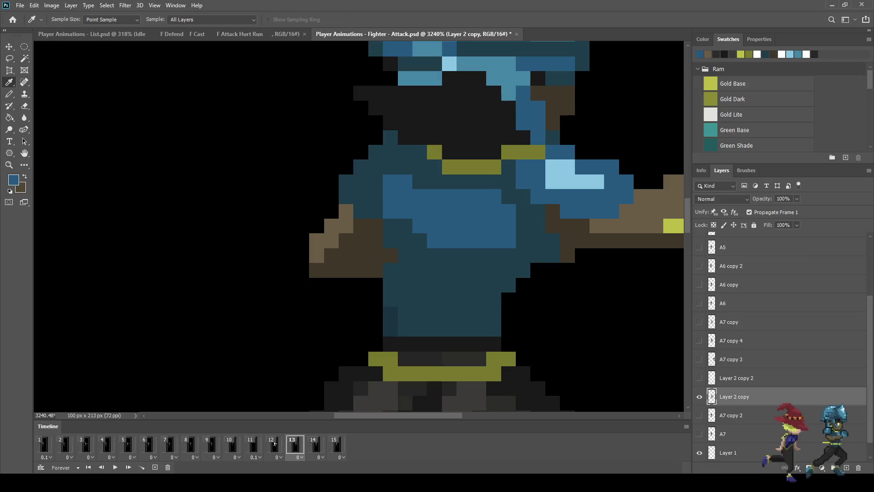
key("b")
left_click(346, 182)
left_click(361, 167)
left_click(375, 152)
left_click(361, 182)
left_click(376, 167)
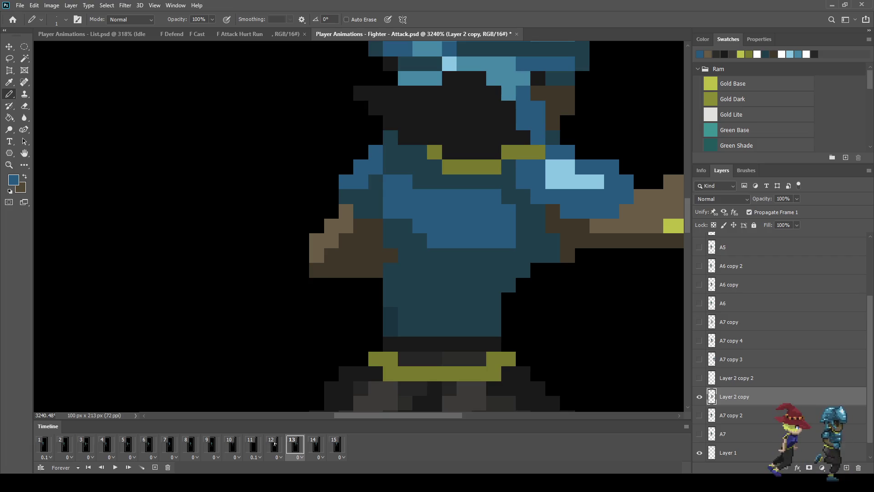
scroll(409, 227, "down", 6)
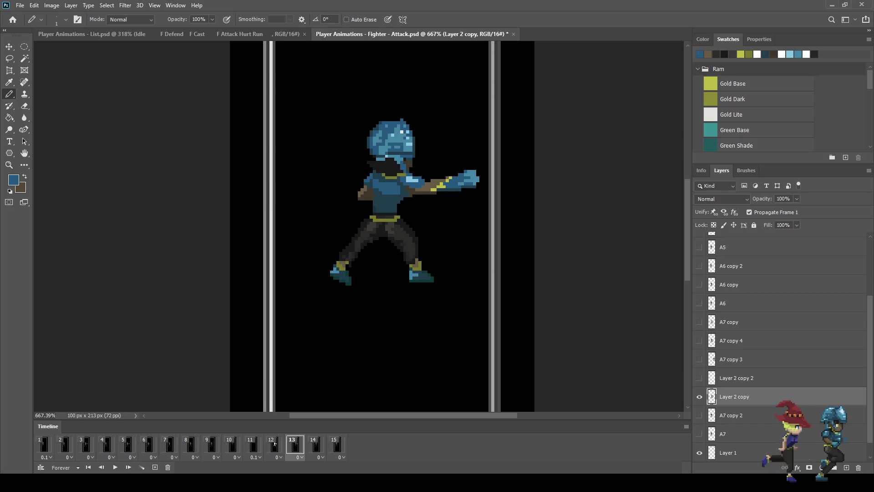
scroll(380, 197, "up", 5)
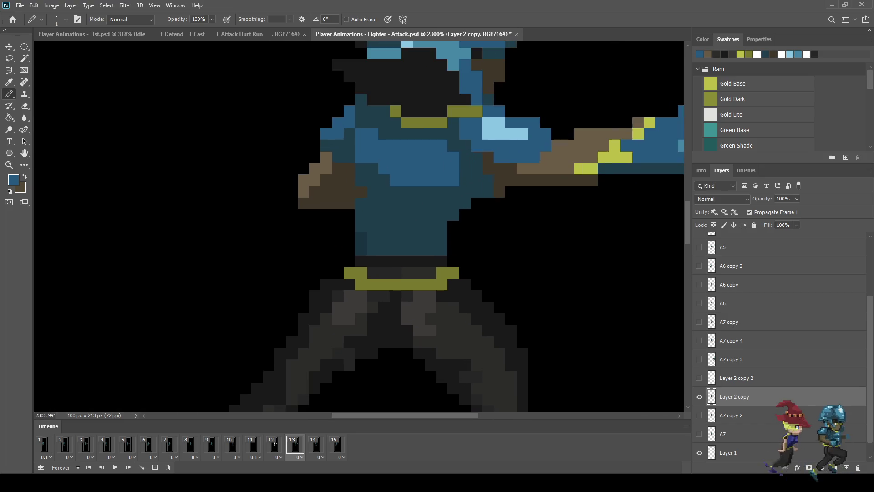
Paint a lighter-blue highlight across the chest above the belt
left_click_drag(384, 215, 407, 237)
left_click(385, 239)
left_click(372, 225)
left_click_drag(408, 226, 419, 226)
scroll(355, 221, "down", 10)
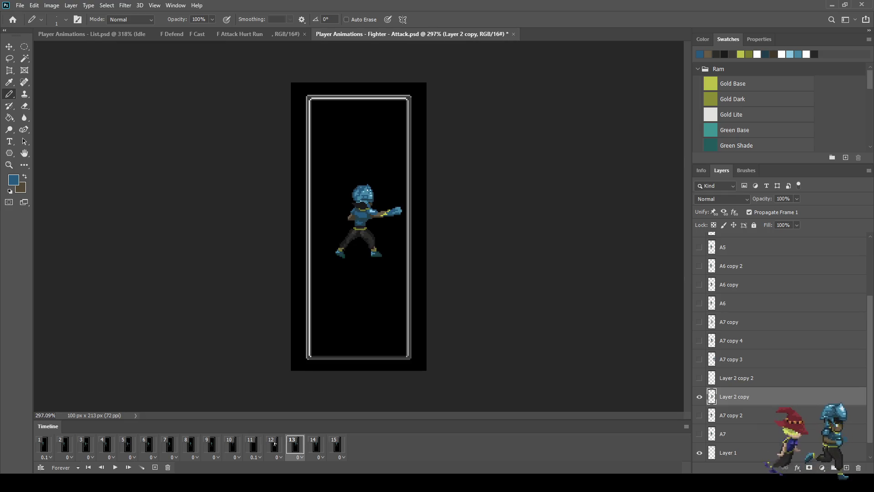
scroll(358, 227, "up", 10)
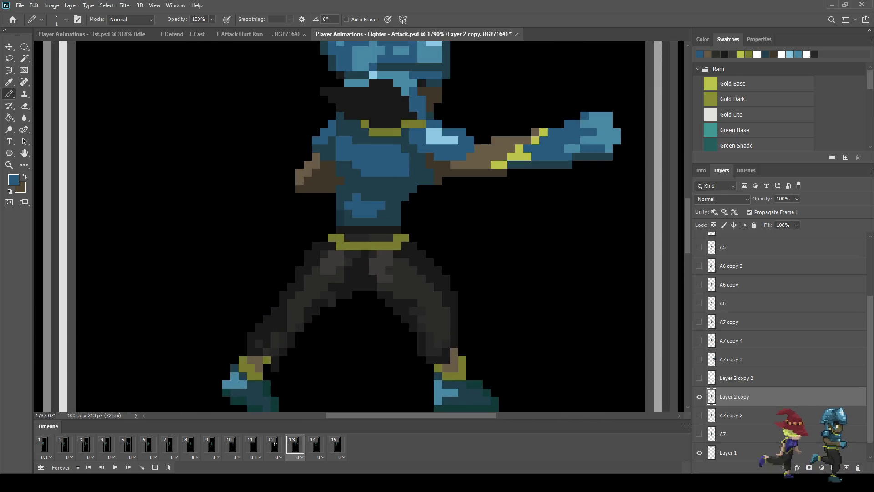
scroll(352, 225, "up", 2)
key("l")
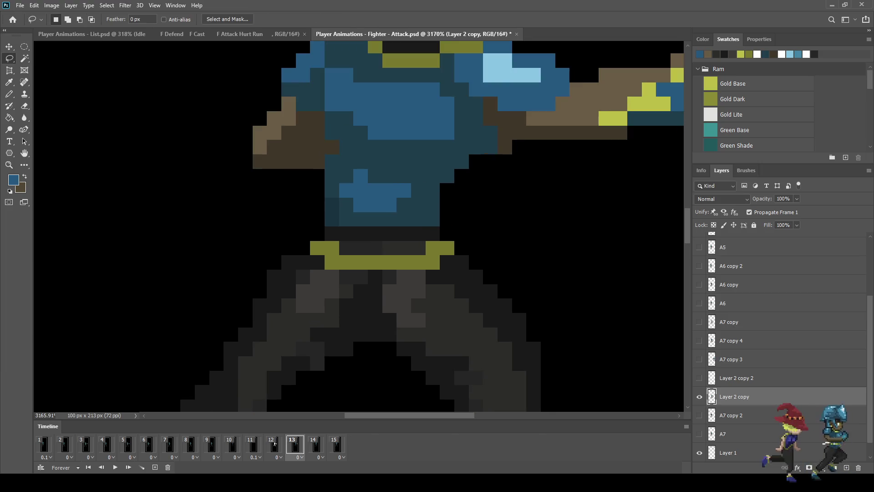
Lasso the hips and upper legs, raise them two pixels, and deselect
left_click_drag(517, 351, 338, 315)
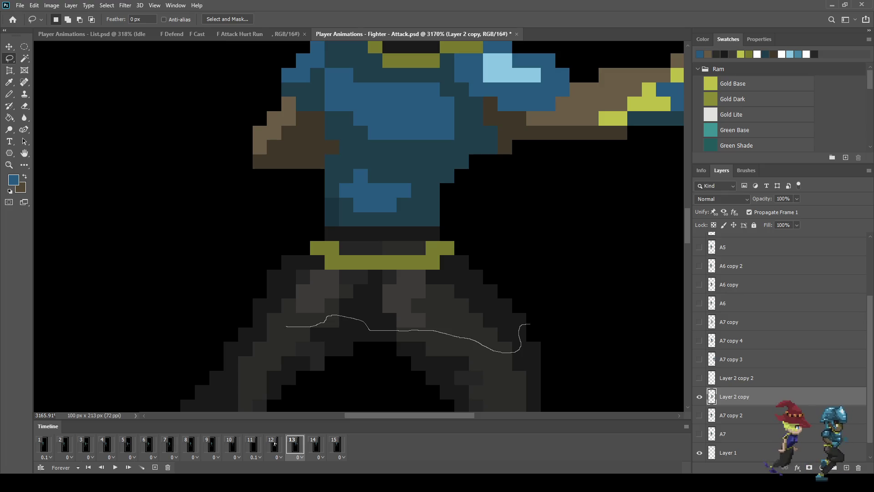
mouse_move(263, 319)
left_mouse_down()
mouse_move(236, 312)
mouse_move(227, 296)
mouse_move(243, 260)
mouse_move(317, 227)
mouse_move(419, 228)
mouse_move(500, 249)
mouse_move(528, 315)
left_mouse_up()
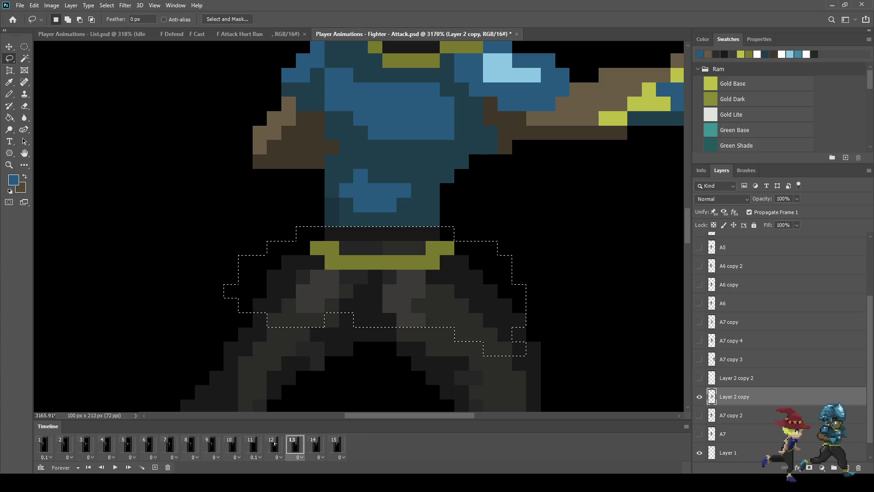
key("ctrl+Up")
key("ctrl+Up")
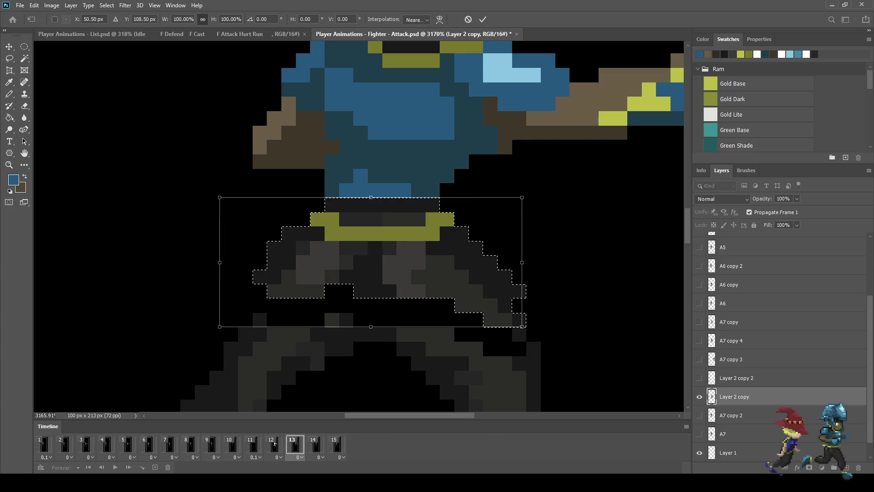
key("ctrl+d")
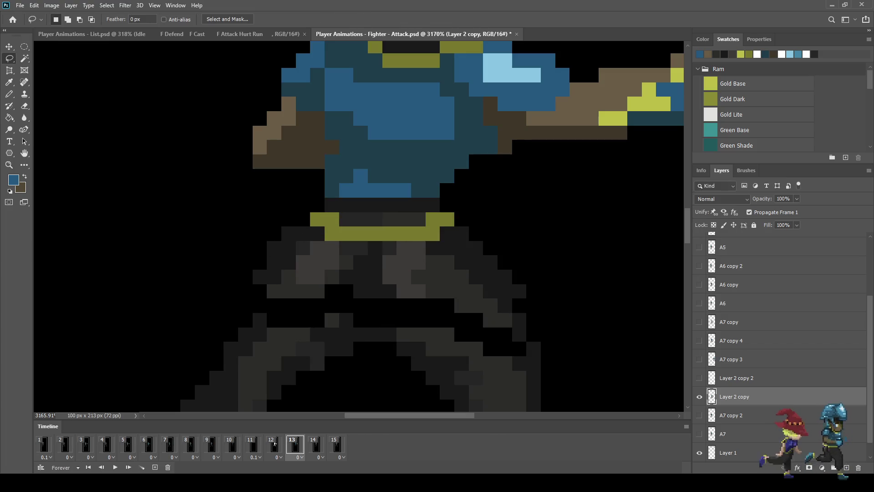
scroll(546, 315, "down", 5)
scroll(542, 314, "down", 2)
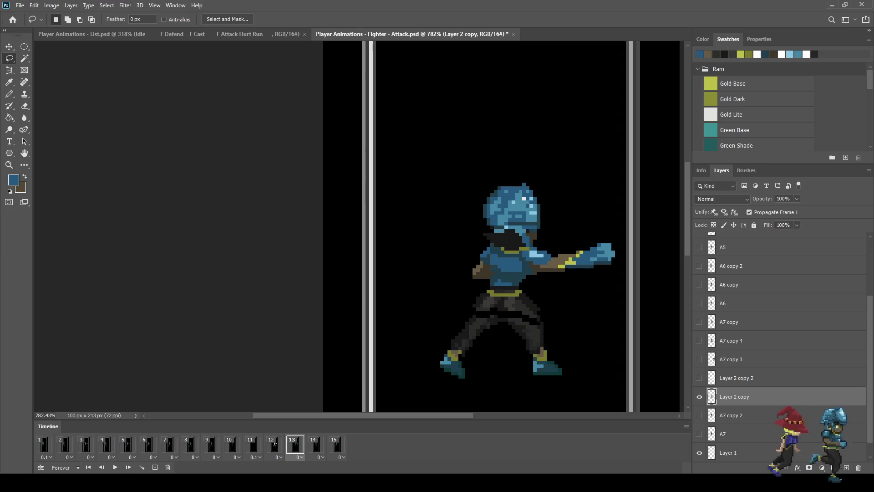
Lasso the lower leg and nudge it two pixels up and one left with Free Transform
scroll(491, 347, "up", 3)
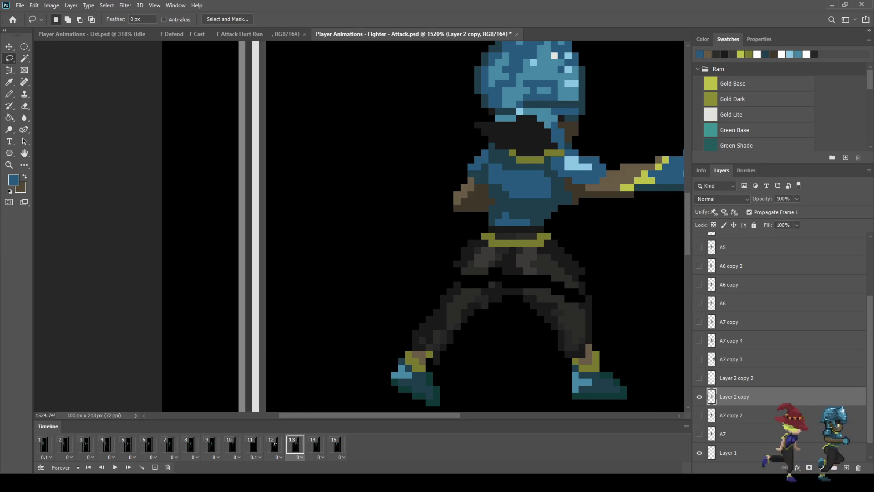
scroll(410, 337, "down", 2)
scroll(410, 337, "up", 2)
mouse_move(403, 357)
left_mouse_down()
mouse_move(432, 285)
mouse_move(480, 257)
left_mouse_up()
mouse_move(542, 257)
left_mouse_down()
mouse_move(546, 335)
mouse_move(460, 403)
mouse_move(402, 358)
left_mouse_up()
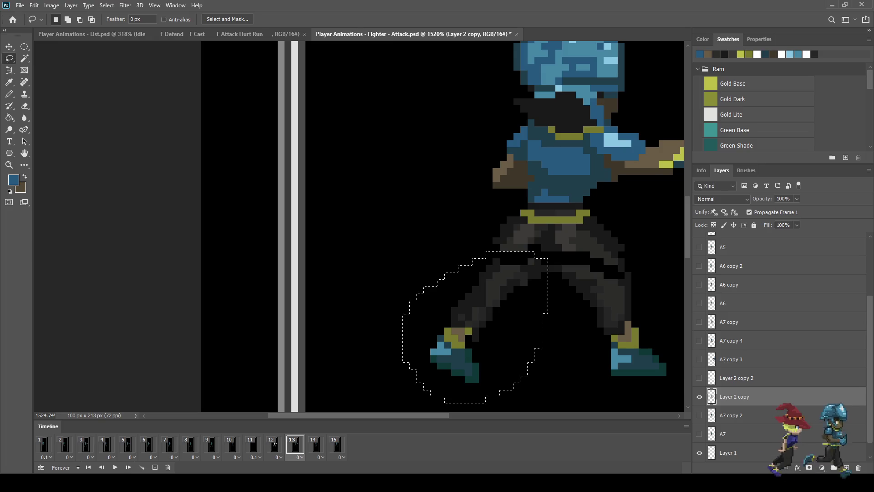
key("ctrl+t")
key("Left")
key("Up")
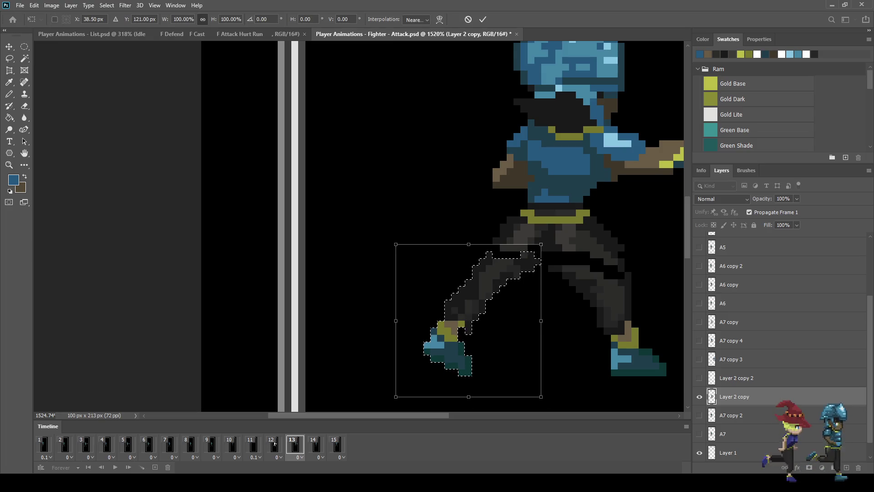
key("Up")
key("Right")
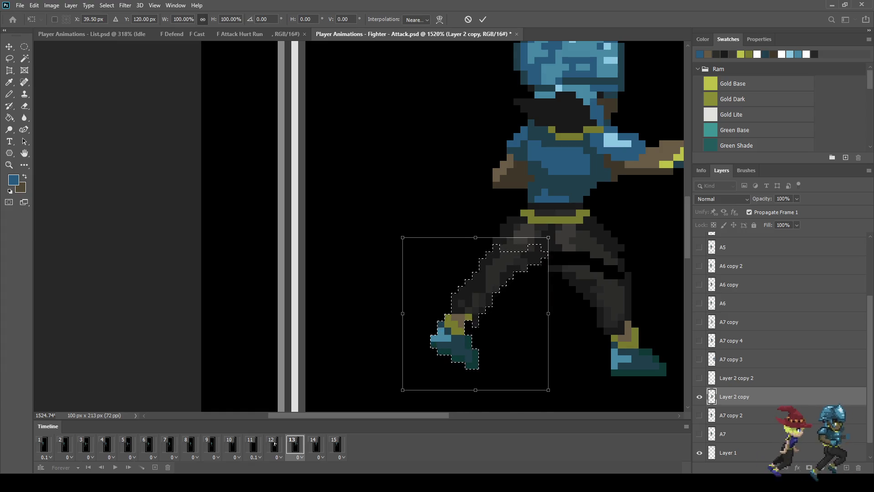
key("Left")
key("Return")
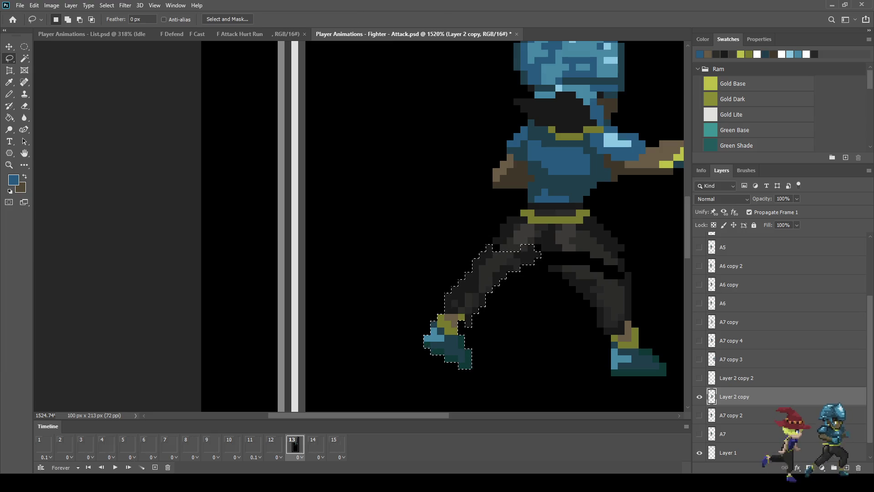
Sample the leg's dark grey and paint grey pixels along the leg's edge
scroll(567, 198, "down", 3)
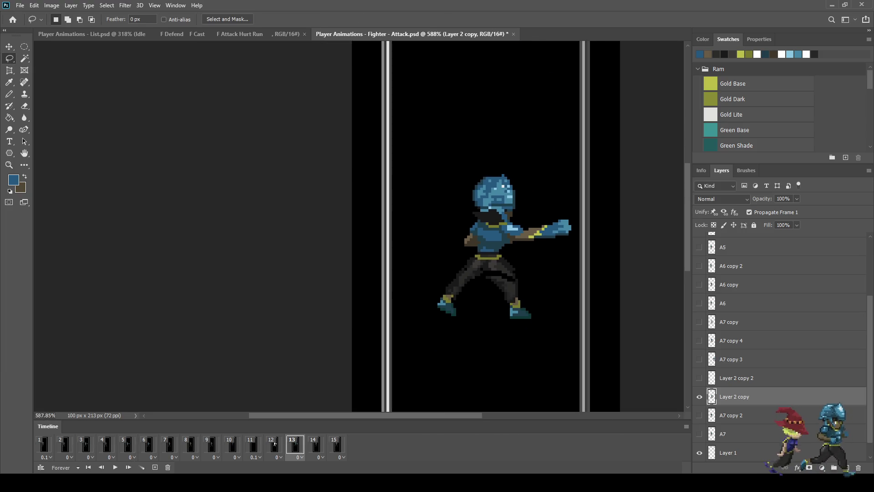
scroll(568, 198, "up", 6)
scroll(452, 257, "up", 1)
key("i")
left_click(453, 258)
key("b")
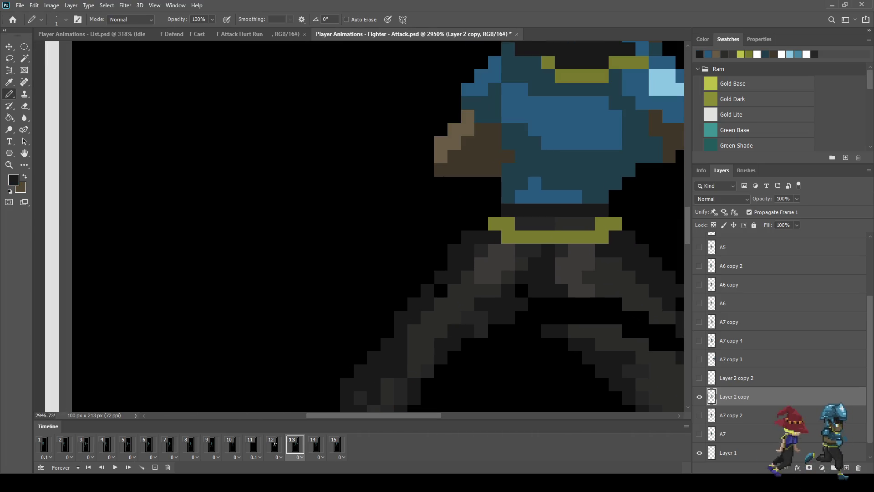
mouse_move(454, 237)
left_mouse_down()
mouse_move(427, 277)
mouse_move(441, 291)
left_mouse_up()
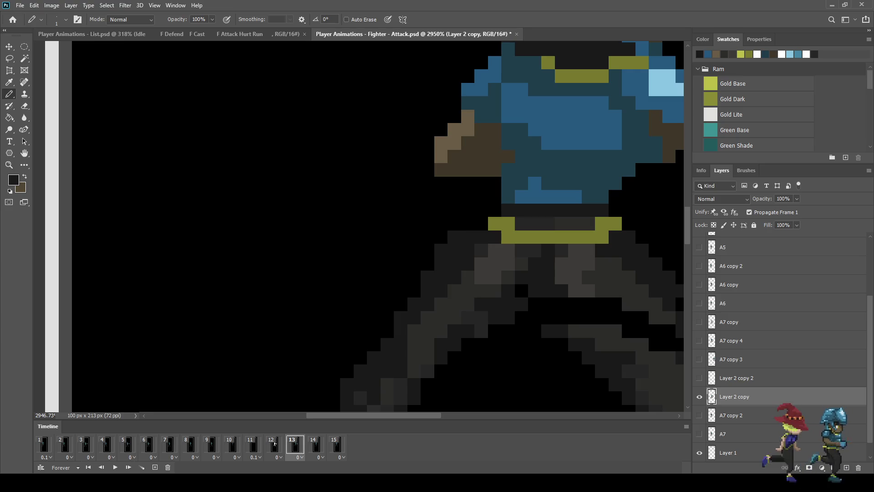
scroll(484, 218, "down", 3)
scroll(484, 218, "up", 1)
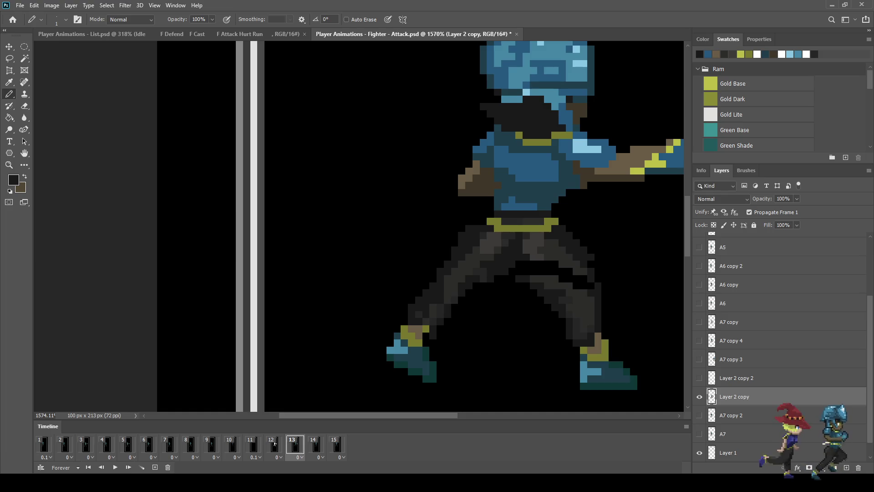
scroll(485, 219, "down", 3)
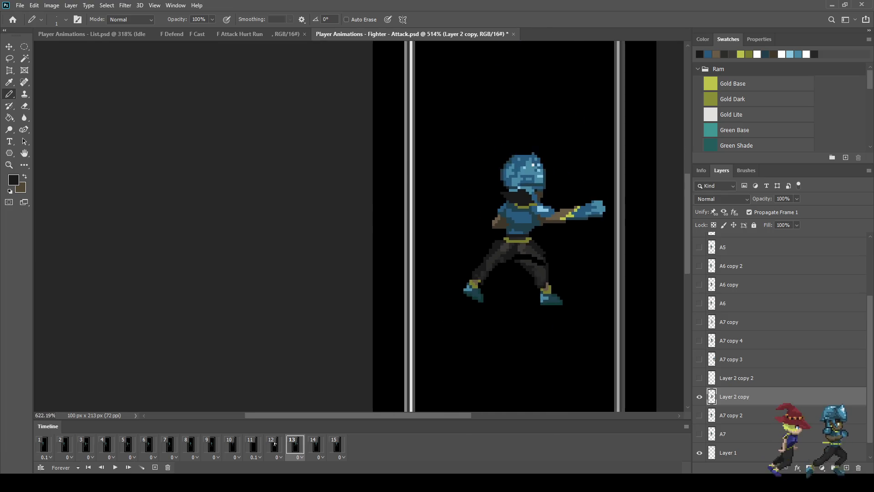
scroll(484, 219, "up", 3)
Lasso the right leg and foot, nudge them two pixels up, apply, and deselect
key("l")
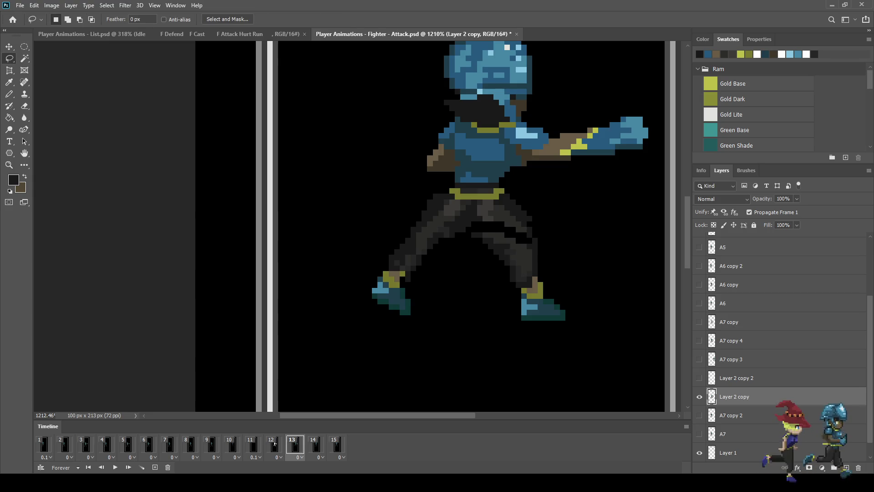
mouse_move(470, 237)
left_mouse_down()
mouse_move(501, 230)
mouse_move(541, 238)
mouse_move(558, 340)
mouse_move(473, 268)
mouse_move(472, 240)
left_mouse_up()
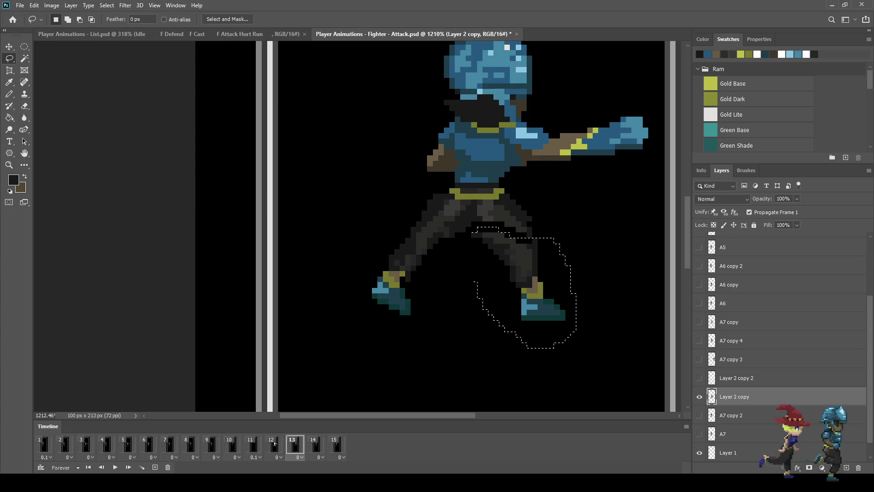
key("ctrl+t")
key("Right")
key("Right")
key("Right")
key("Up")
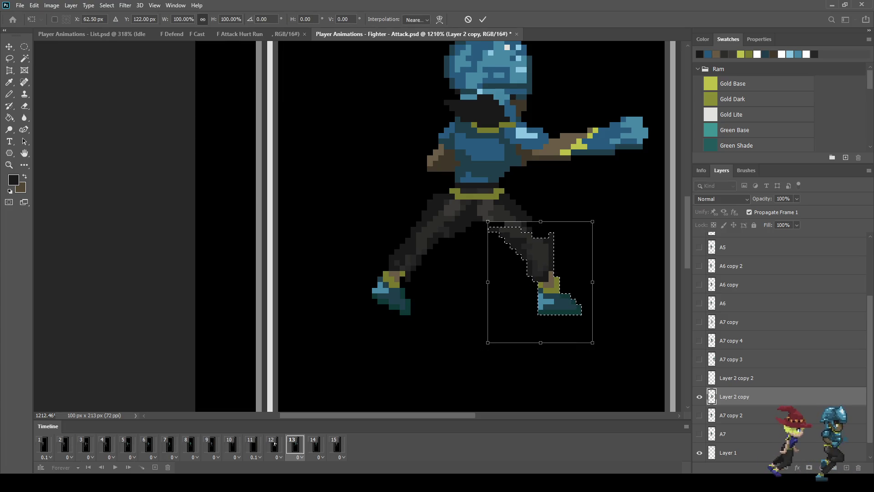
key("Left")
key("Up")
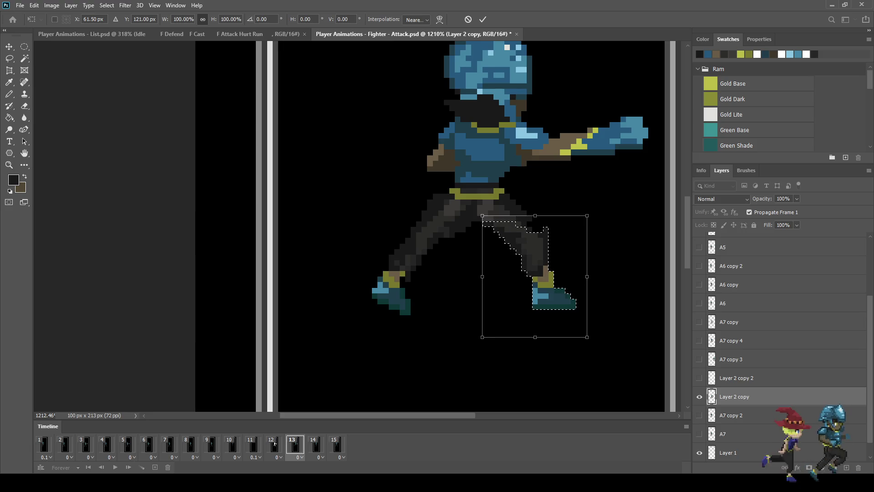
key("Return")
key("ctrl+d")
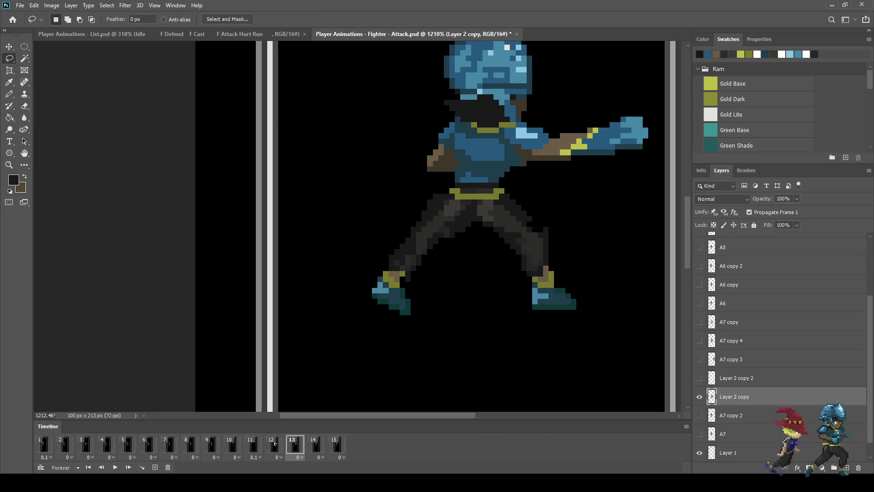
key("e")
scroll(546, 235, "up", 5)
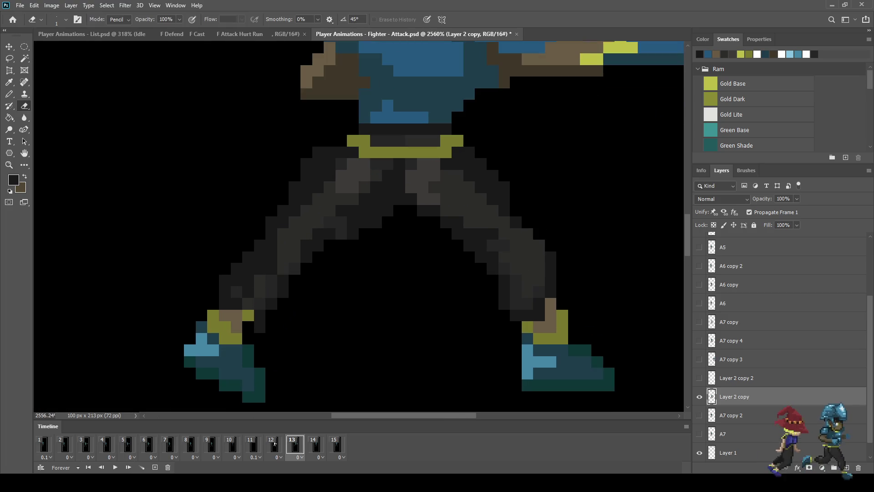
Preview the punch animation, then stop on frame 13
scroll(579, 237, "down", 5)
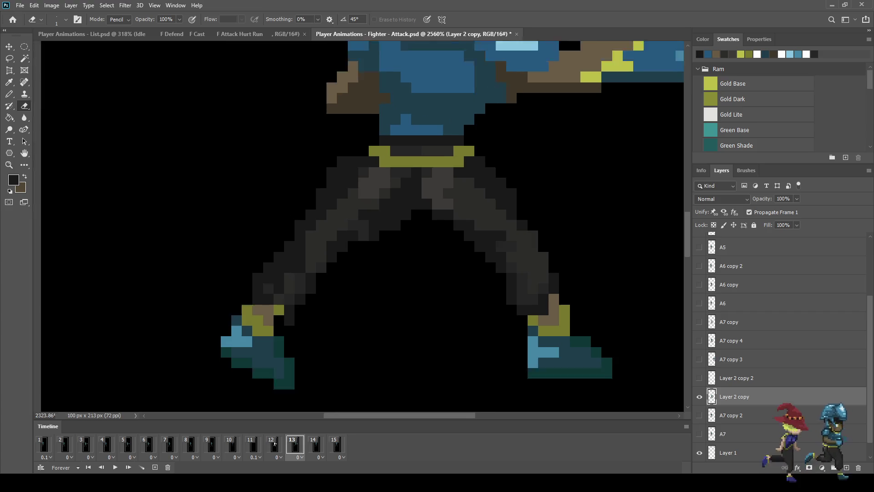
scroll(579, 237, "down", 3)
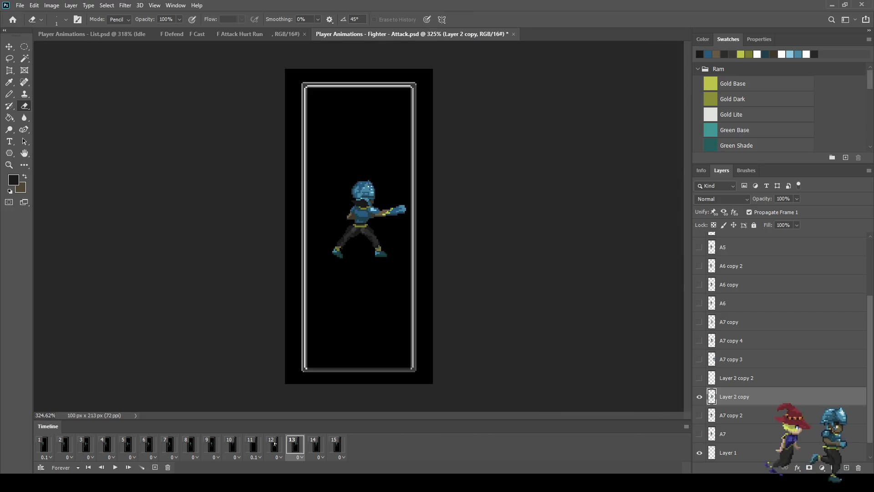
key("space")
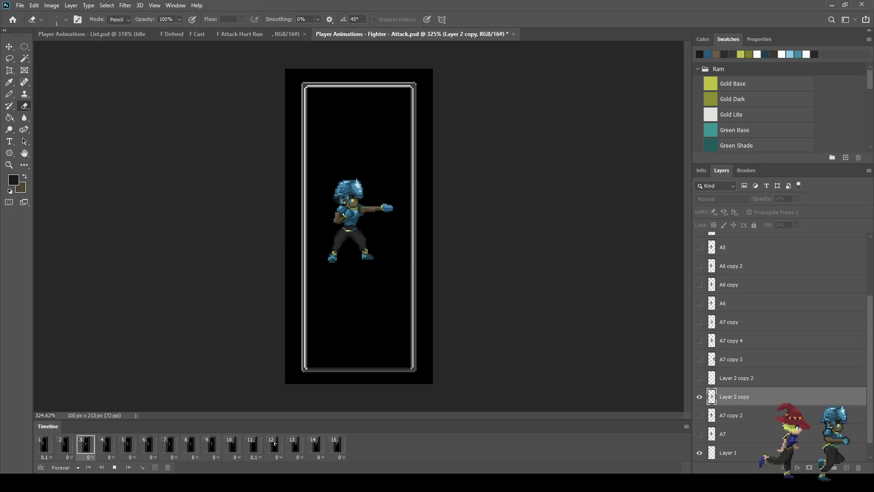
left_click(275, 444)
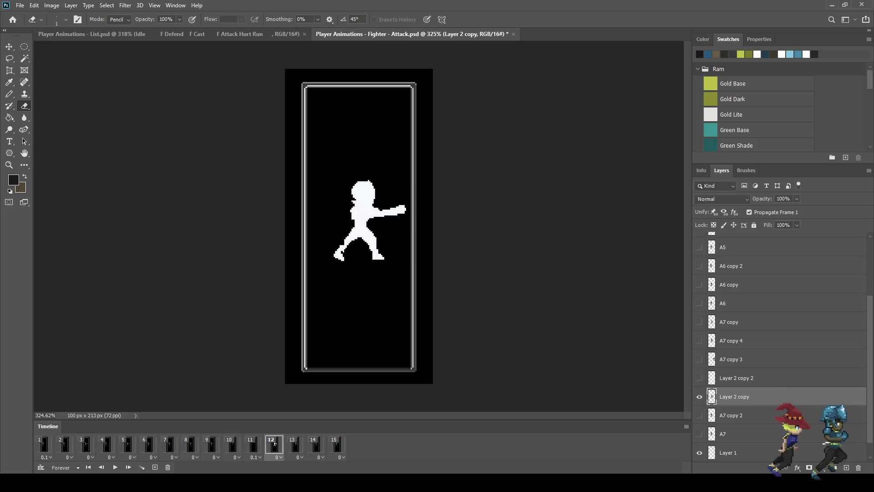
left_click(292, 444)
Paint a grey pixel staircase and lighten thigh pixels left of and below the belt
scroll(354, 235, "up", 5)
scroll(345, 223, "up", 4)
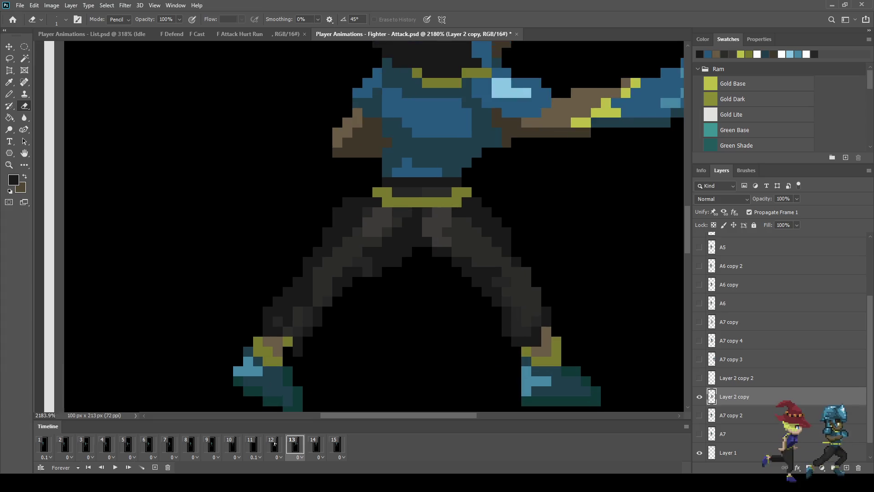
key("i")
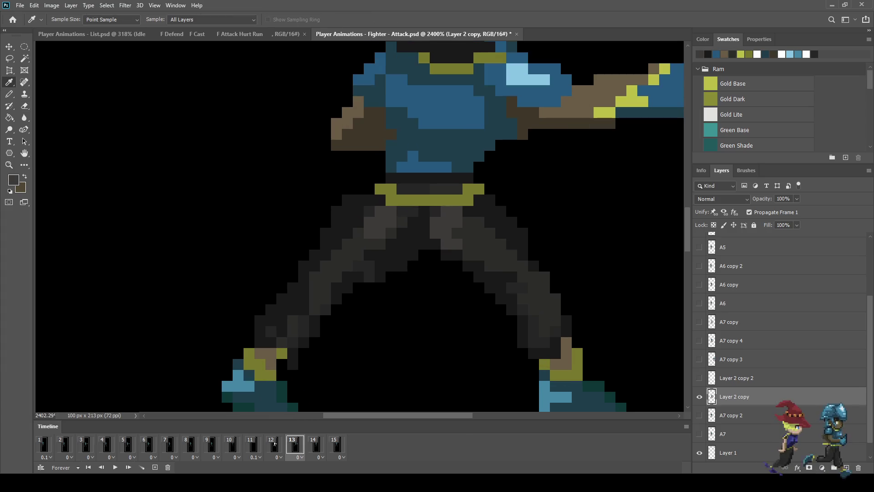
key("b")
left_click_drag(369, 200, 347, 223)
left_click(358, 222)
left_click(369, 212)
left_click(358, 233)
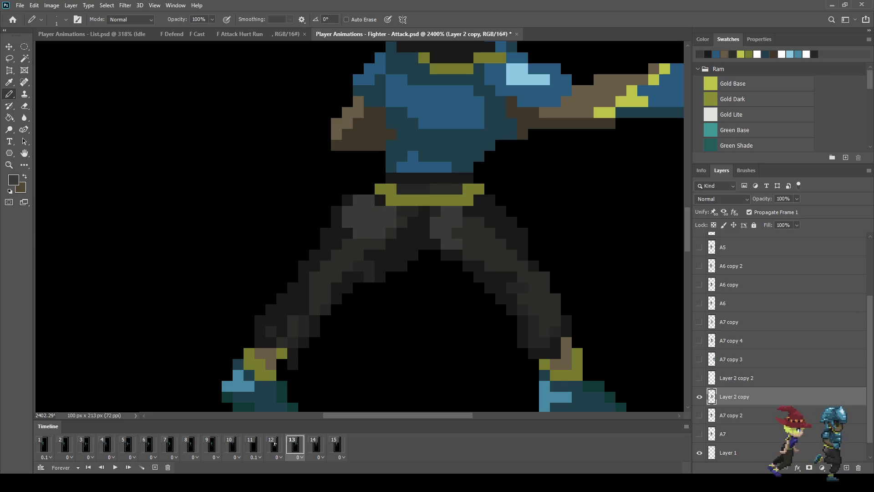
left_click(358, 244)
left_click(347, 233)
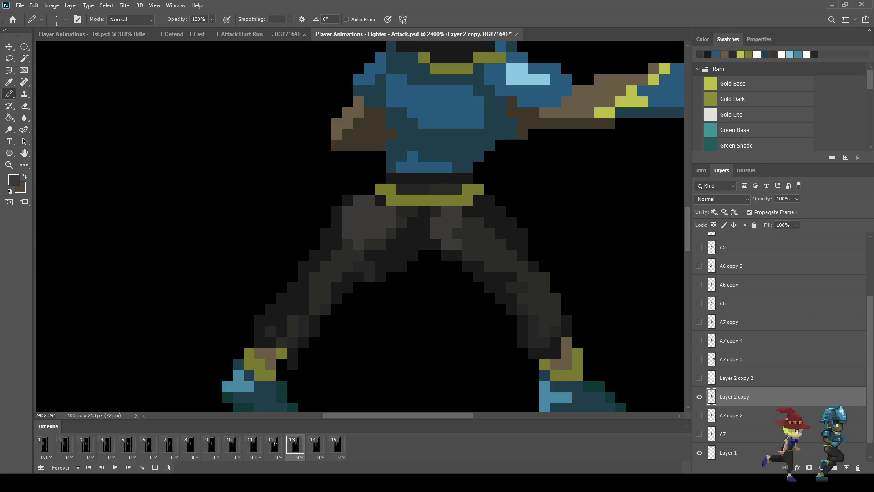
left_click(402, 212)
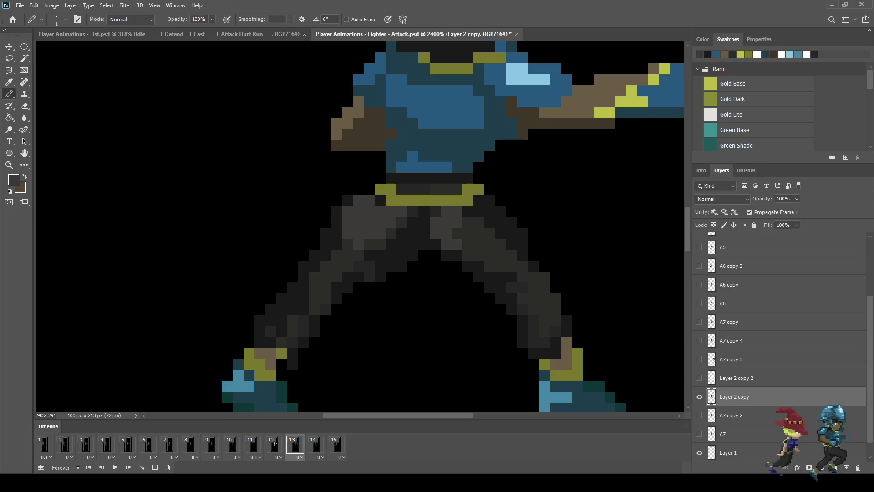
Shade the thigh with dark grey pixels, including a short run on the right thigh
left_click(414, 213, "alt")
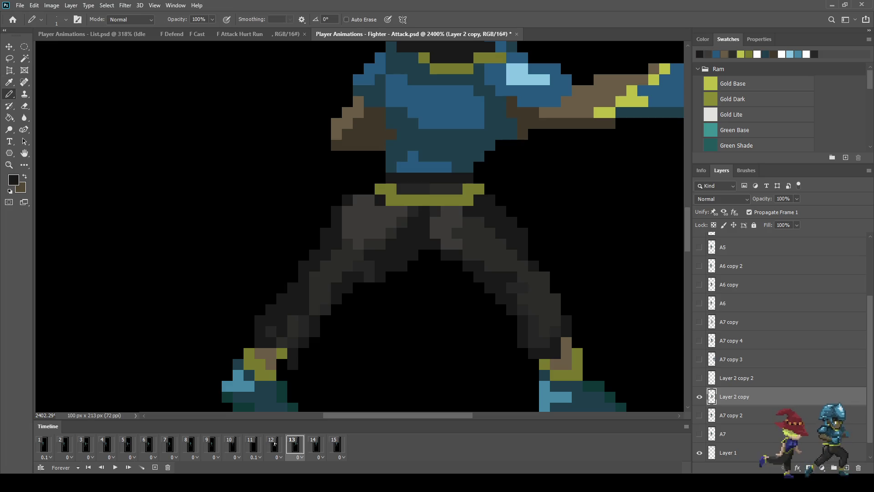
left_click(369, 244)
left_click(358, 256)
left_click(347, 255)
left_click(347, 245)
left_click(369, 266)
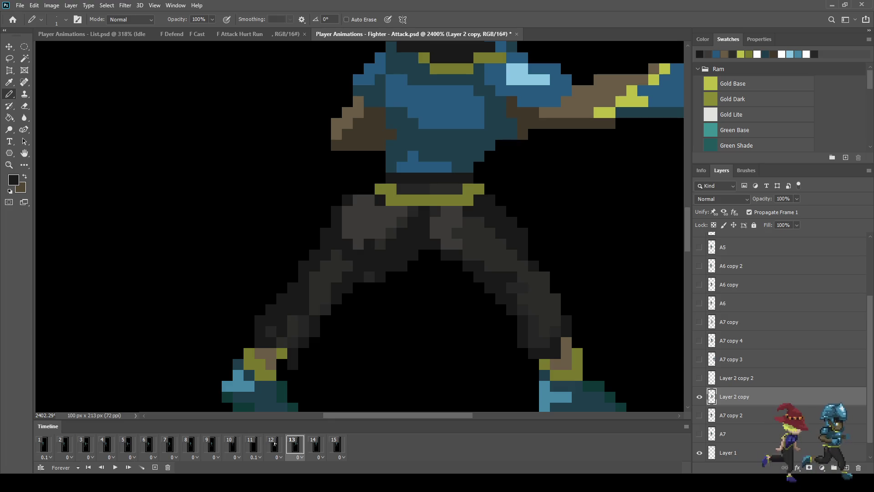
scroll(382, 265, "down", 5)
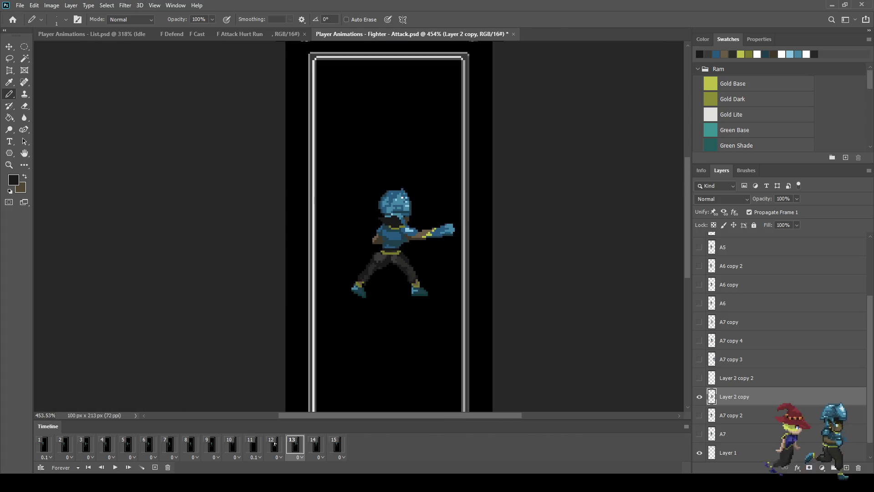
scroll(389, 266, "up", 5)
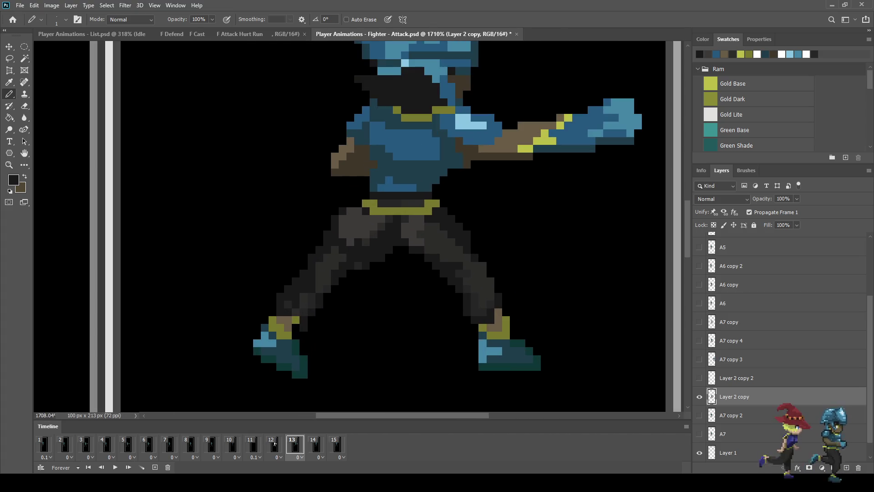
left_click_drag(450, 230, 469, 259)
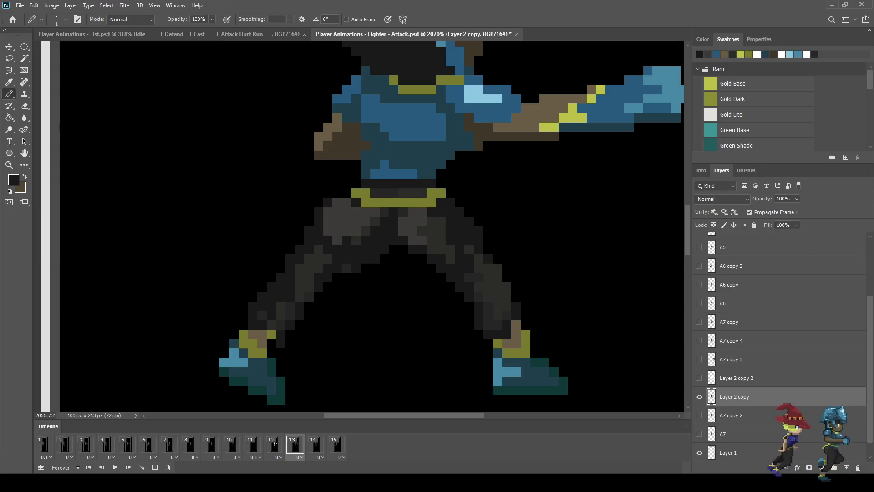
key("i")
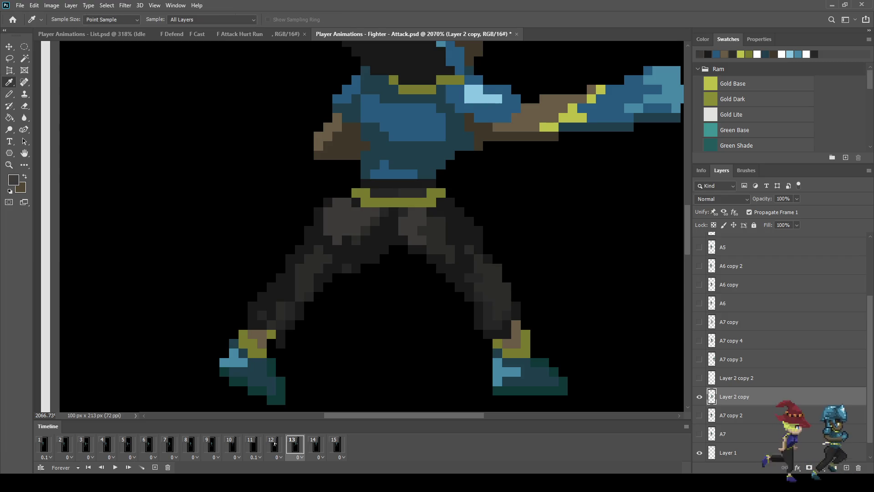
key("b")
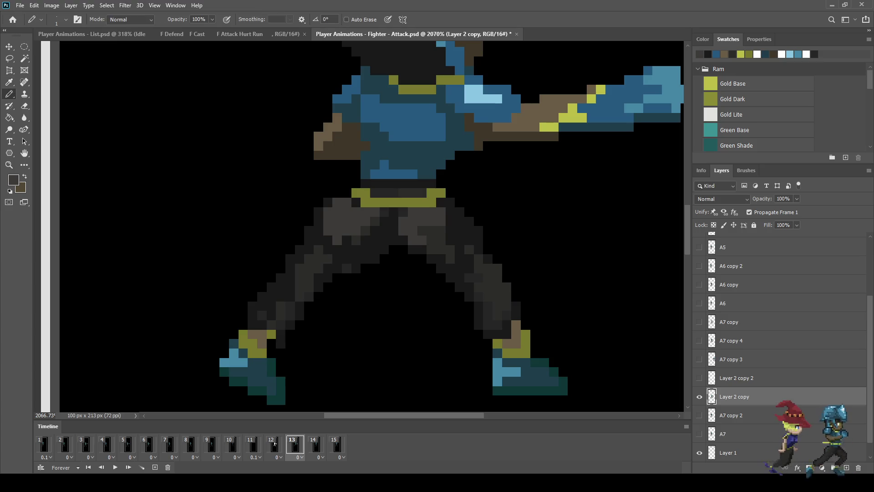
Replay the animation to review the edits, then zoom in on frame 13's legs
scroll(359, 227, "down", 10)
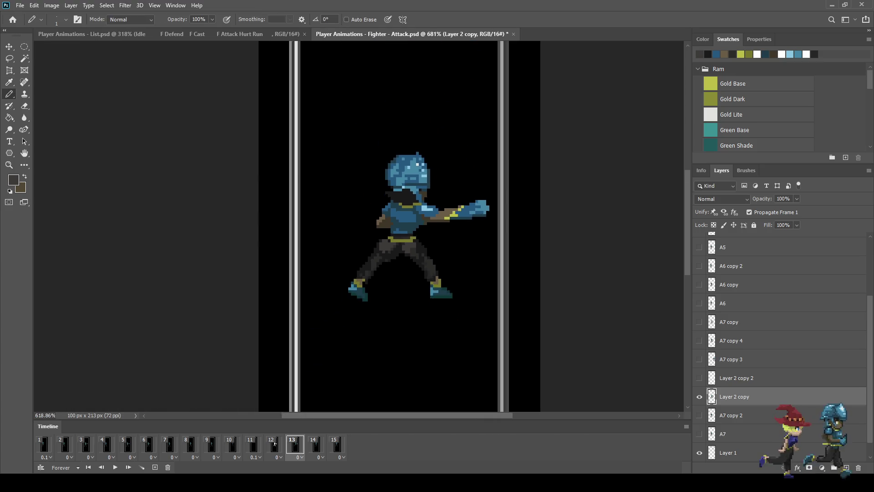
key("space")
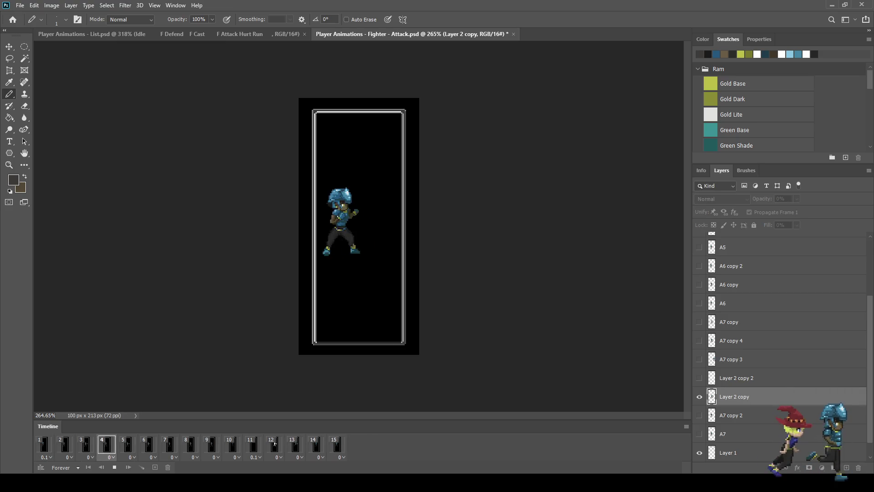
left_click(275, 444)
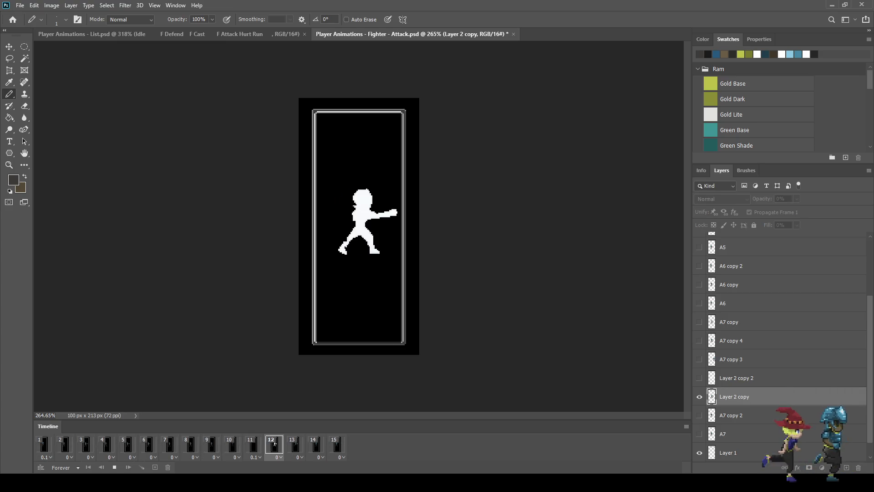
key("Right")
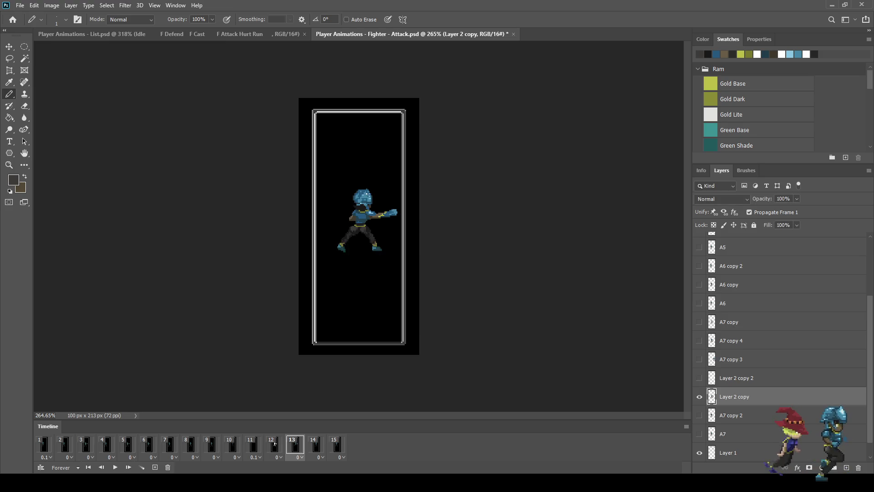
key("ctrl+plus")
key("ctrl+plus")
key("ctrl+plus")
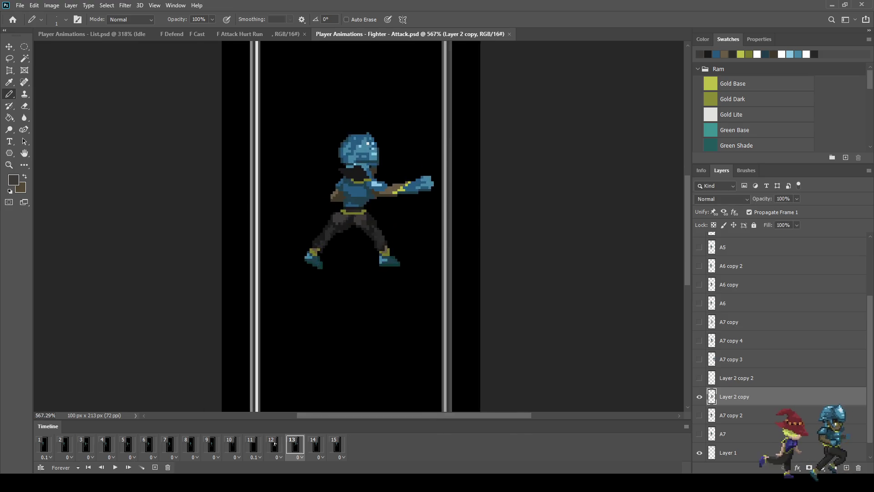
key("ctrl+plus")
key("ctrl+plus")
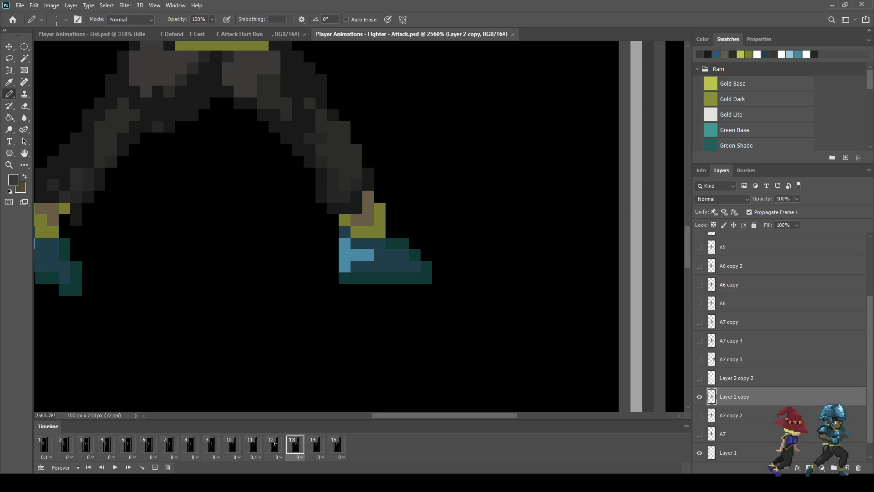
Move frame 13's lassoed front boot one pixel right and one pixel up
key("l")
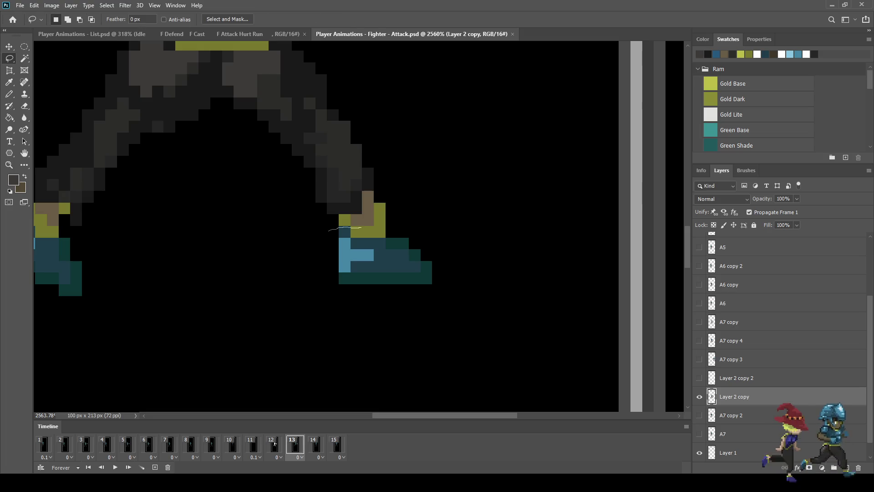
mouse_move(368, 224)
left_mouse_down()
mouse_move(435, 222)
mouse_move(325, 305)
mouse_move(322, 249)
left_mouse_up()
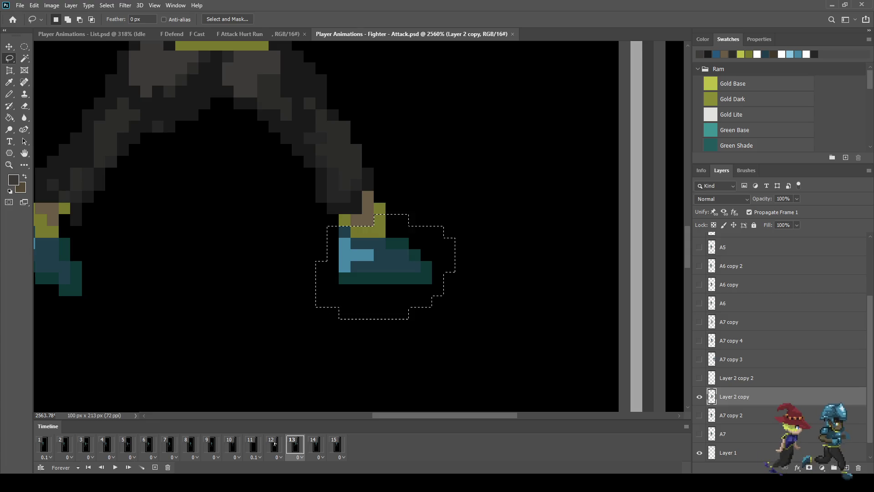
key("ctrl+t")
key("Right")
key("Up")
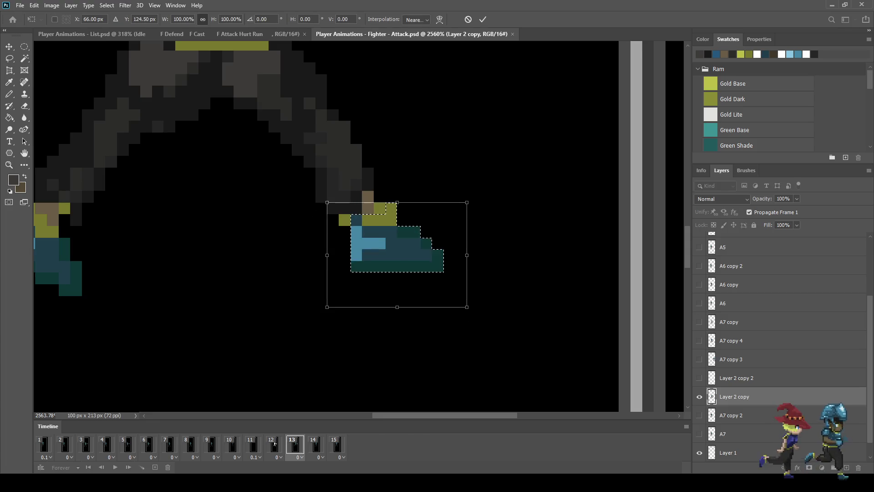
key("Return")
key("ctrl+d")
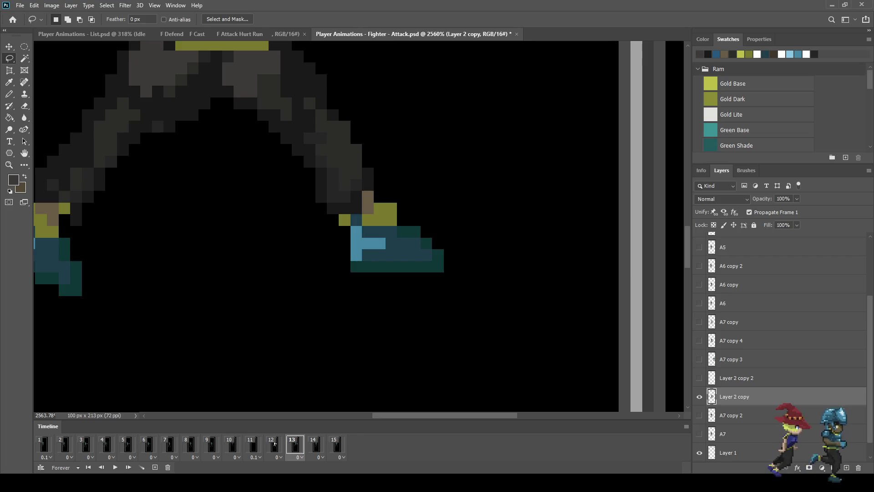
Erase the stray gold pixel on the boot and replay the punch
key("e")
left_click(344, 220)
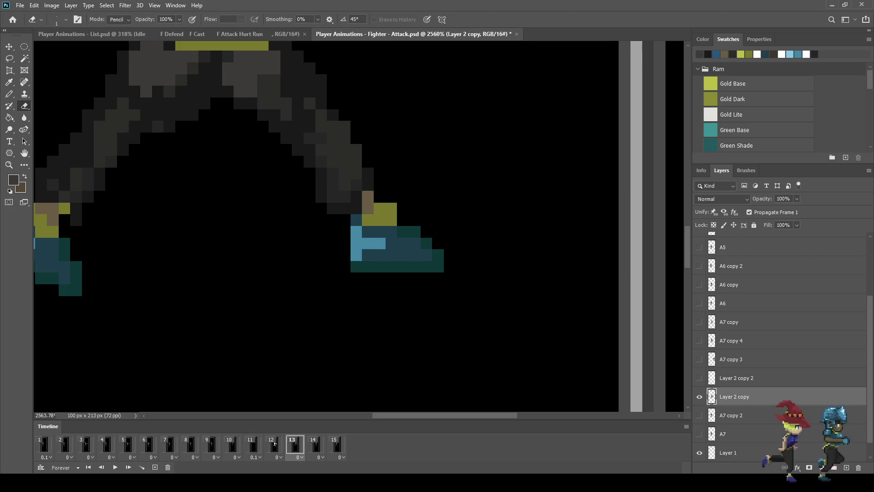
scroll(345, 220, "down", 5)
scroll(345, 220, "down", 2)
key("space")
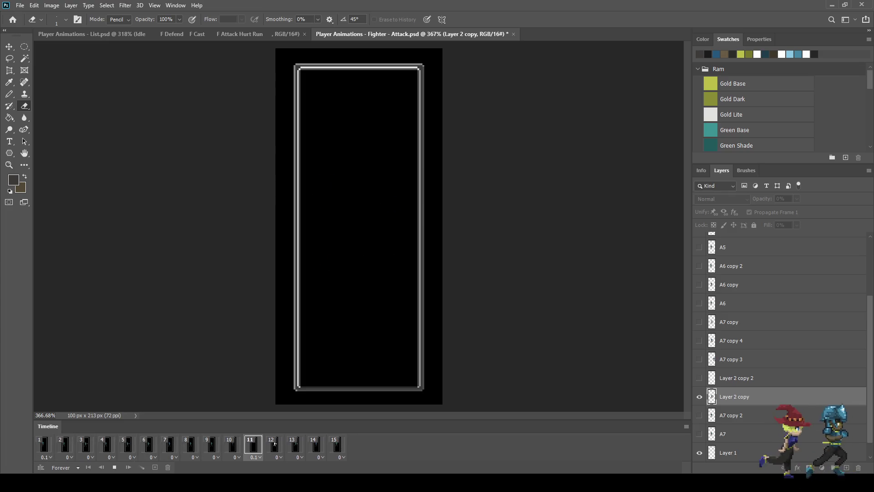
On frame 12, delete the white Layer 2 copy 2 and show a fresh copy of Layer 2 copy
left_click(275, 444)
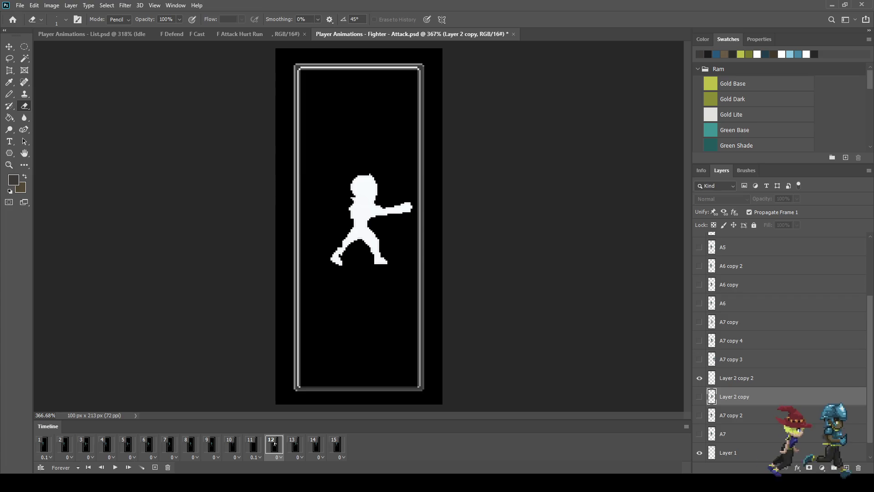
key("Right")
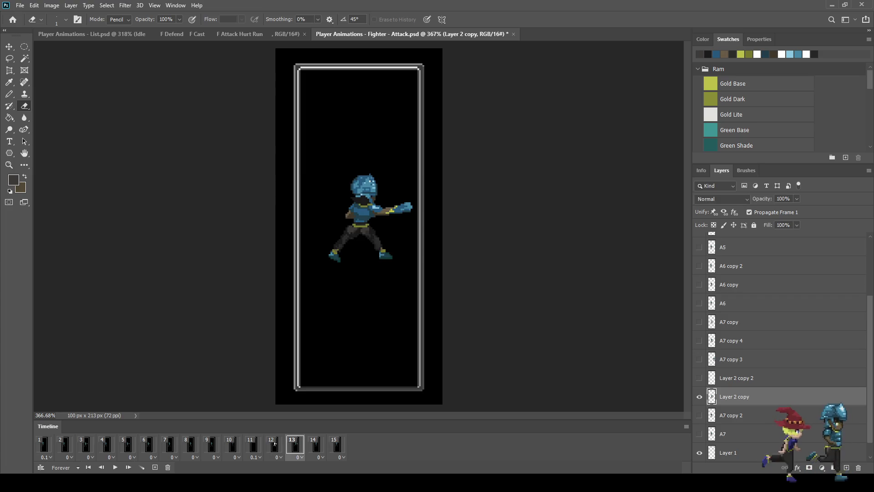
left_click(275, 444)
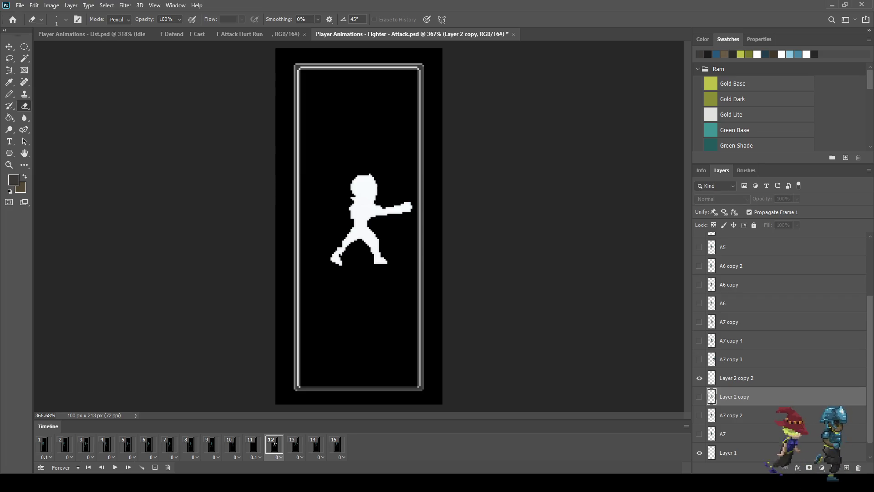
key("alt+bracketright")
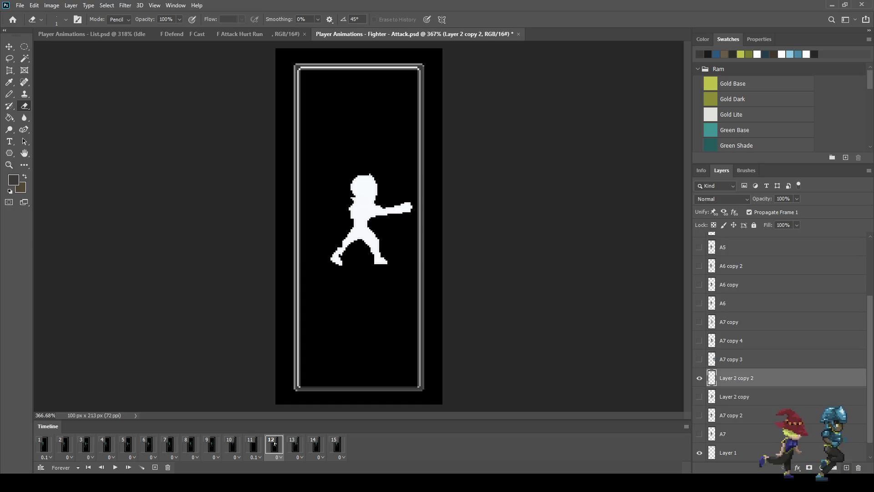
key("Delete")
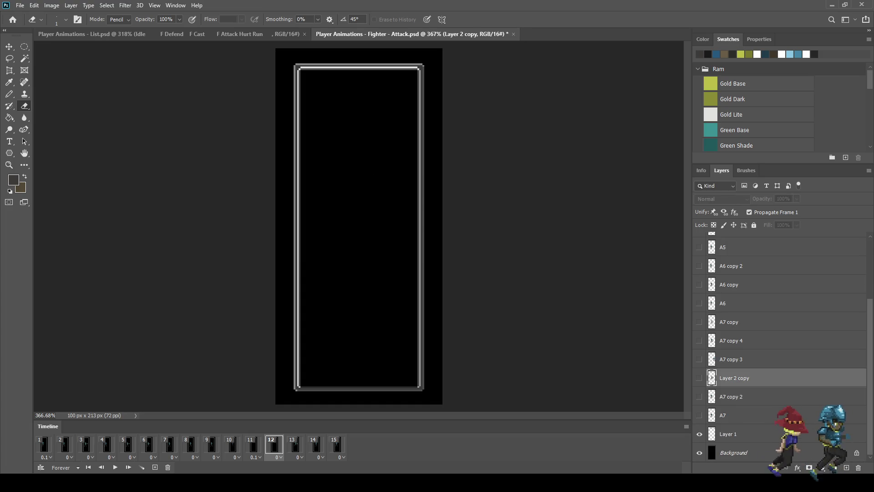
key("ctrl+j")
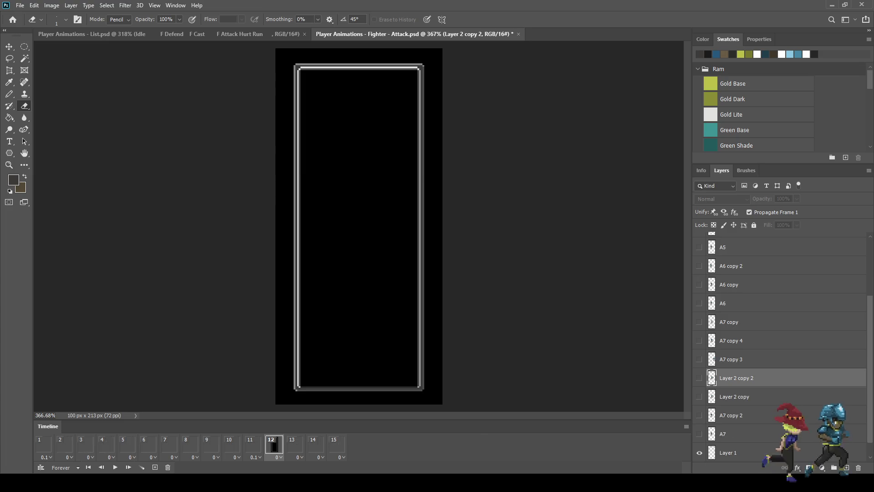
key("ctrl+comma")
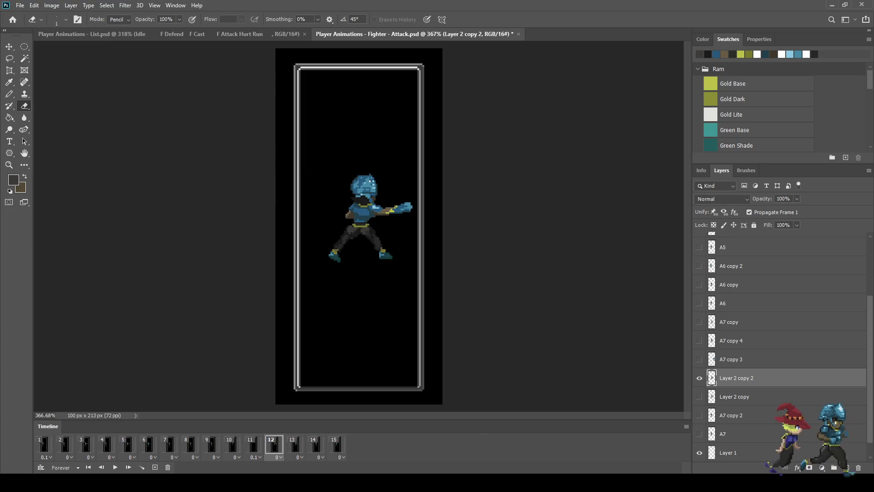
key("w")
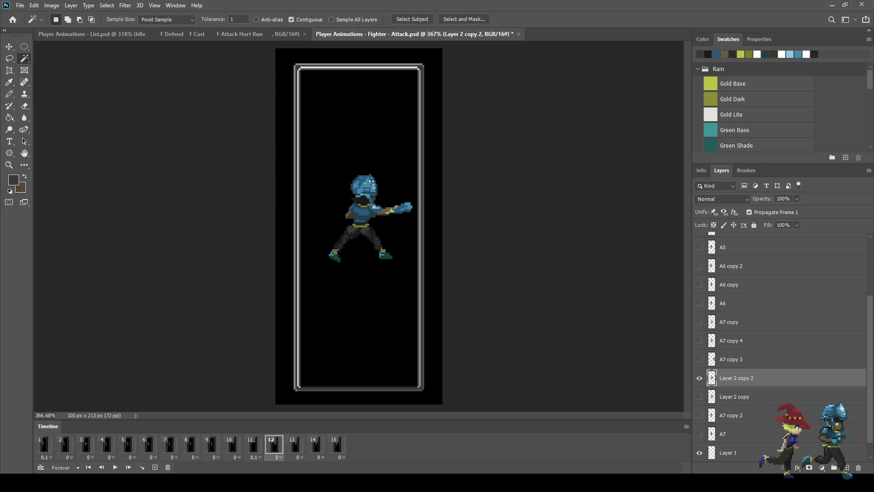
Select around the fighter, invert the selection, and fill a solid 100% white outline
left_click(319, 136)
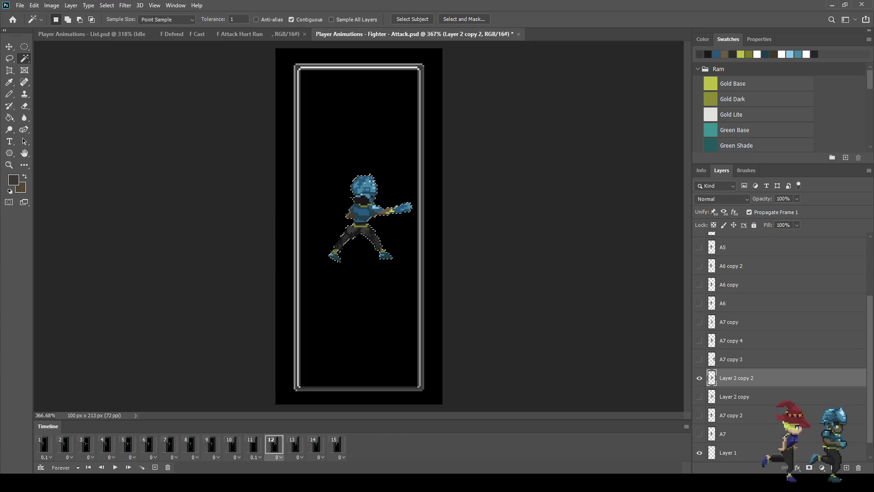
scroll(348, 204, "up", 5)
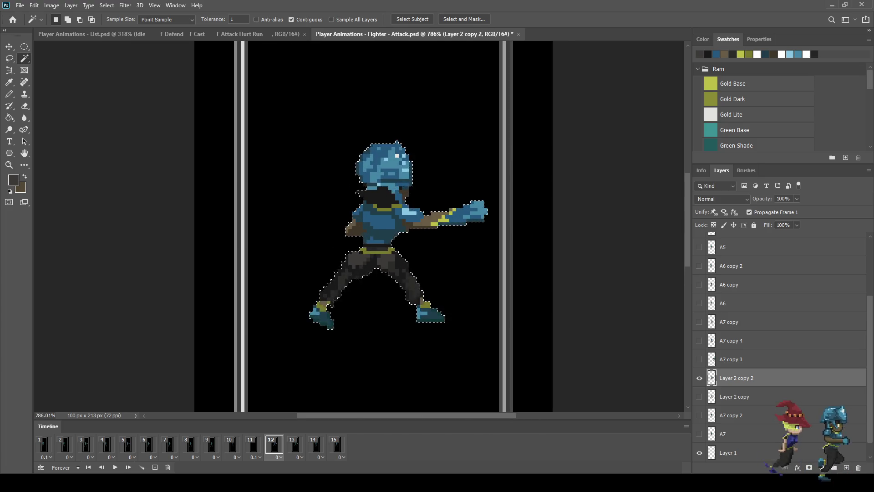
scroll(389, 219, "up", 1)
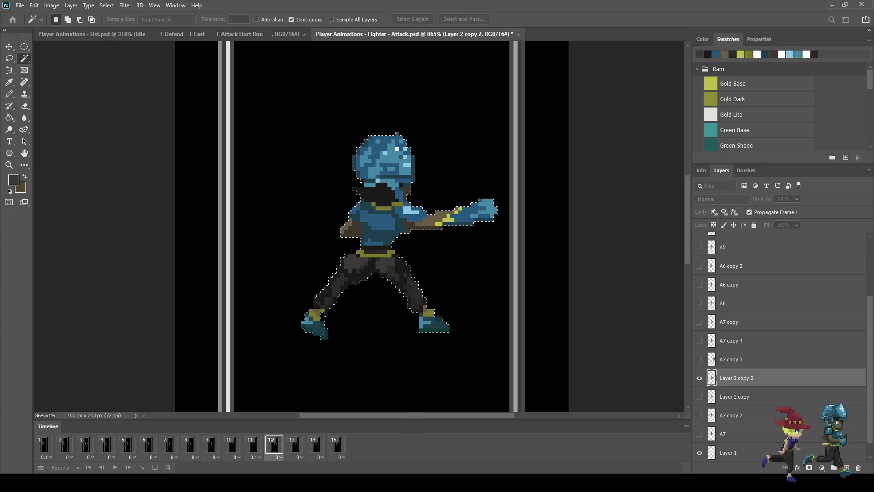
key("Return")
key("ctrl+shift+i")
key("g")
key("i")
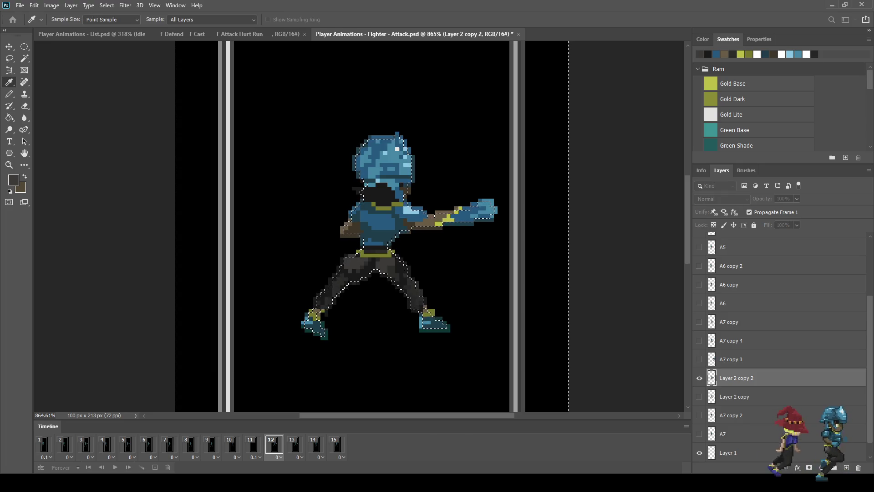
key("g")
key("Return")
type("100")
key("Return")
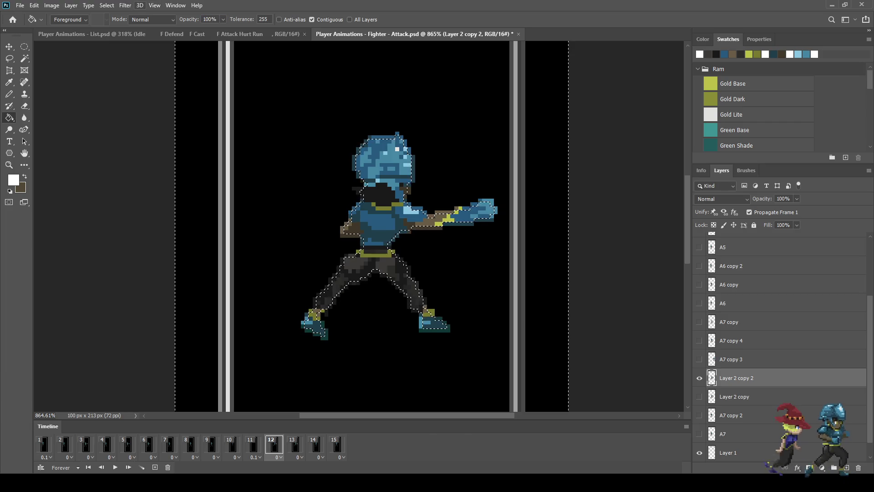
key("alt+BackSpace")
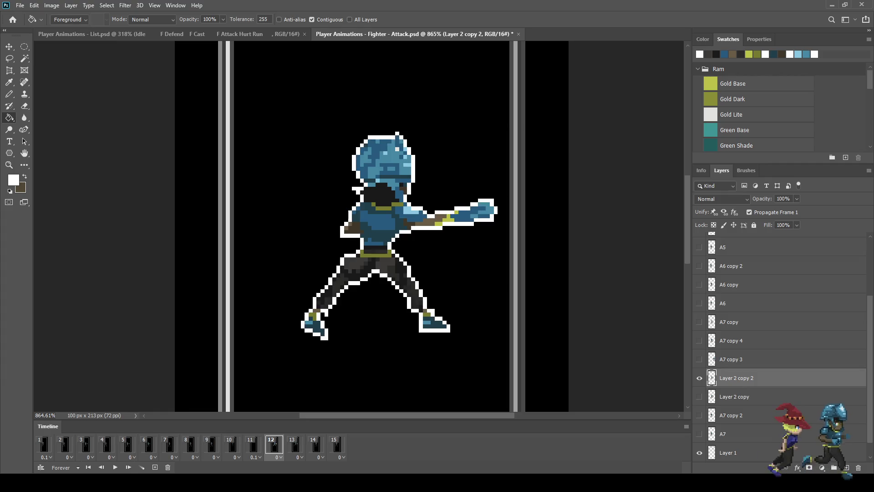
Wash the fighter with a 50% opacity white fill and replay the animation
key("w")
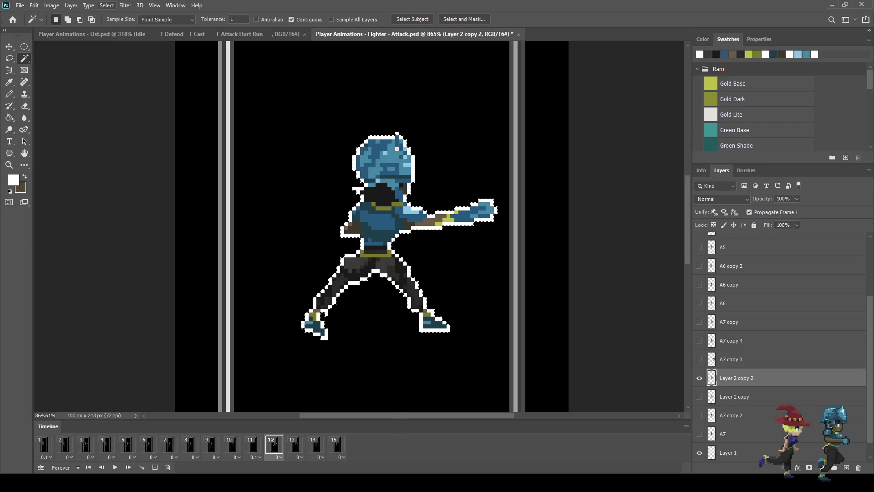
key("g")
left_click(210, 19)
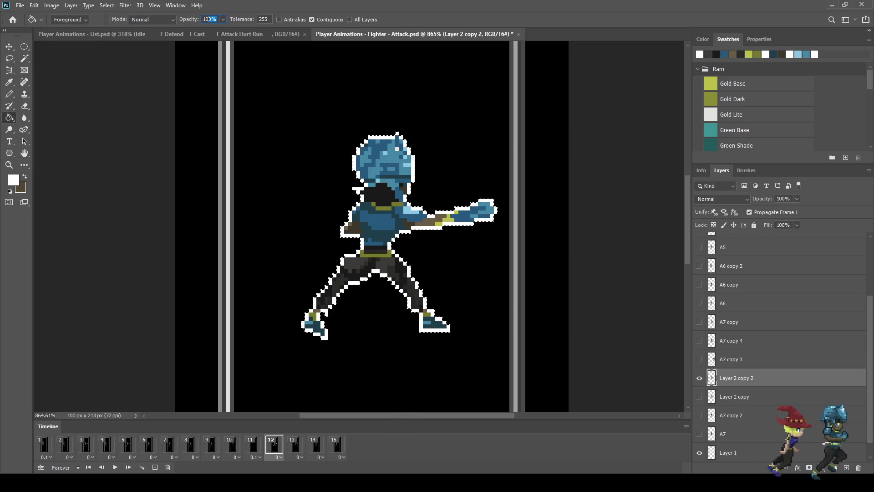
type("50")
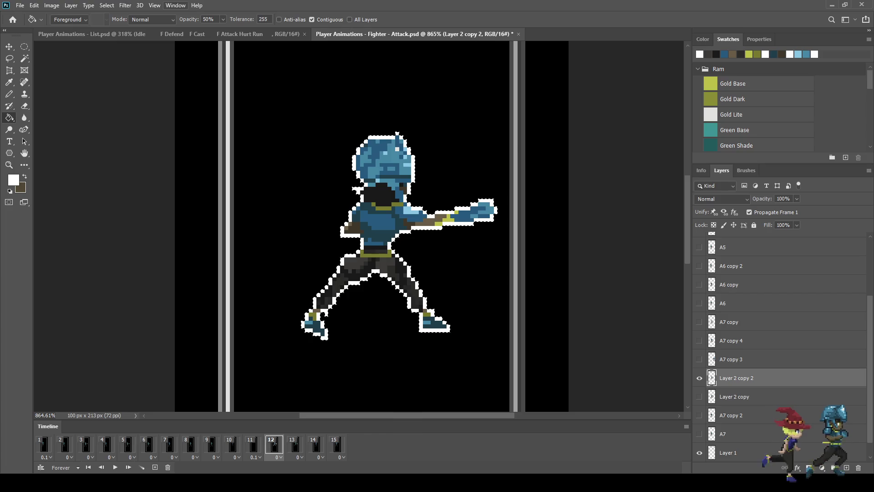
left_click(487, 210)
scroll(351, 210, "down", 5)
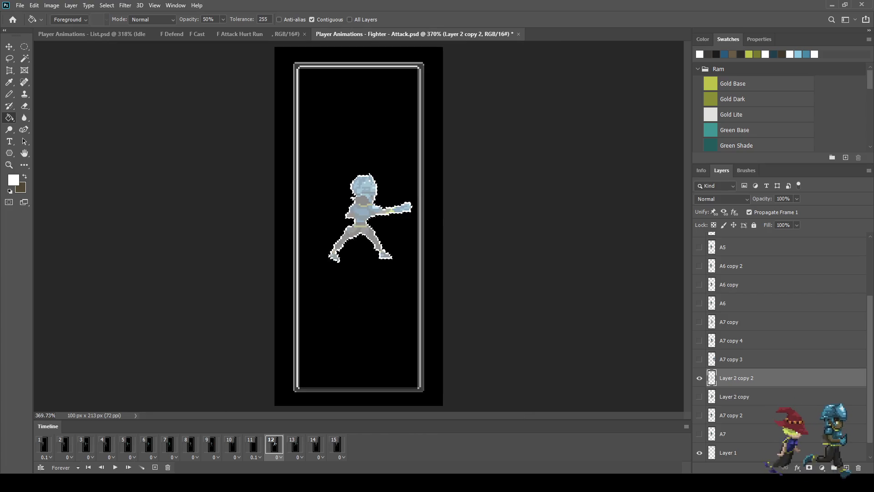
scroll(359, 227, "down", 2)
key("space")
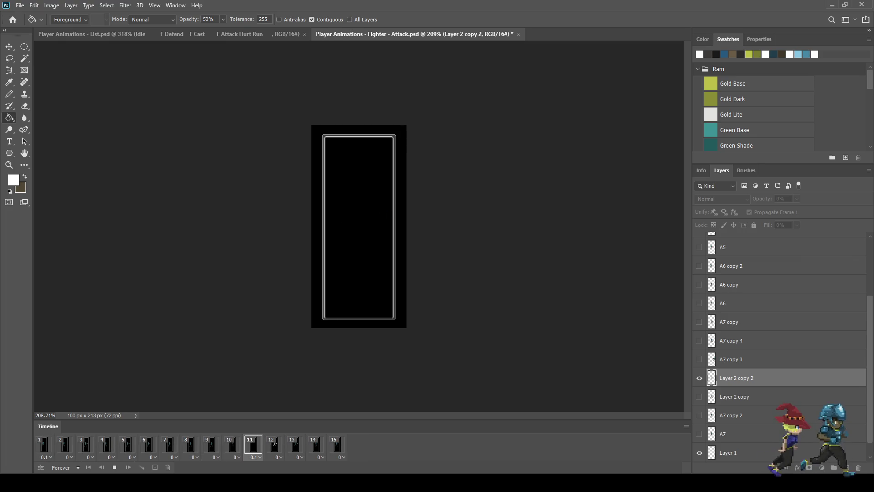
Stop playback, save the Fighter Attack file, and preview it full screen at 100%
key("space")
key("ctrl+s")
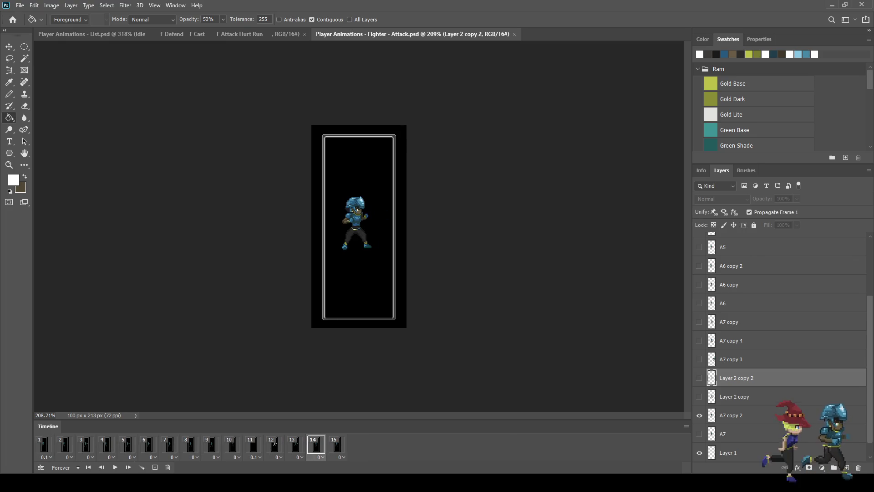
key("ctrl+1")
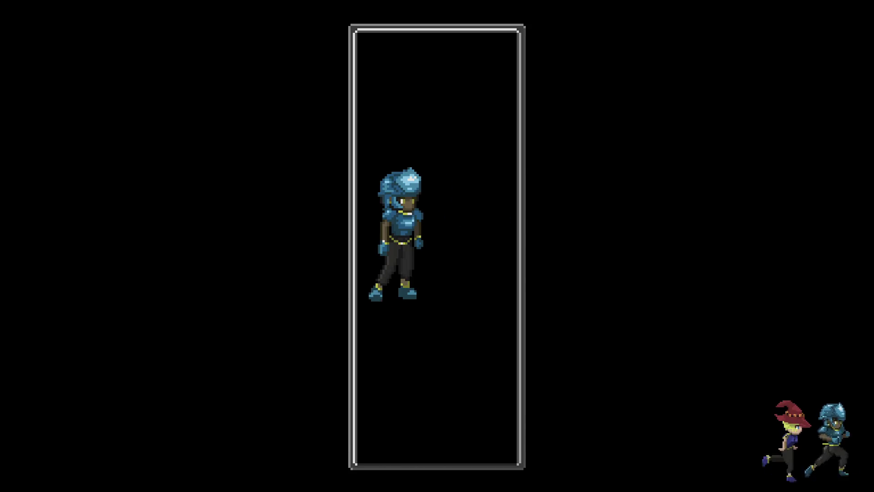
key("Escape")
scroll(387, 228, "up", 3)
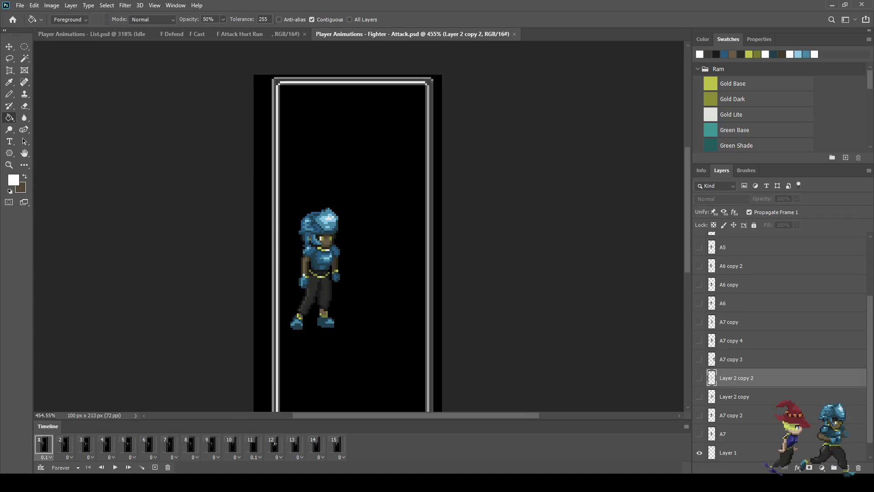
On frame 2, paint one pixel in a sampled dark sprite colour on layer A1
scroll(357, 122, "up", 2)
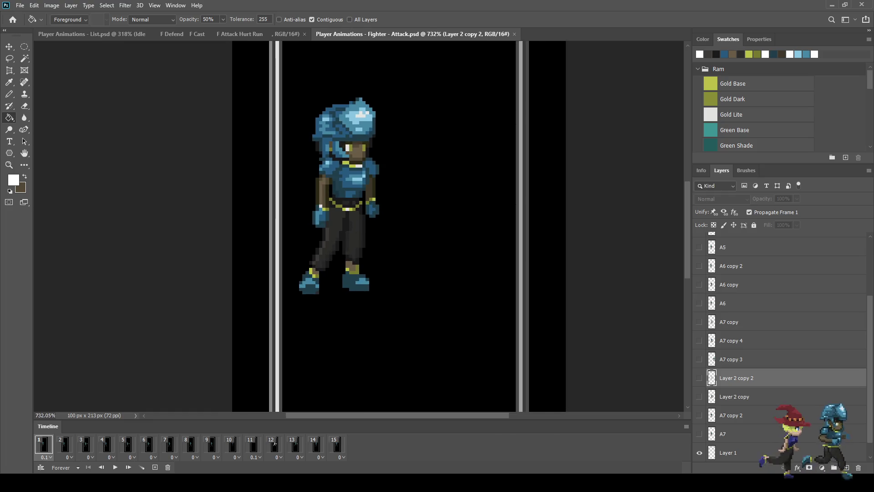
left_click(65, 445)
scroll(781, 346, "down", 1)
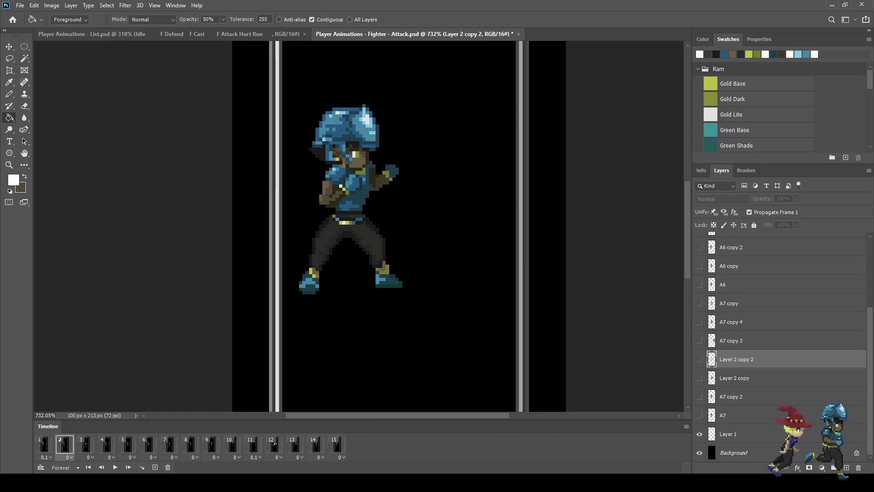
scroll(781, 346, "up", 5)
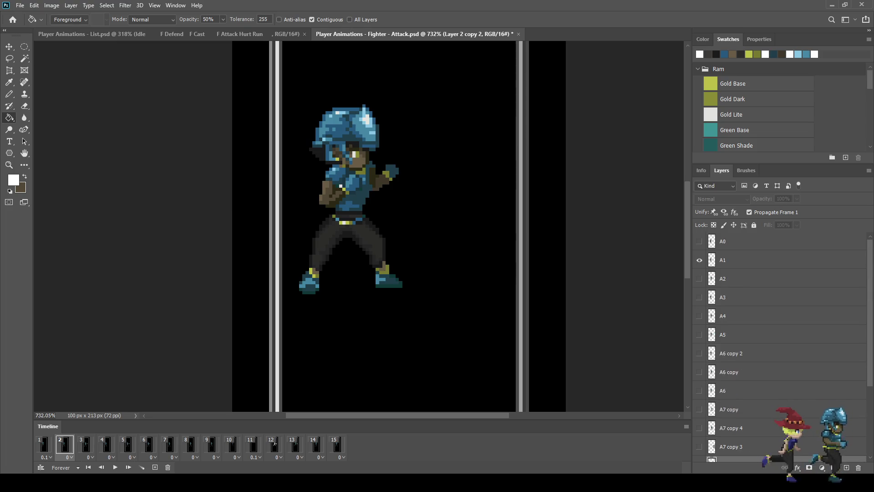
left_click(752, 259)
scroll(391, 159, "up", 7)
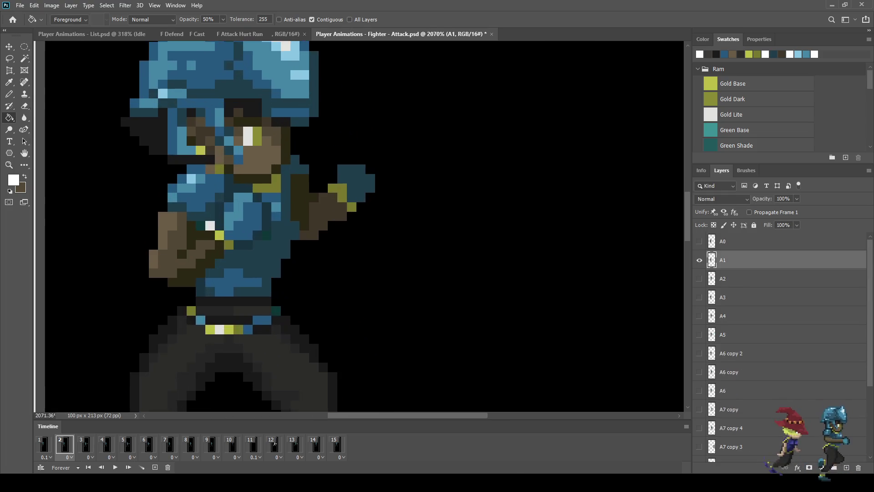
left_click(392, 158)
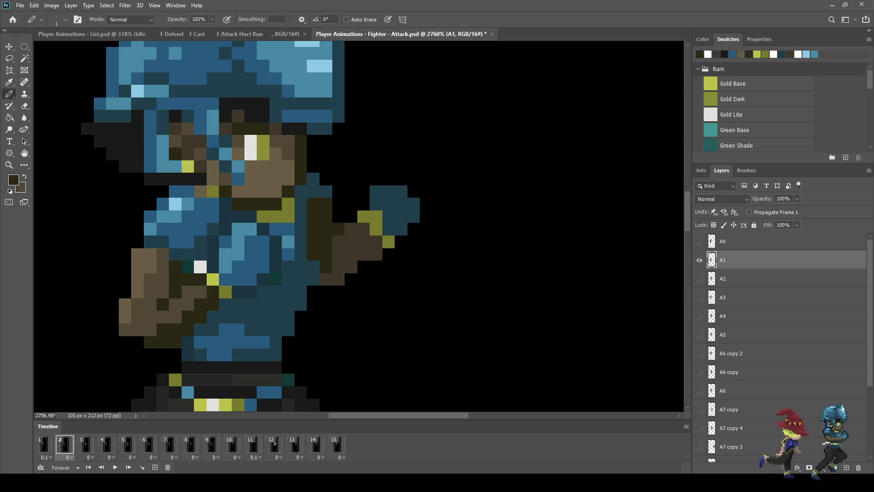
left_click(276, 140)
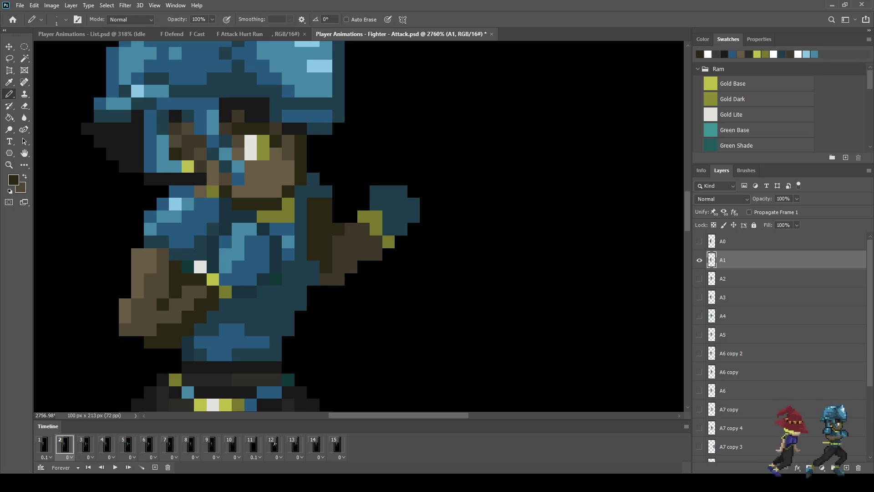
Step through frames 3 to 15 checking each pose, wrapping back to frame 1
left_click(85, 444)
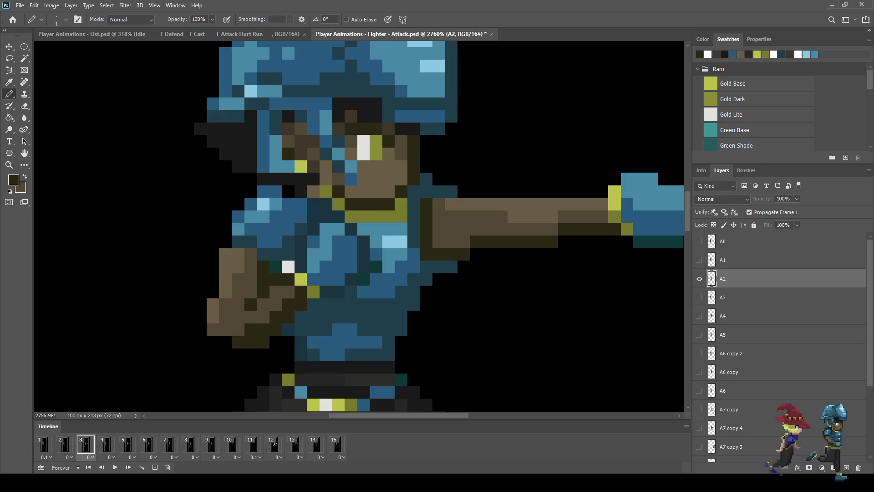
left_click(107, 444)
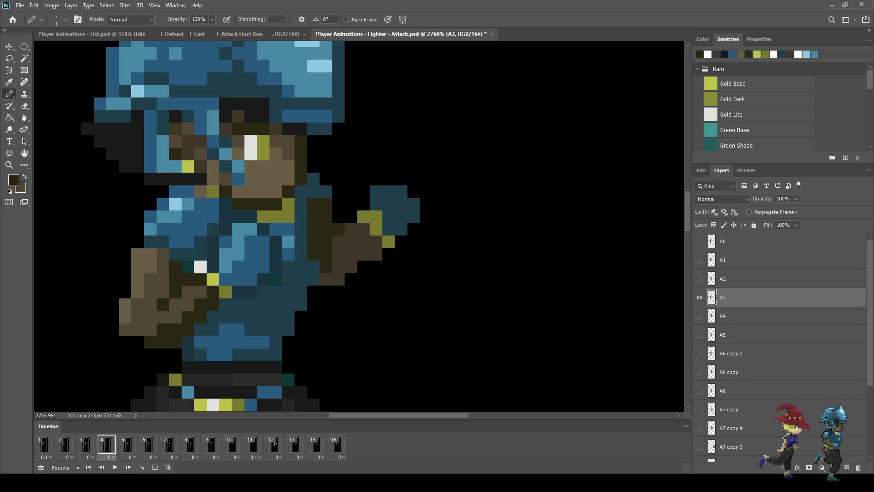
left_click(127, 444)
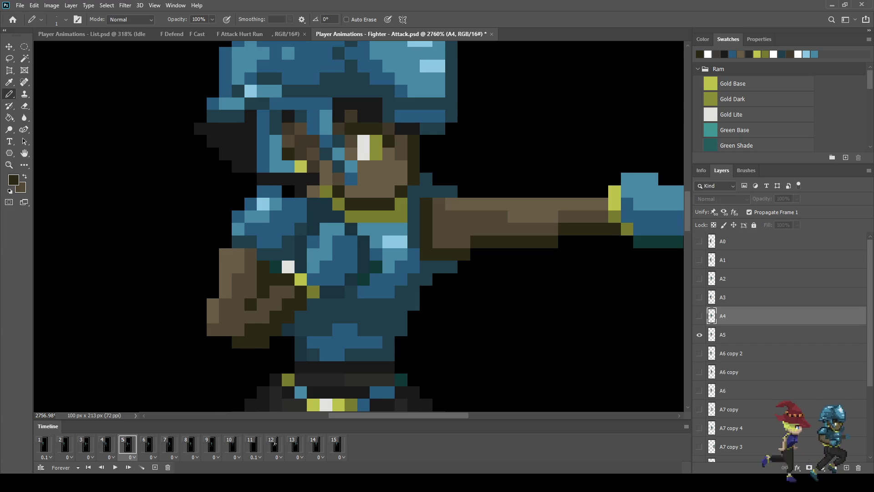
left_click(148, 444)
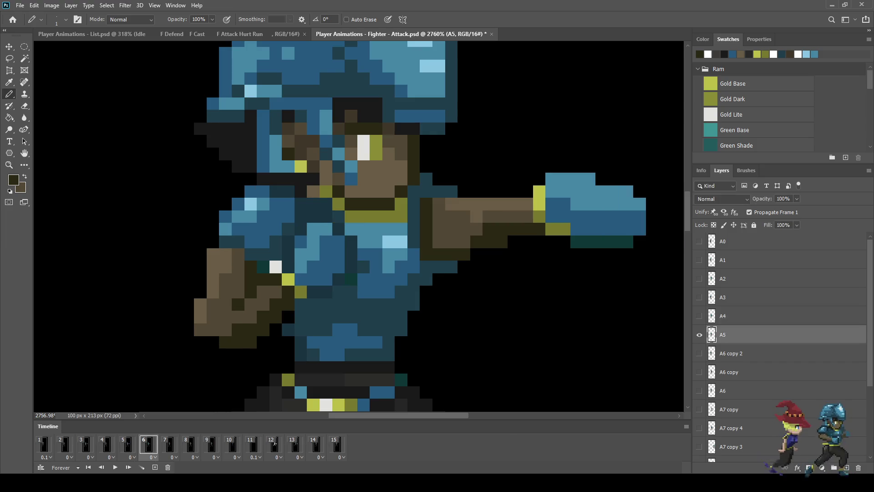
left_click(168, 444)
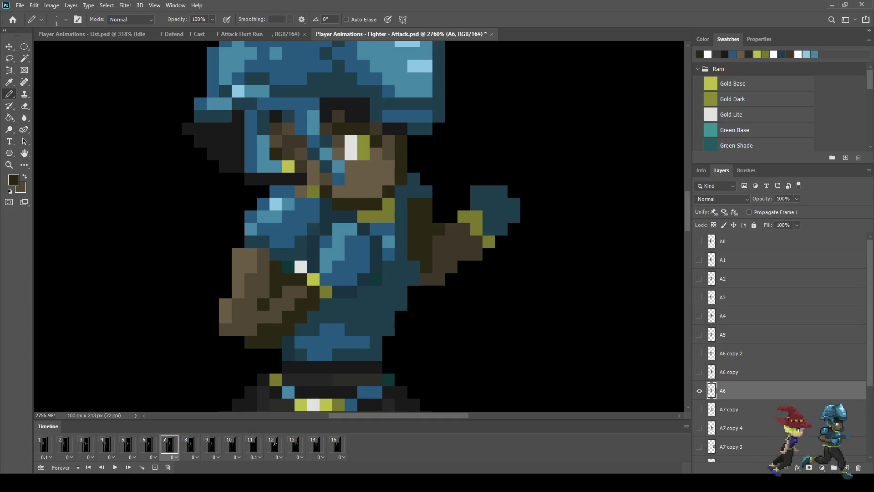
left_click(190, 444)
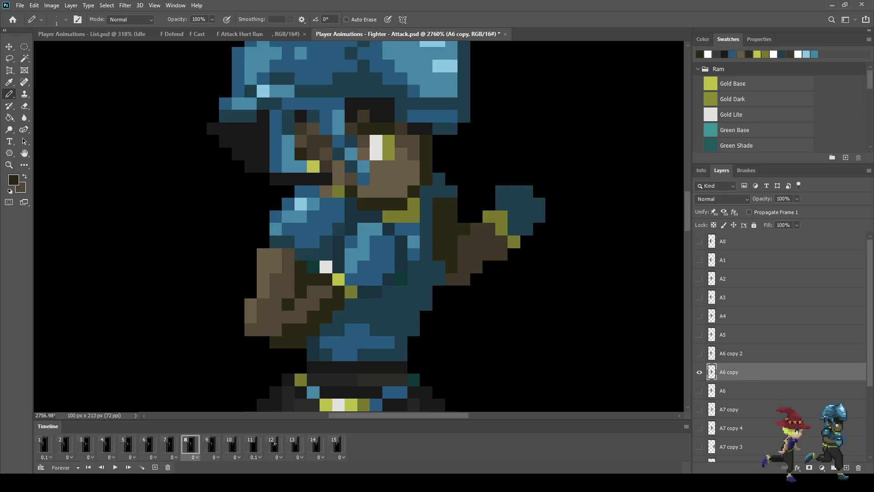
left_click(212, 444)
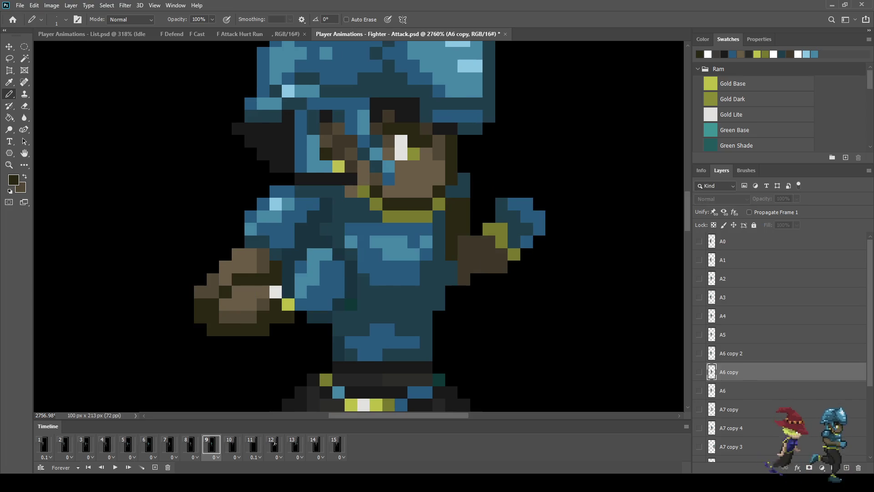
scroll(358, 227, "down", 5)
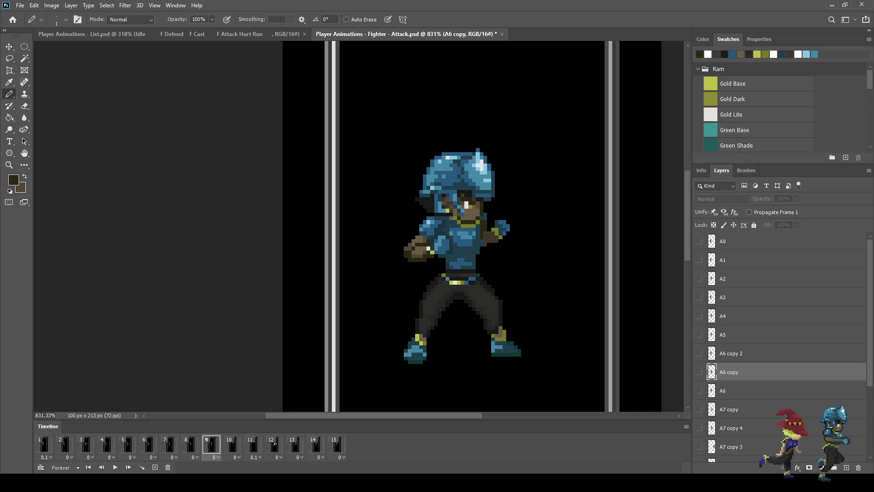
left_click(232, 444)
key("Right")
key("Right")
key("Right")
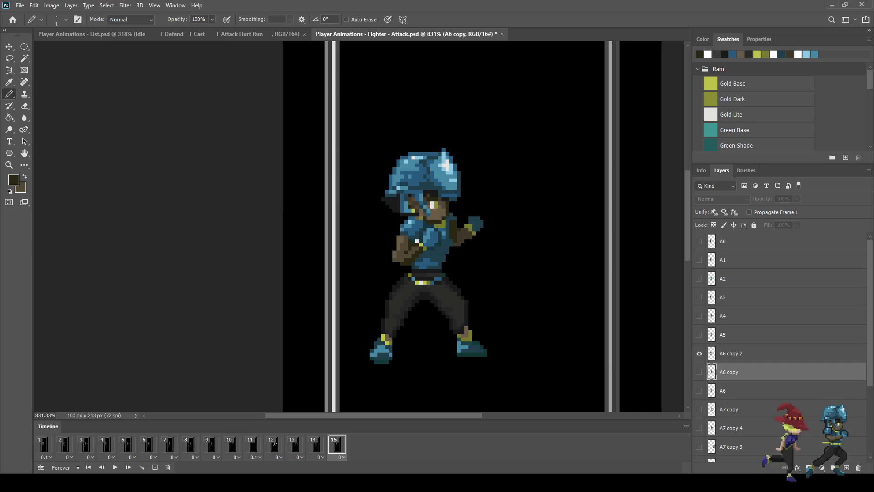
key("Right")
Play the punch animation, stop it, and save the Fighter Attack document
key("space")
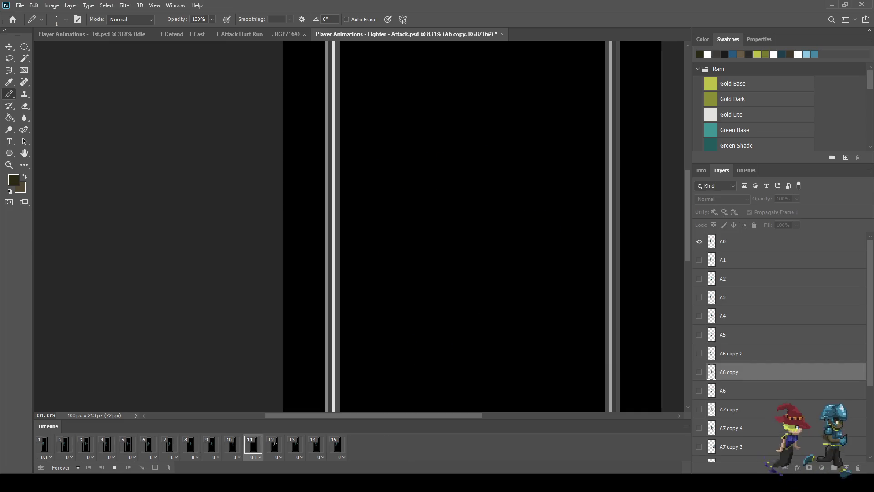
scroll(485, 228, "down", 1)
scroll(501, 228, "down", 5)
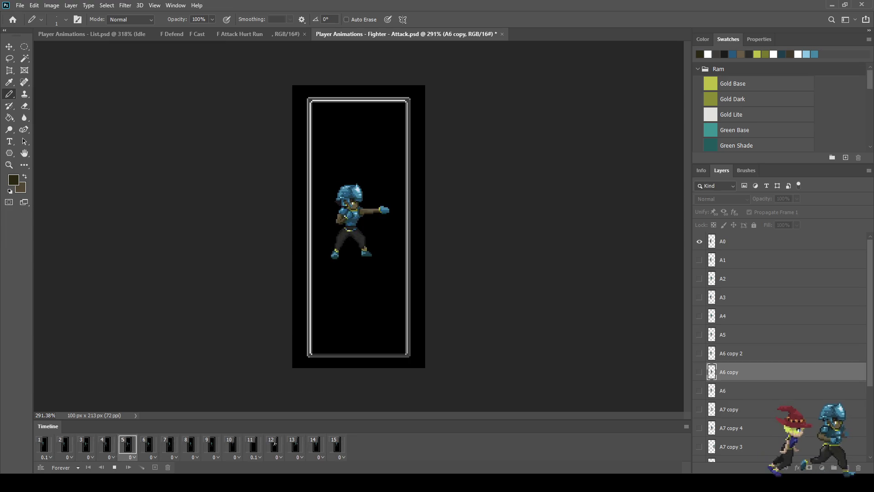
key("space")
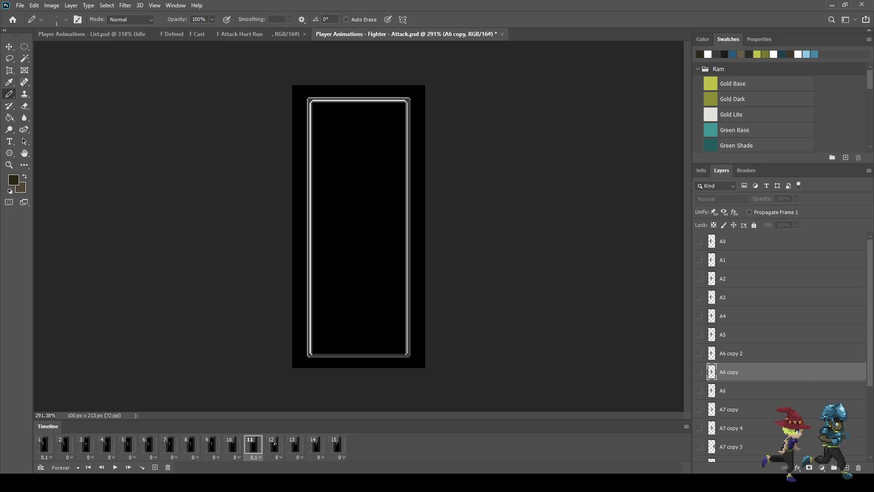
key("ctrl+s")
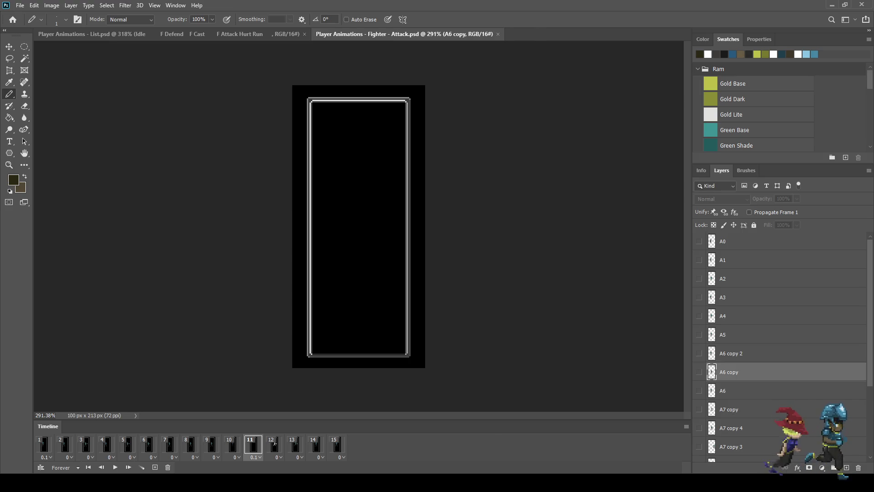
Show frame 1's idle A0 pose, preview it zoomed in full screen, and save
left_click(44, 444)
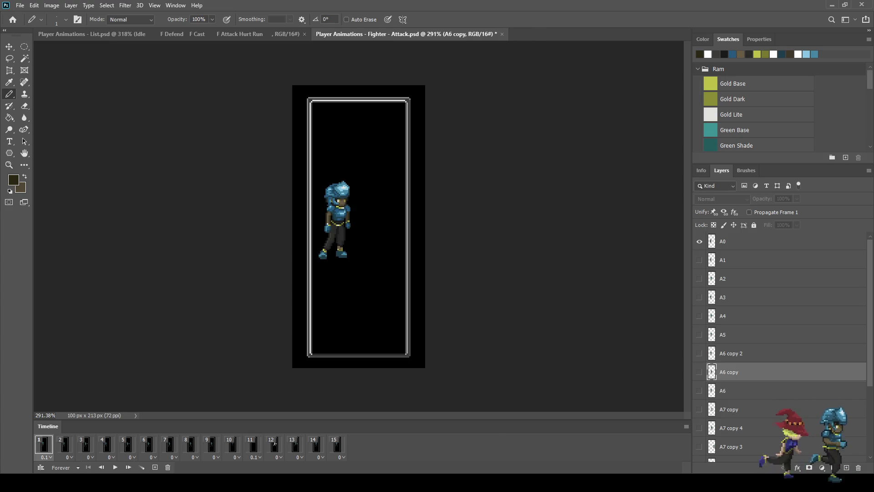
key("ctrl+1")
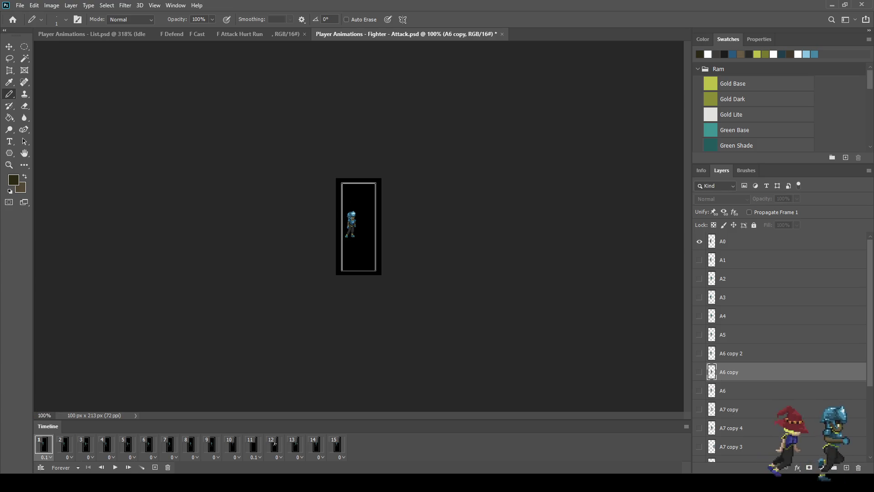
key("ctrl+plus")
key("ctrl+plus")
key("ctrl+plus")
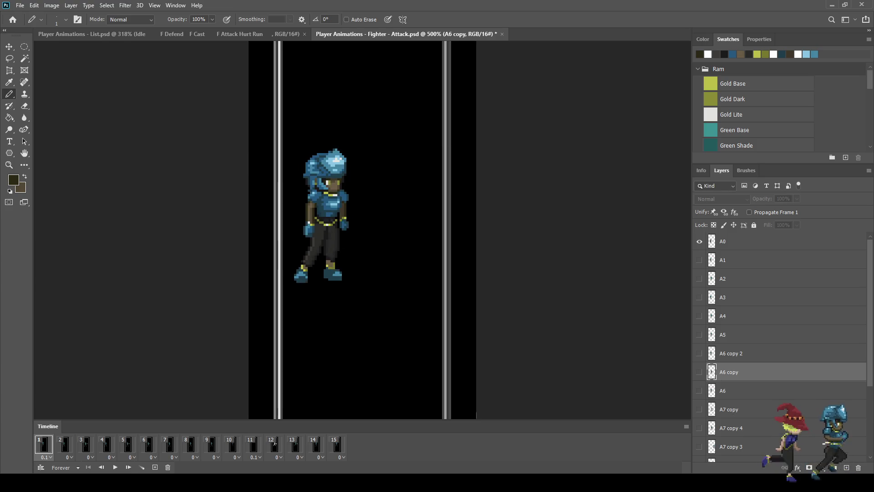
key("f")
key("f")
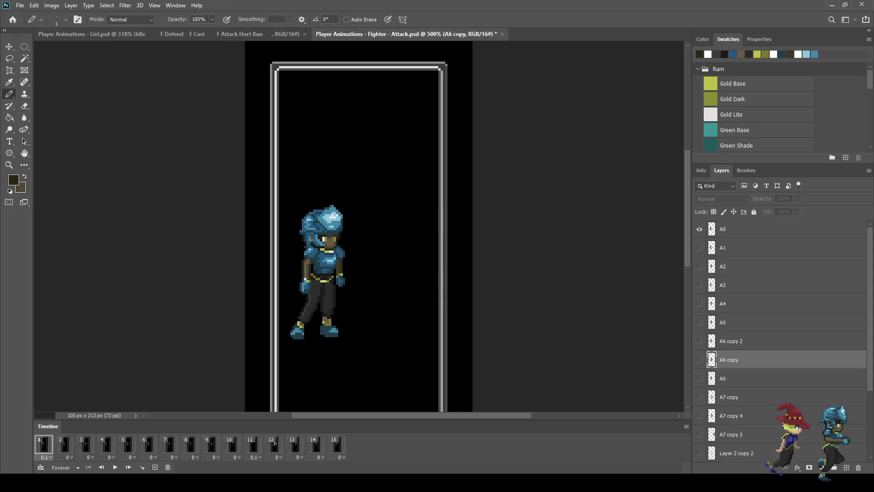
key("ctrl+s")
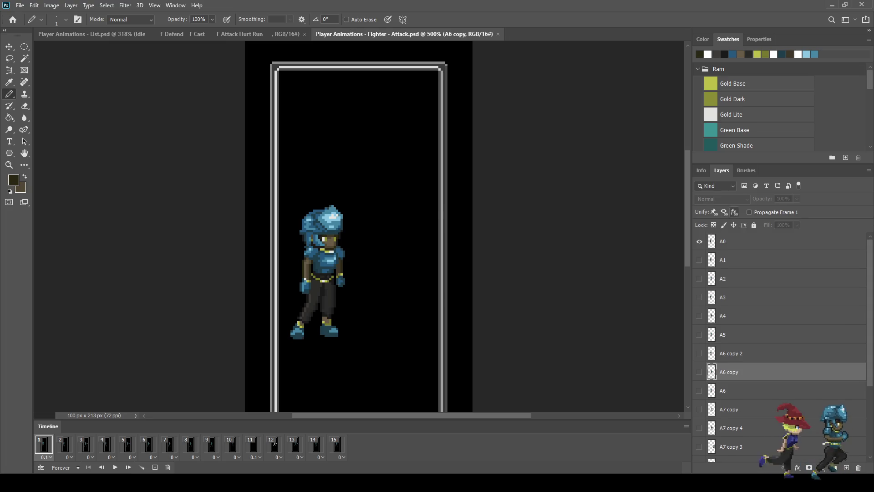
Step from frame 2 to frame 8, moving layer A6 above A6 copy 2 along the way
scroll(359, 227, "down", 2)
scroll(778, 346, "down", 5)
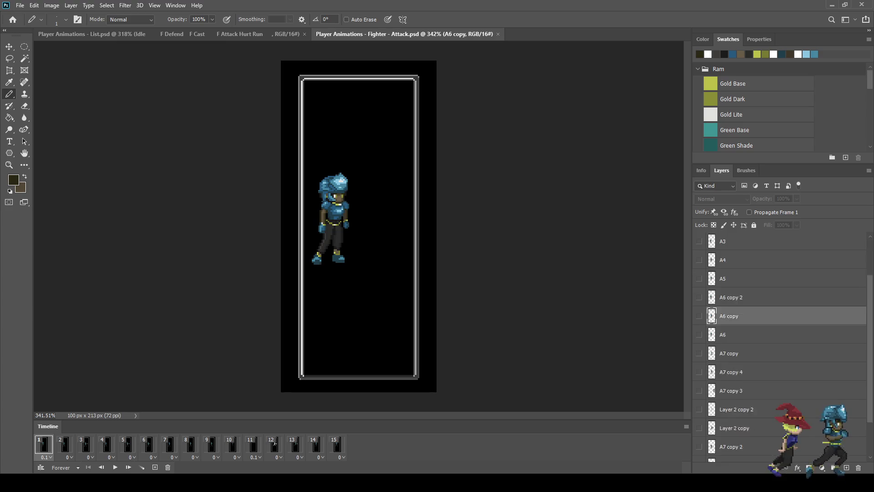
scroll(779, 346, "up", 5)
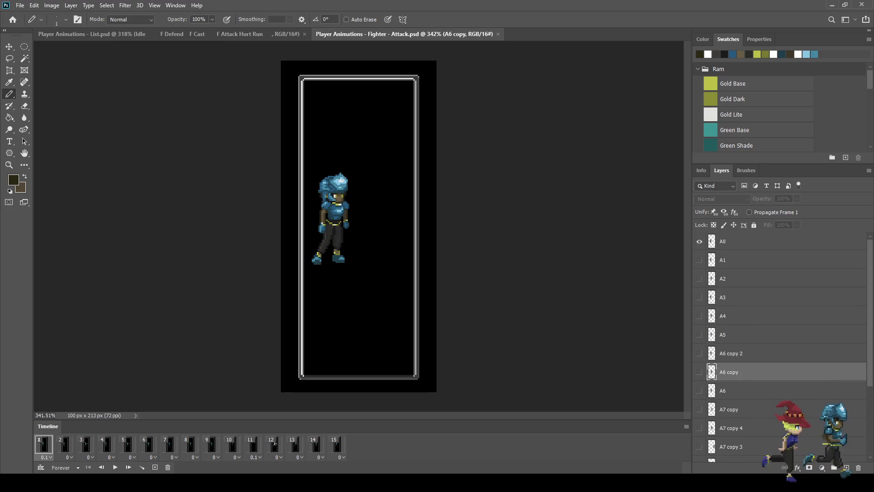
left_click(774, 242)
left_click(64, 444)
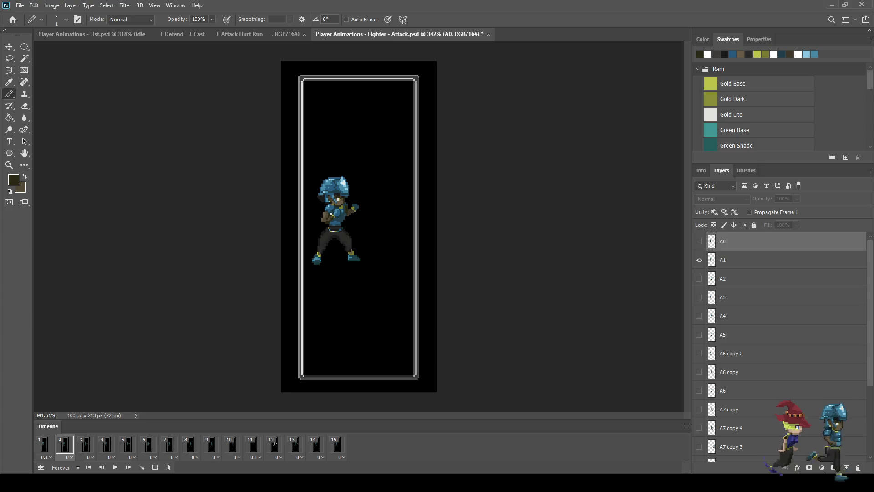
key("Right")
key("Right")
key("Right")
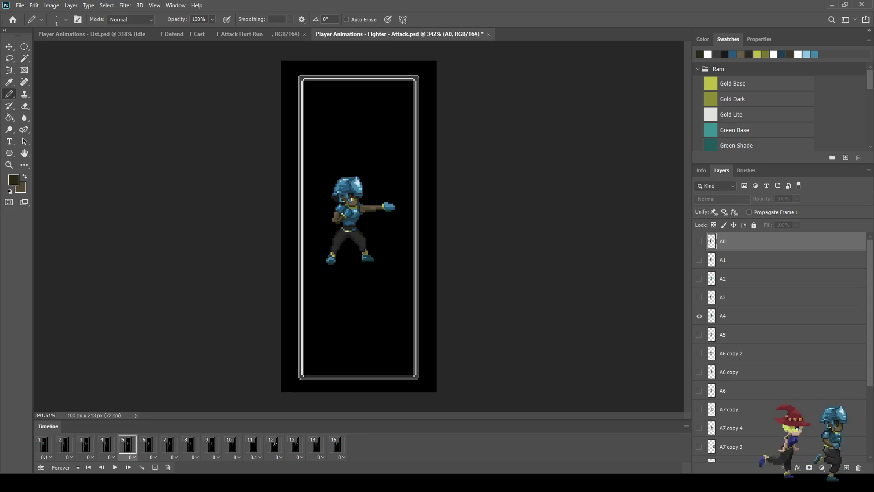
key("Right")
left_click_drag(728, 390, 729, 345)
key("Right")
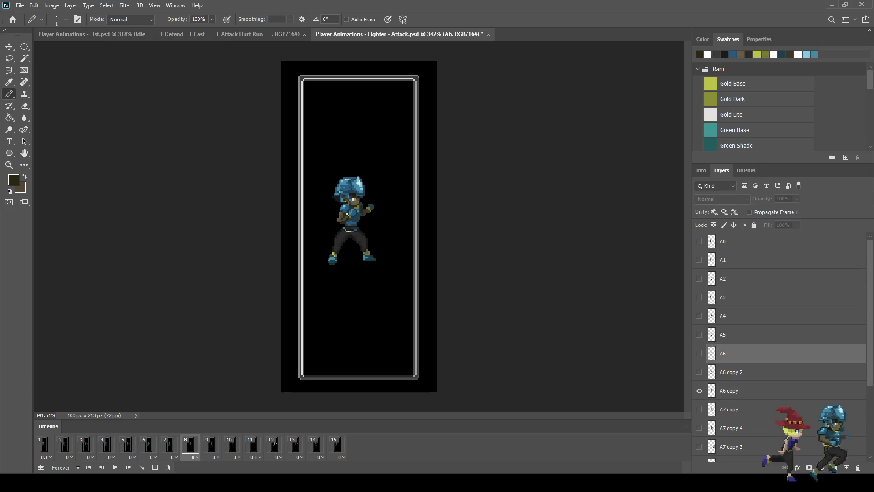
scroll(775, 346, "down", 2)
Rename the A6 copy layer to A7 and place it directly below A6
double_click(729, 353)
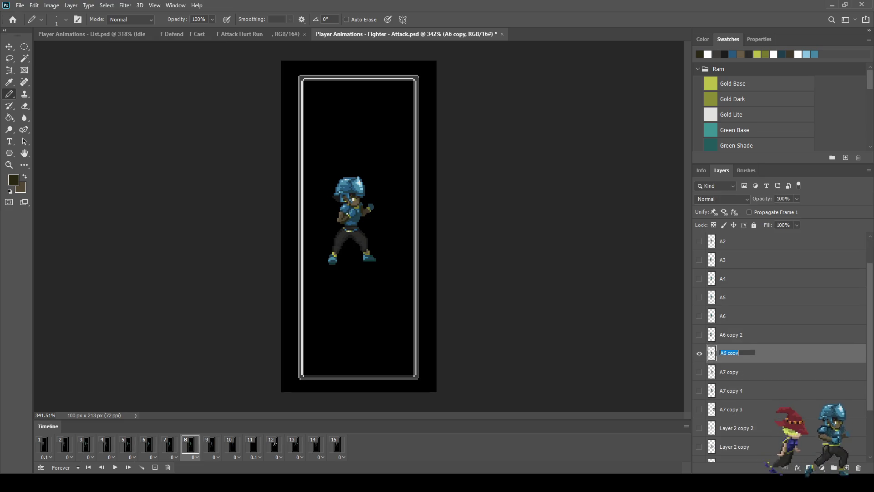
key("End")
key("BackSpace")
key("BackSpace")
key("BackSpace")
type("7")
key("Return")
left_click_drag(728, 353, 729, 326)
On frame 9, rename the duplicate A7 layer to A8 and place it below A7
left_click(211, 444)
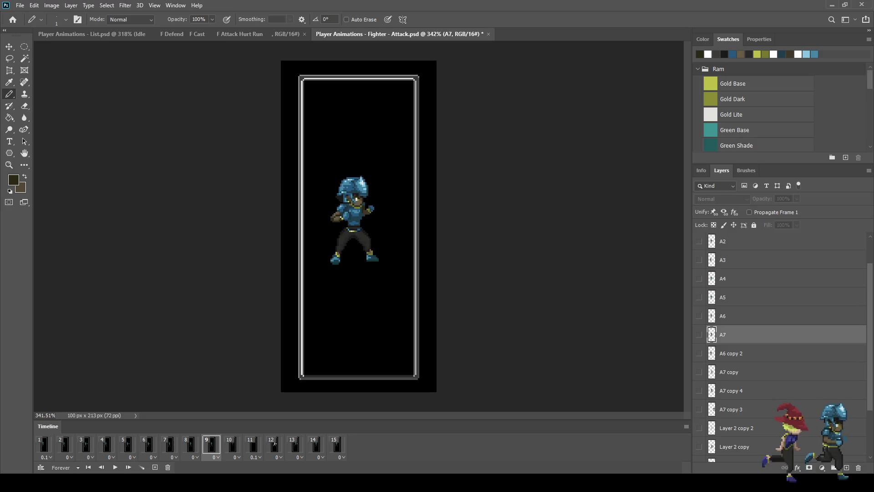
scroll(779, 346, "down", 3)
double_click(724, 415)
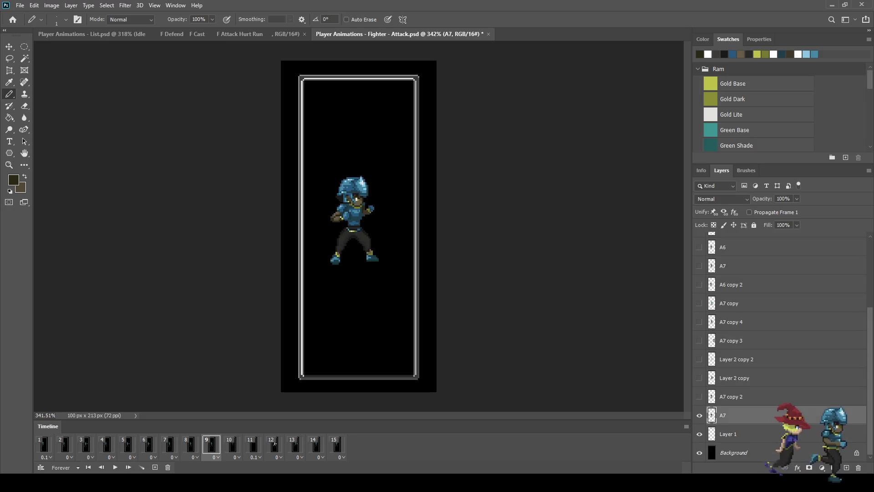
type("A8")
key("Return")
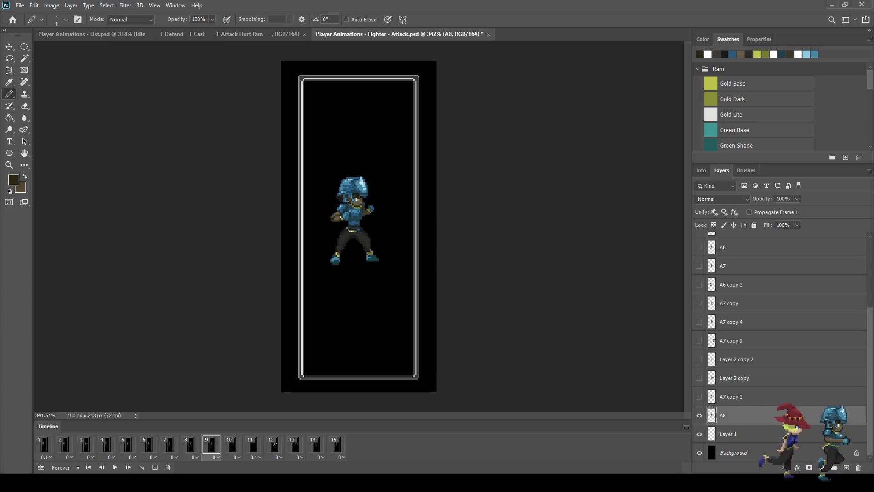
left_click_drag(729, 414, 729, 277)
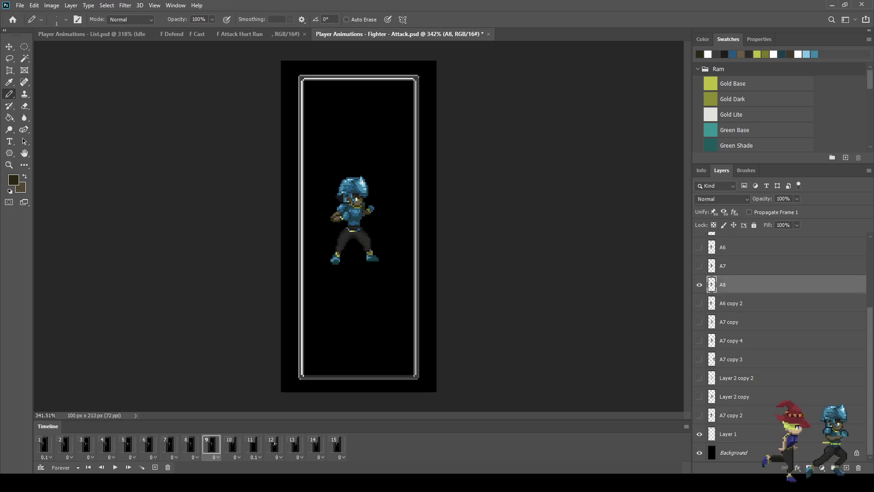
On frame 10, rename A7 copy 4 to A9 and place it below A8
left_click(232, 444)
double_click(731, 341)
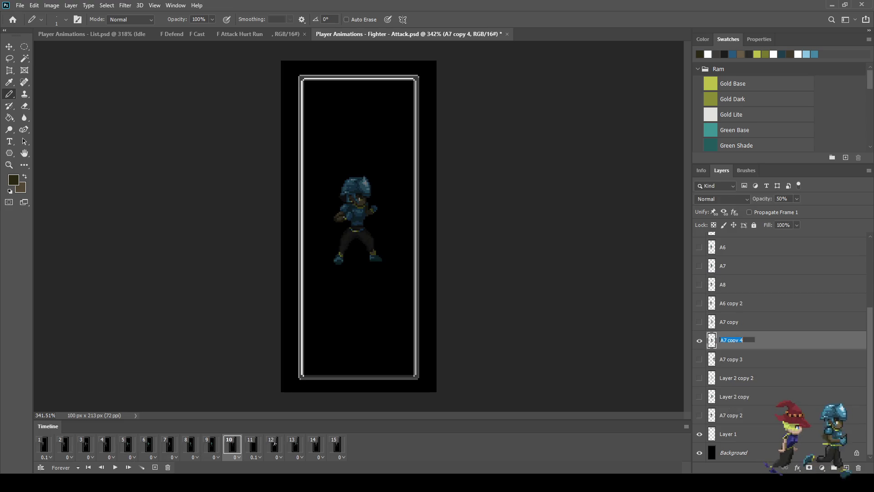
type("A9")
key("Return")
left_click_drag(733, 340, 733, 295)
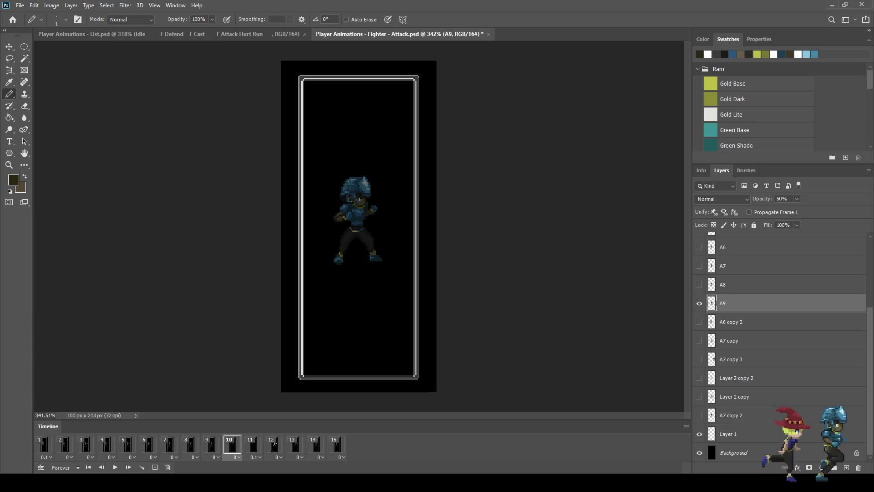
left_click(253, 444)
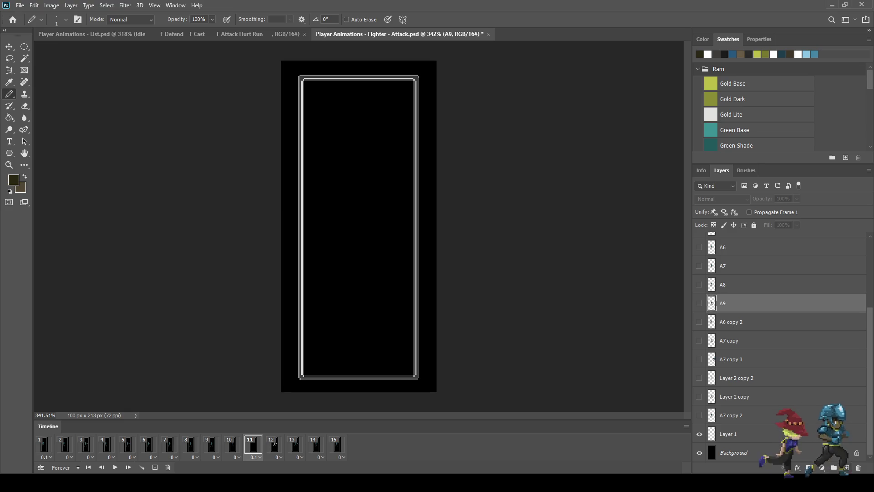
Add a new empty layer named A10 below A9 and preview the animation
key("ctrl+shift+alt+n")
double_click(729, 303)
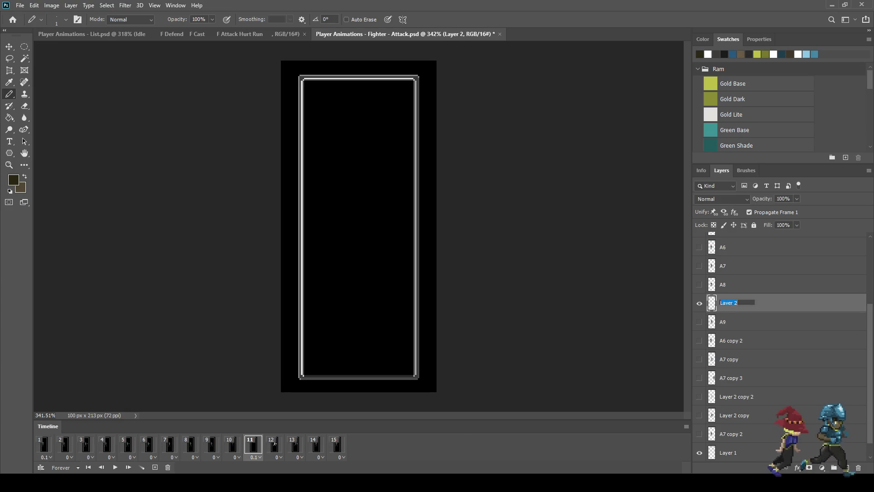
type("A10")
key("Return")
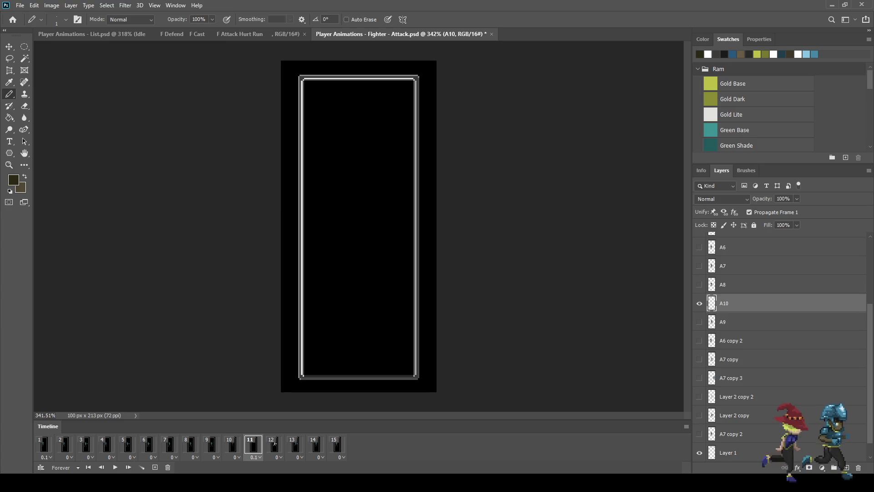
left_click_drag(729, 303, 729, 332)
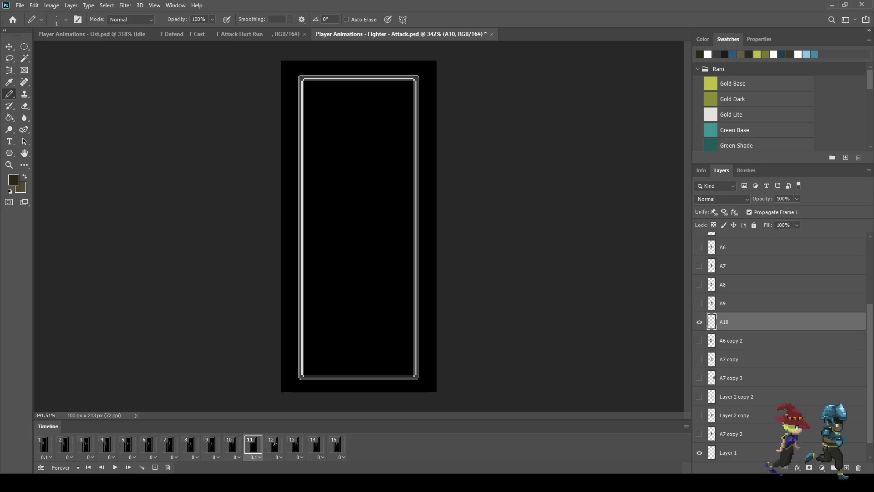
left_click(274, 444)
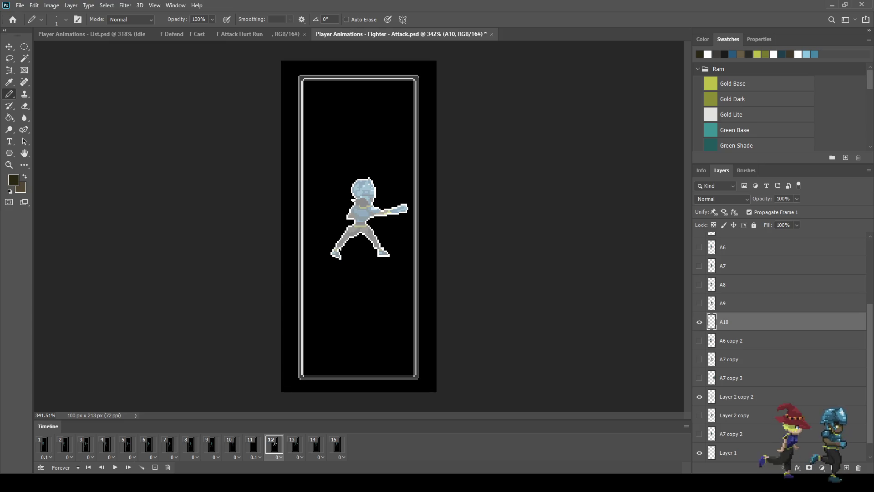
key("Home")
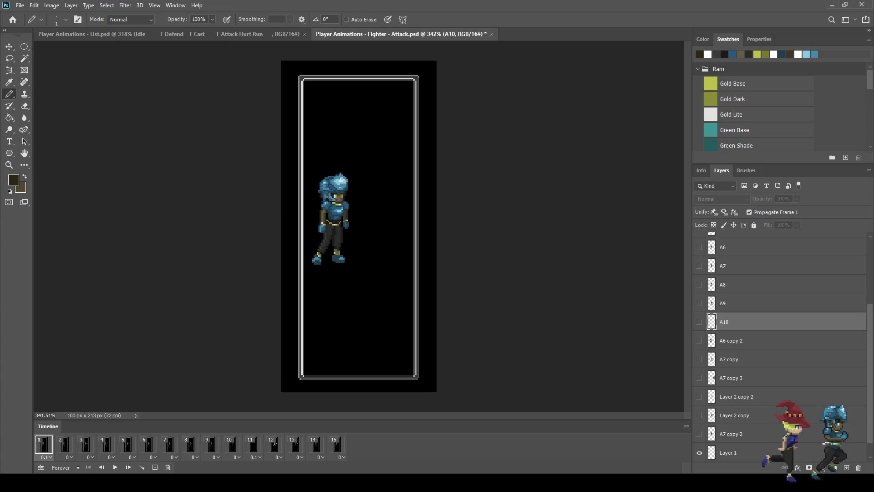
key("space")
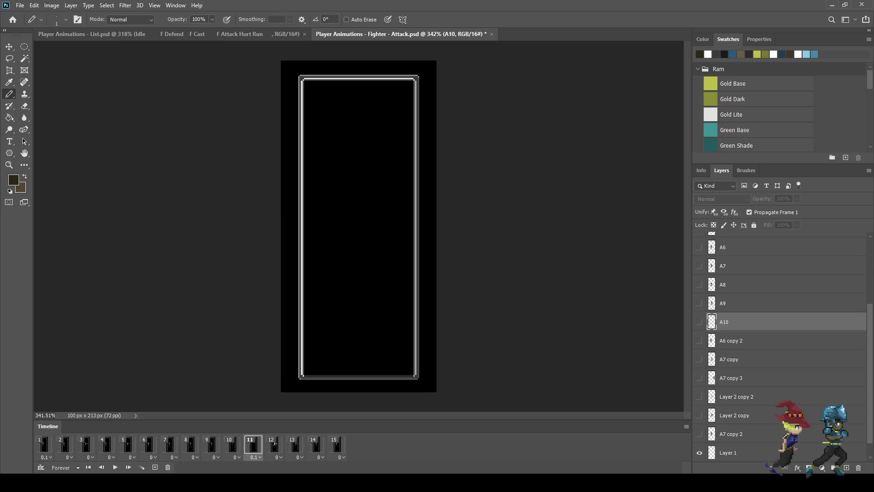
left_click(274, 443)
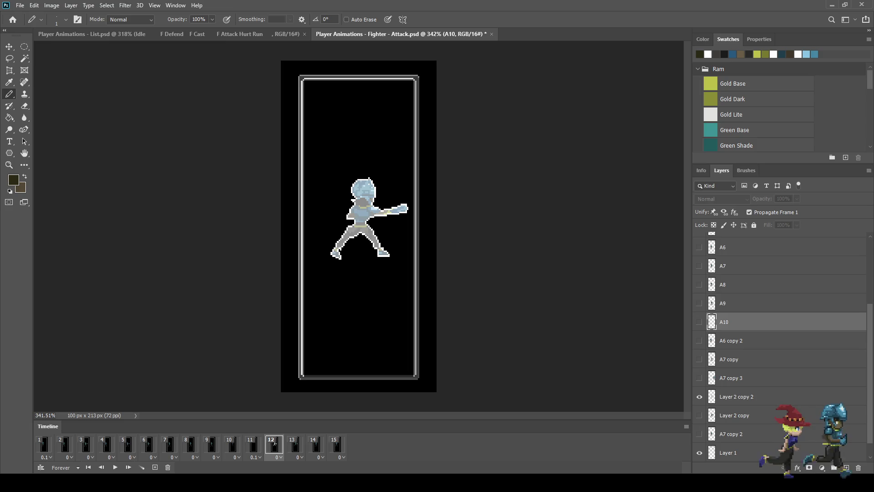
Rename the frame 12 and 13 layers to A11 and A12 and stack them below A10
double_click(736, 396)
type("A11")
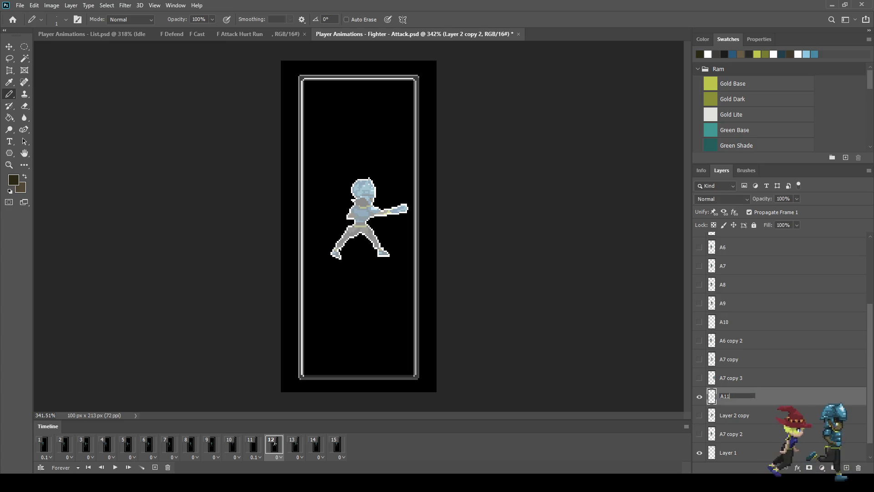
key("Return")
left_click_drag(729, 397, 728, 334)
left_click(296, 444)
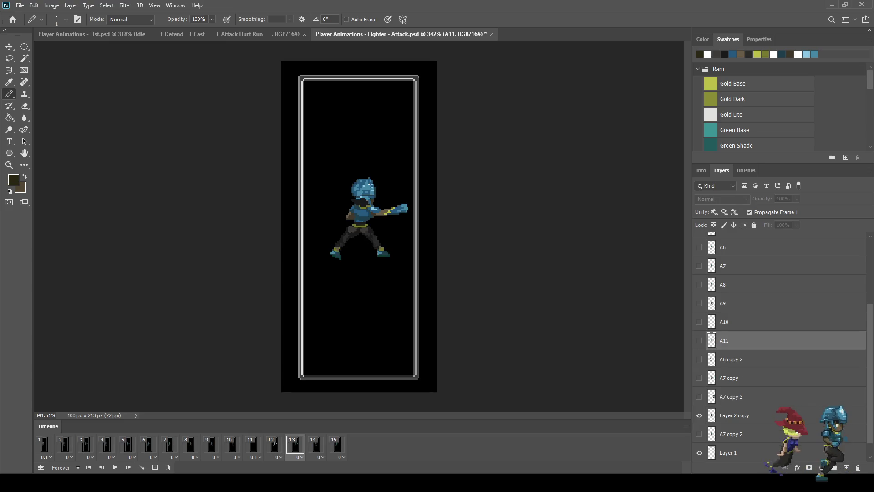
double_click(734, 415)
type("A12")
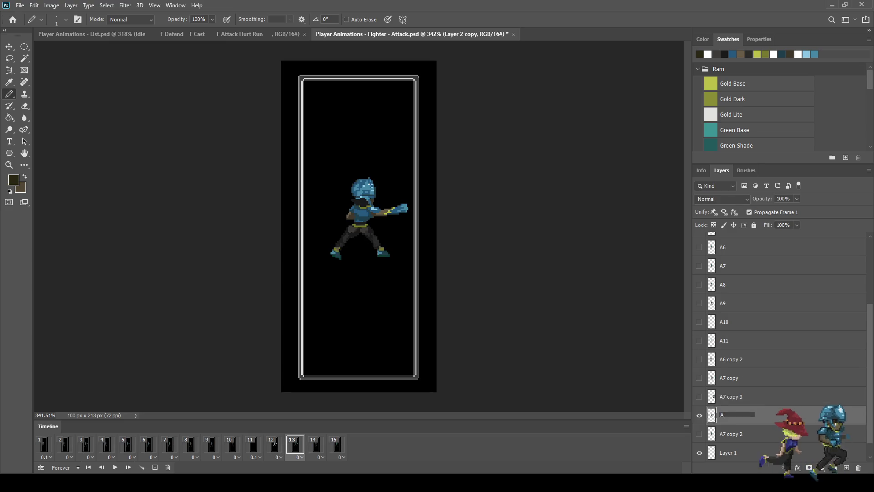
key("Return")
left_click_drag(728, 415, 729, 352)
Rename the frame 14 and 15 layers to A13 and A14, ordering them below A12, then preview
left_click(313, 444)
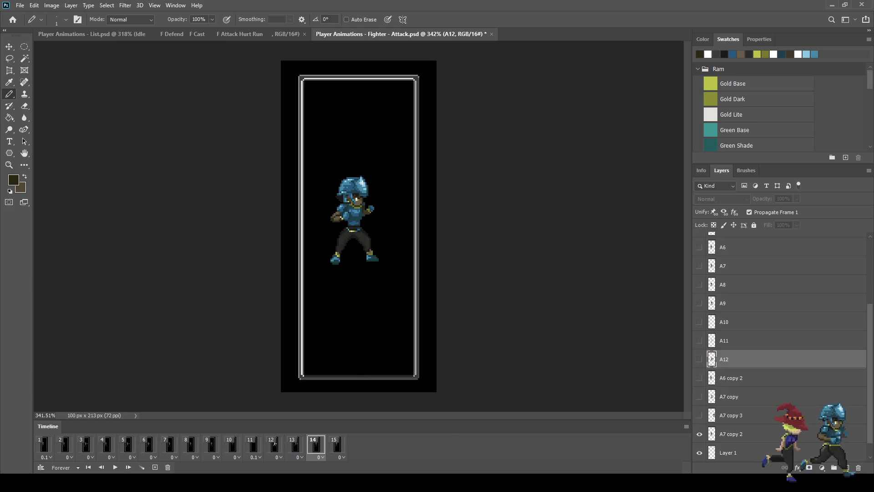
double_click(731, 434)
type("A13")
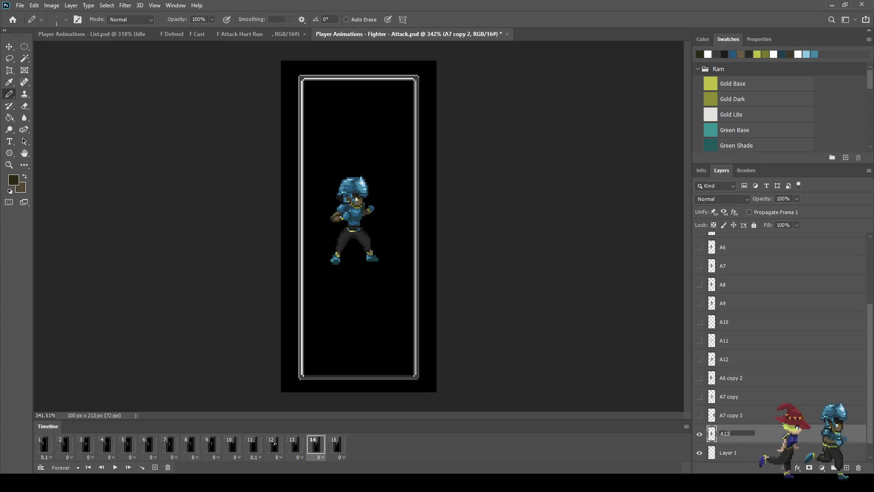
key("Return")
left_click_drag(724, 433, 724, 370)
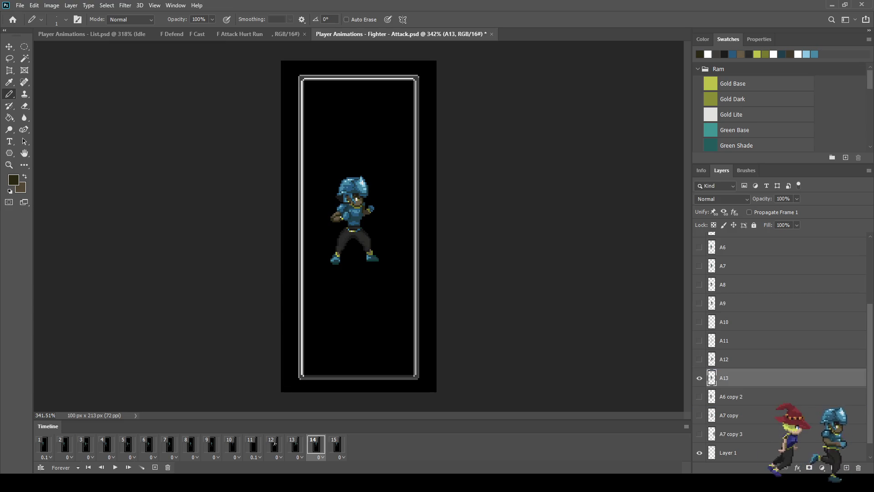
left_click(337, 444)
double_click(731, 396)
type("A14")
key("Return")
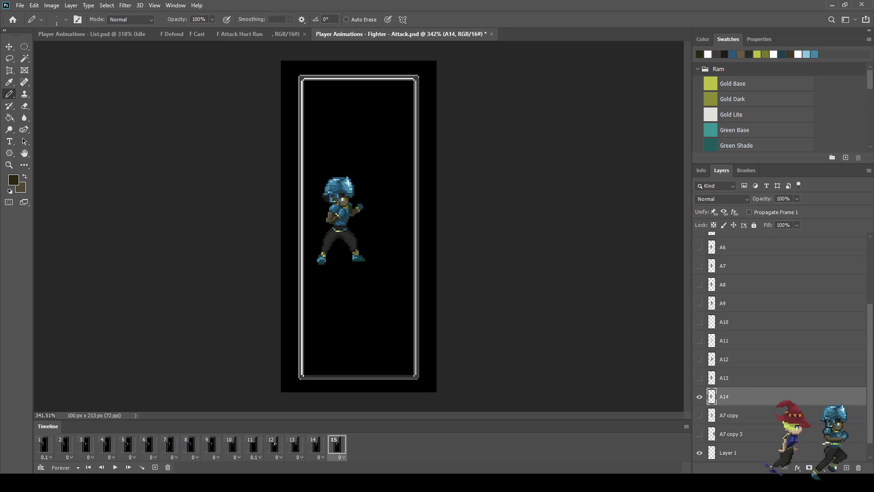
key("space")
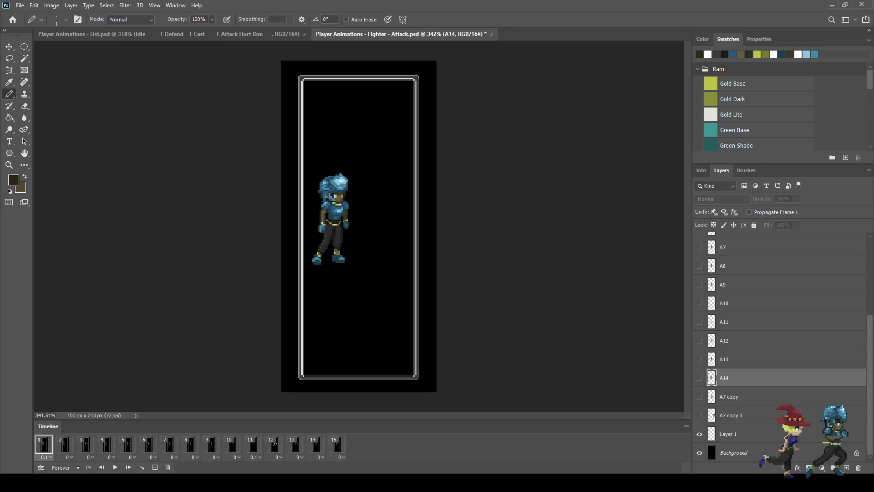
scroll(783, 346, "down", 1)
scroll(784, 346, "down", 1)
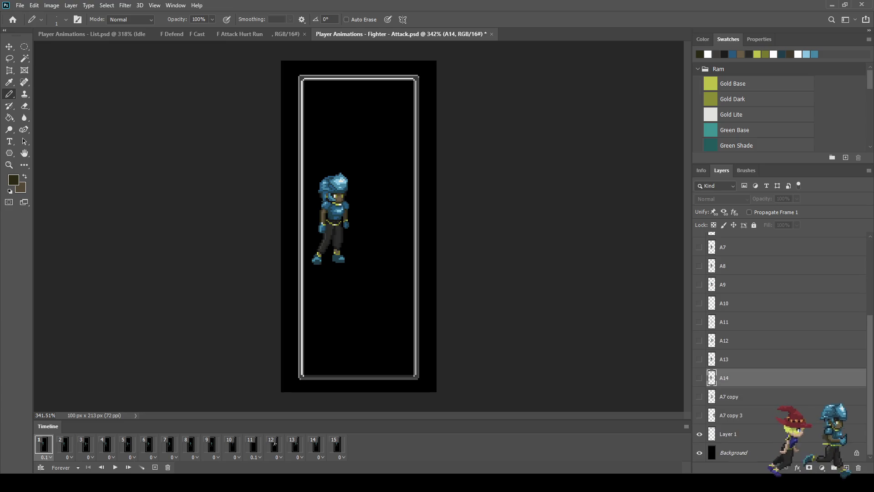
left_click(738, 396)
left_click(738, 415, "shift")
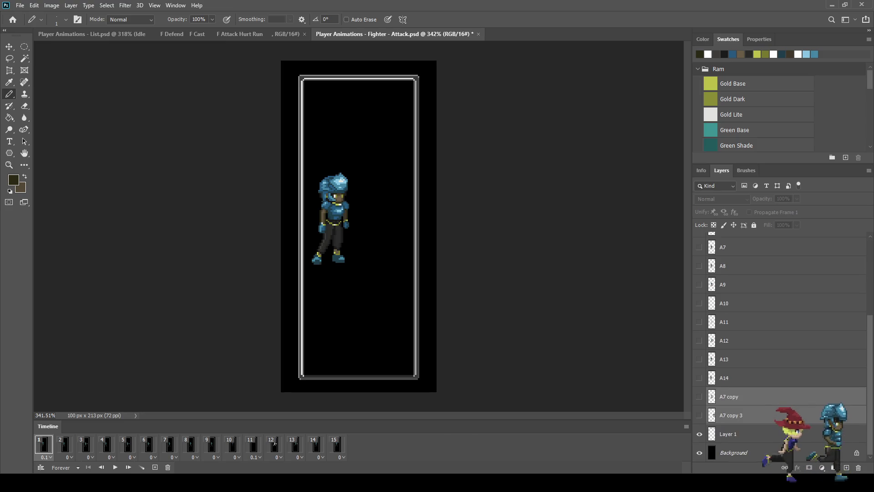
key("Delete")
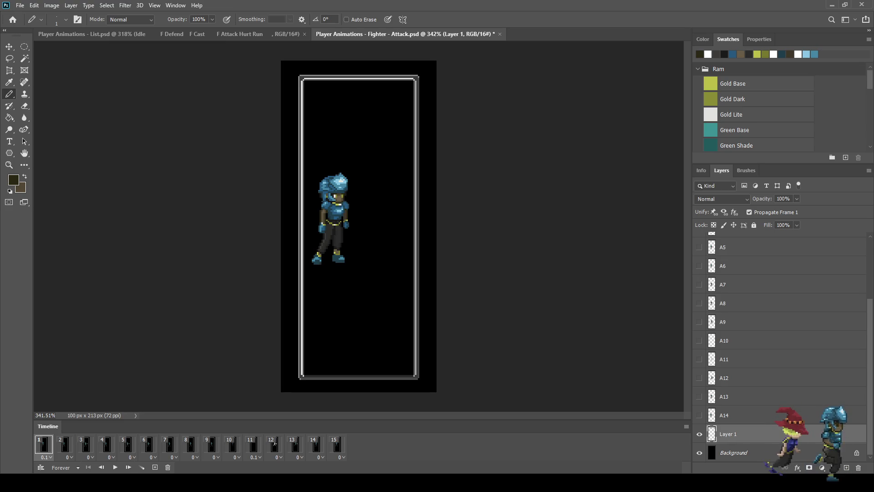
key("space")
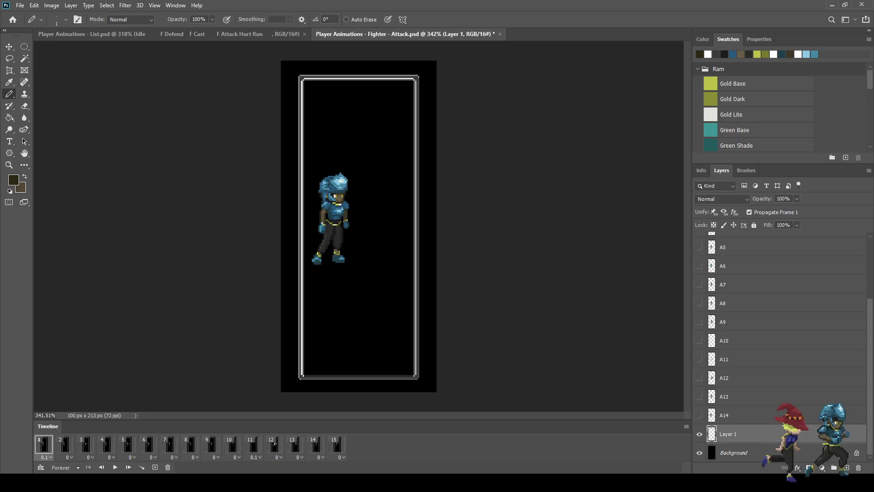
scroll(779, 346, "up", 5)
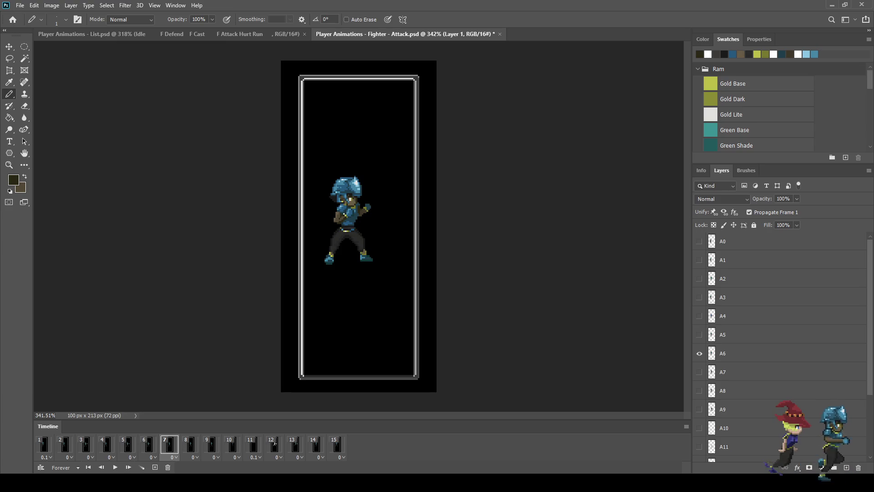
key("Right")
key("Right")
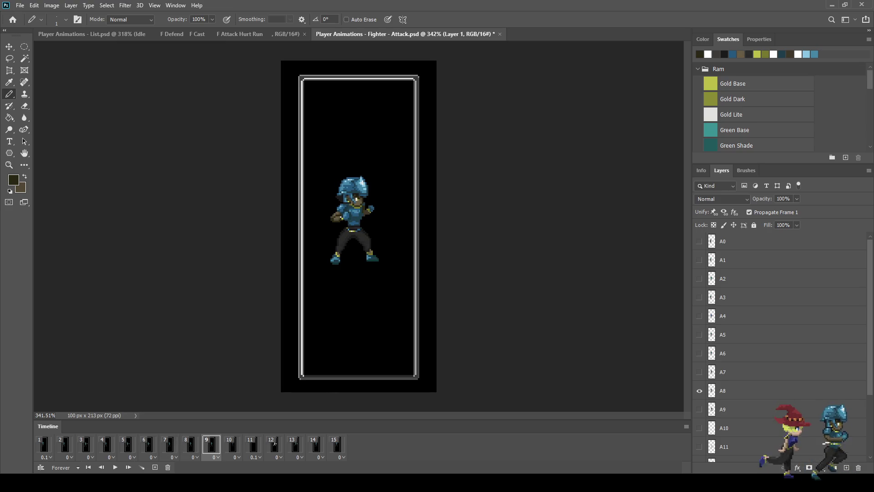
key("Right")
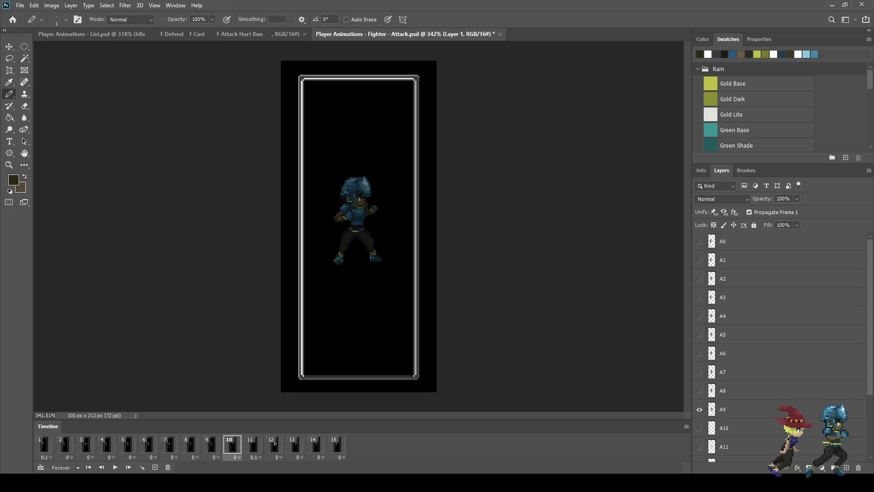
key("Right")
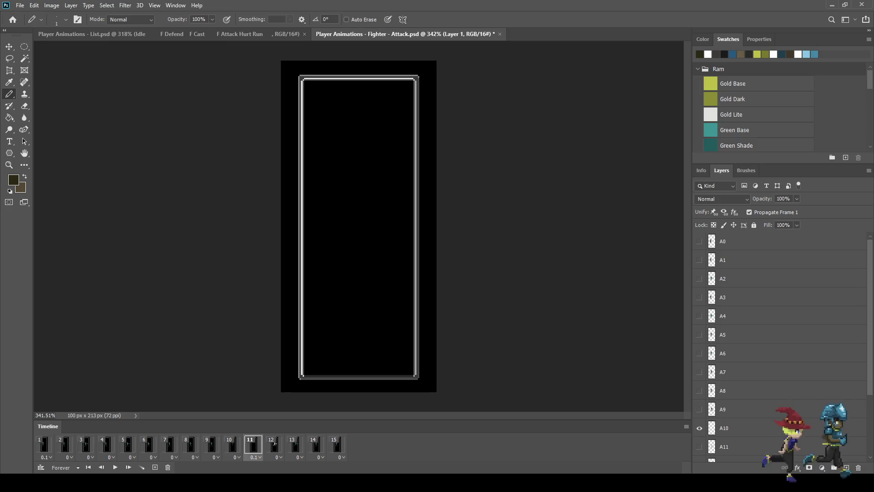
key("Right")
key("Right")
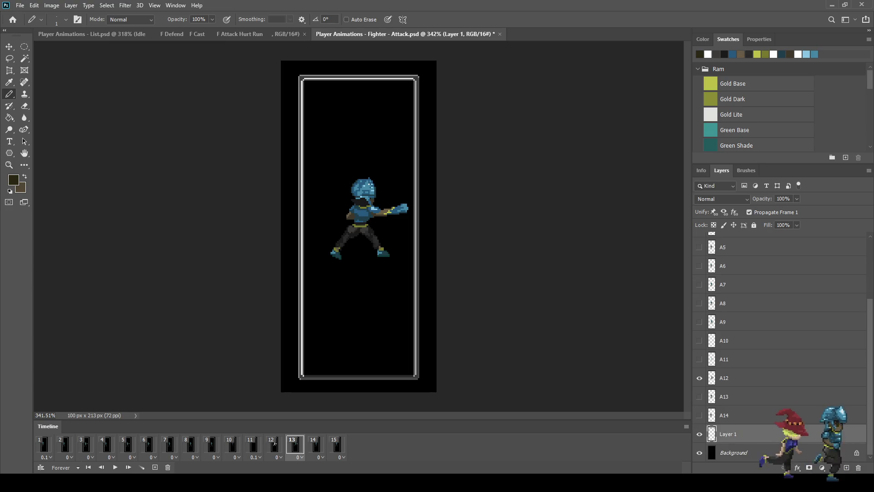
key("Right")
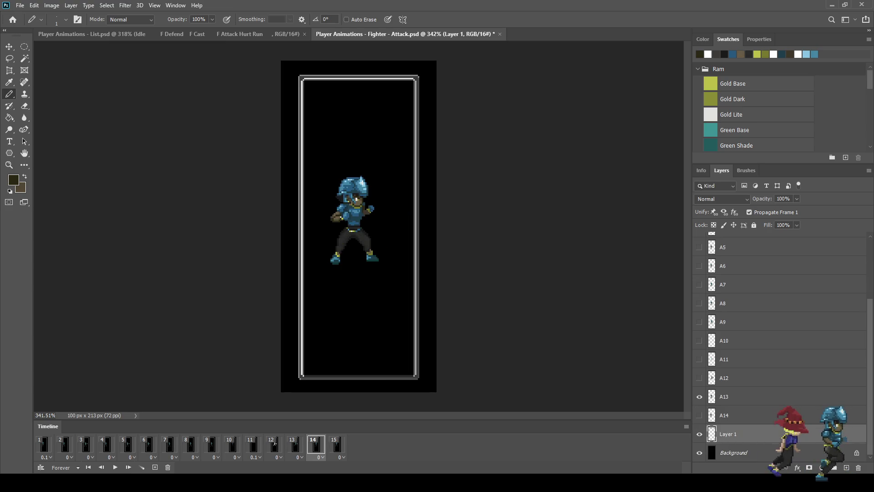
key("Right")
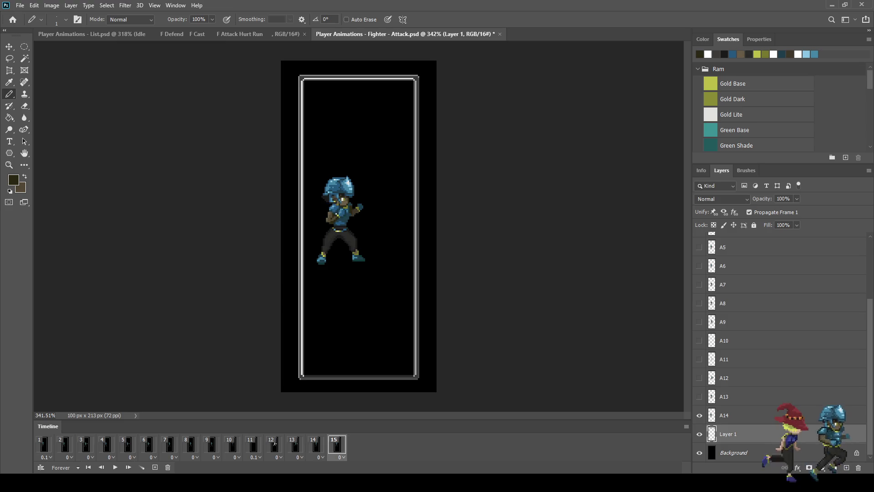
key("Left")
key("Left")
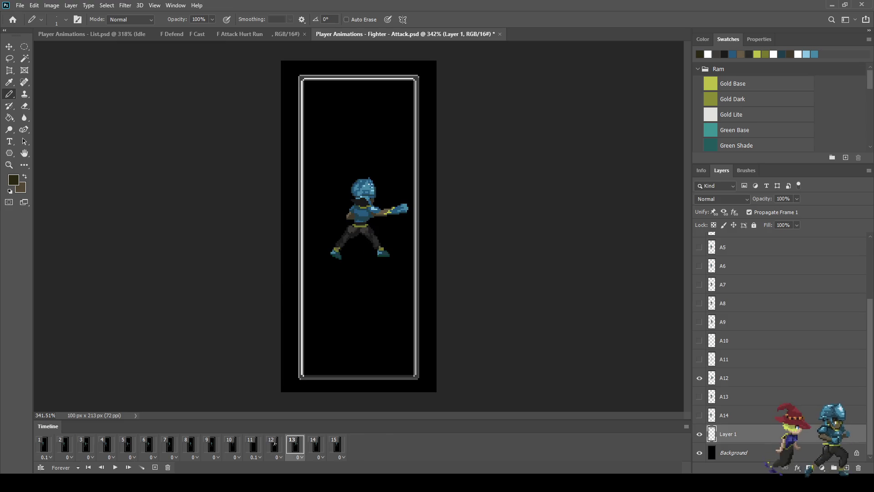
Nudge the A13 sprite right with Free Transform and check the punch in playback
key("Right")
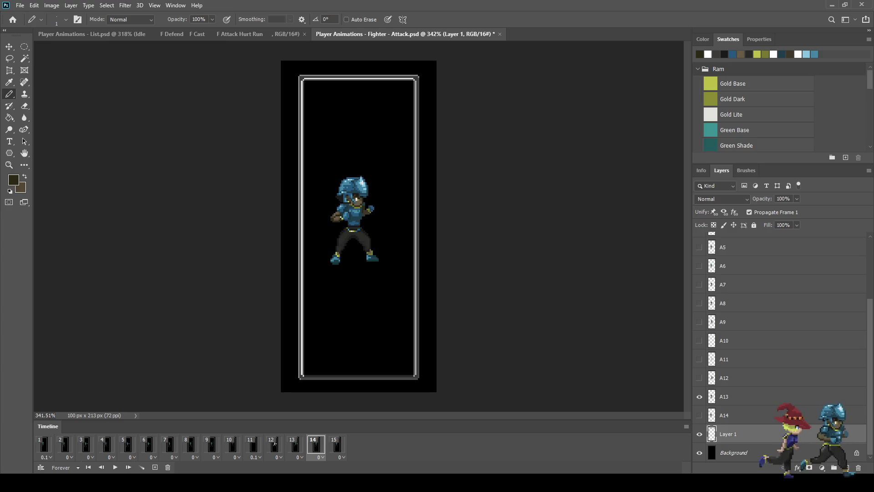
left_click(724, 396)
key("ctrl+t")
key("Right")
key("Right")
key("Right")
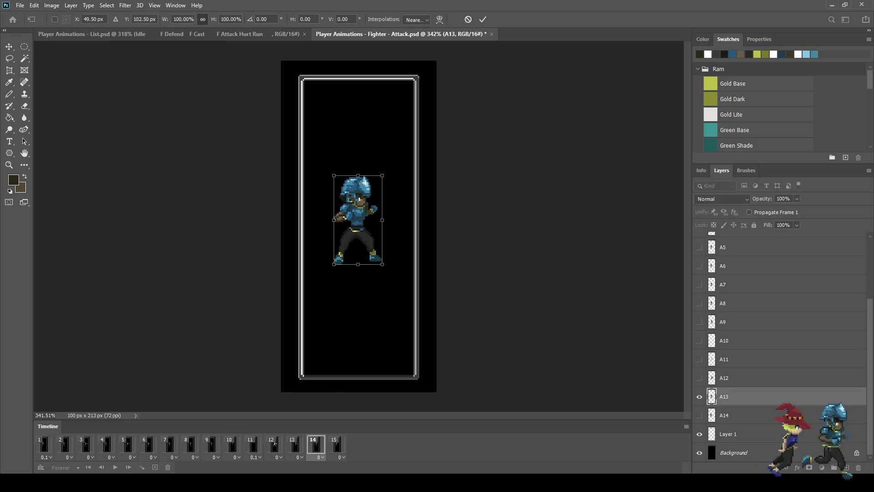
key("Return")
key("space")
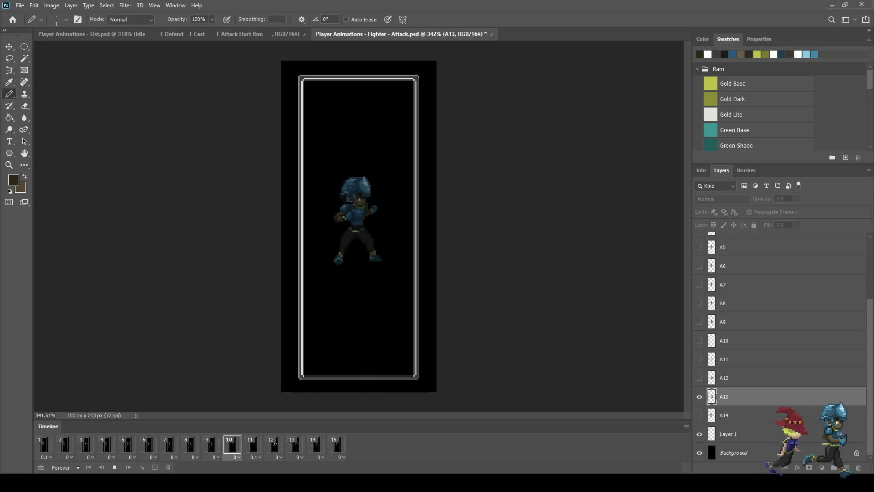
left_click(275, 443)
Reposition the A14 sprite, review the animation, and save the Attack file
key("Right")
key("Right")
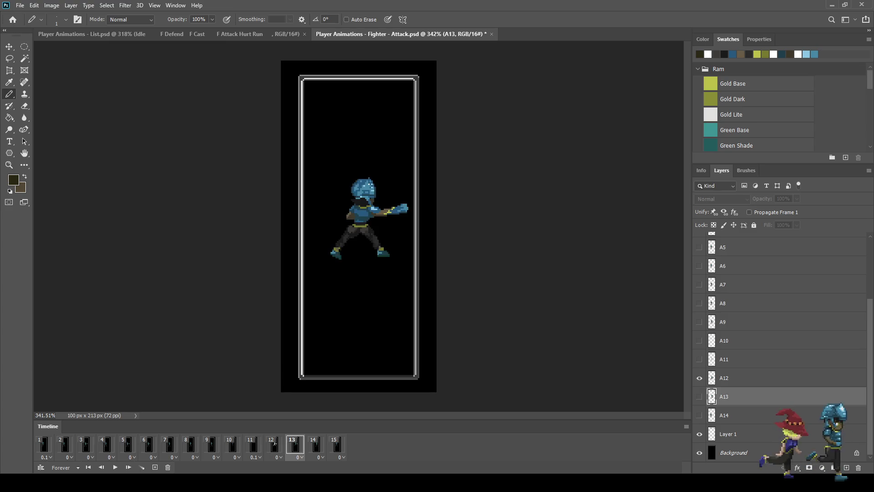
key("Right")
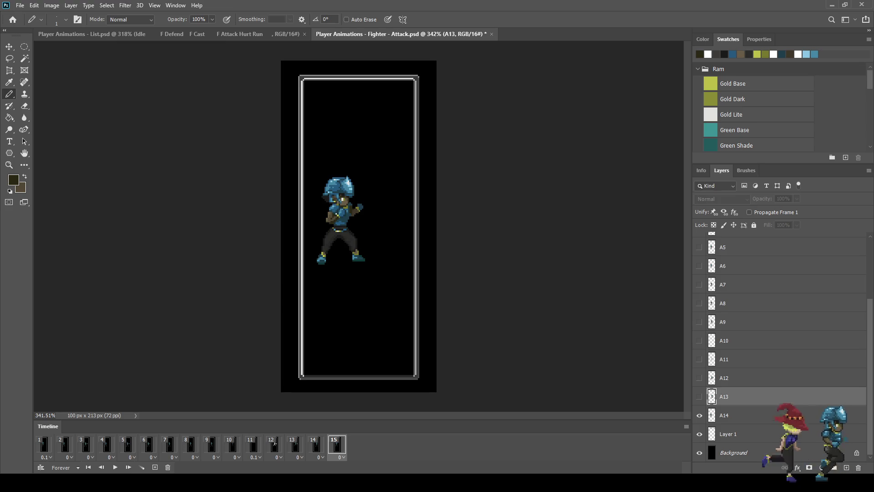
key("alt+bracketleft")
key("ctrl+t")
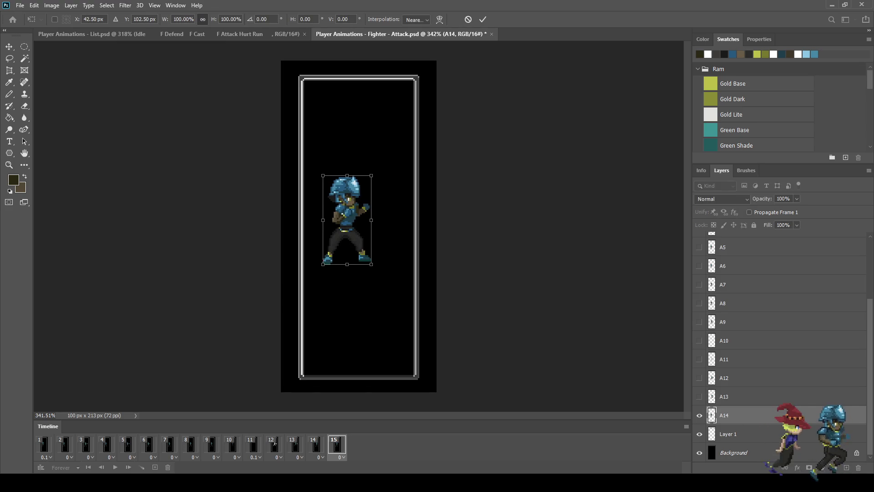
key("Return")
key("space")
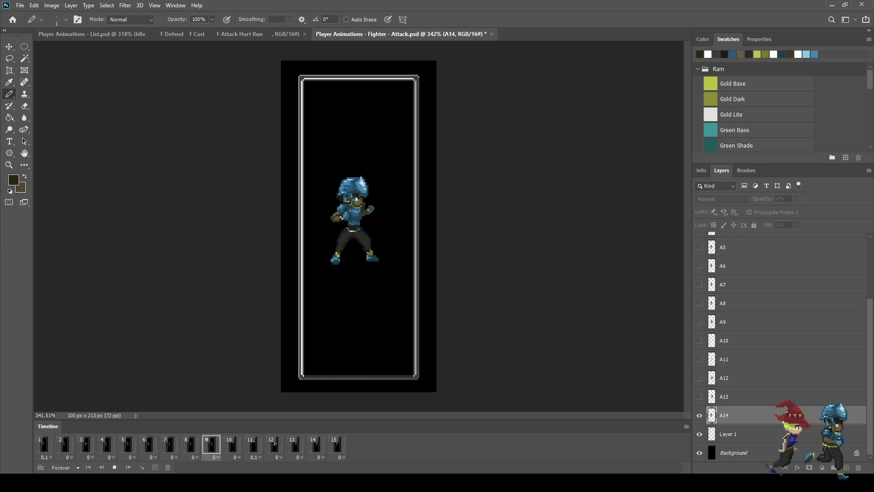
key("space")
key("ctrl+s")
key("ctrl+1")
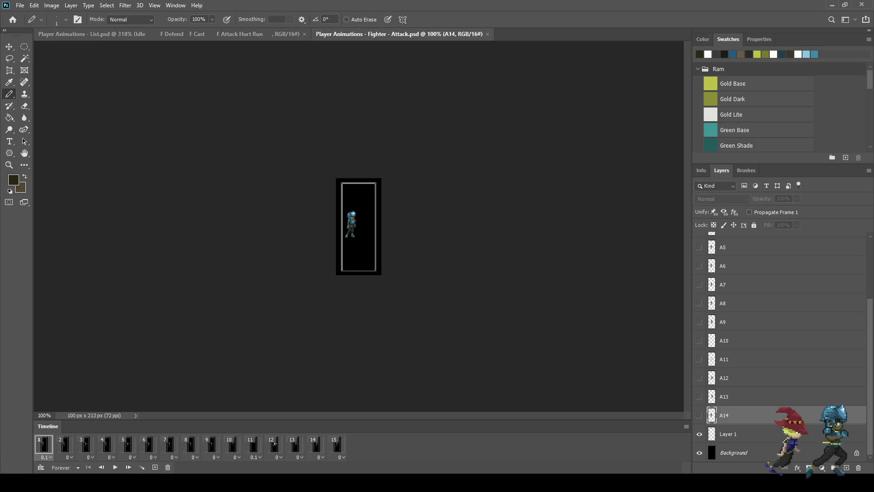
Switch to the animation list document and start editing its text layer
key("ctrl+Tab")
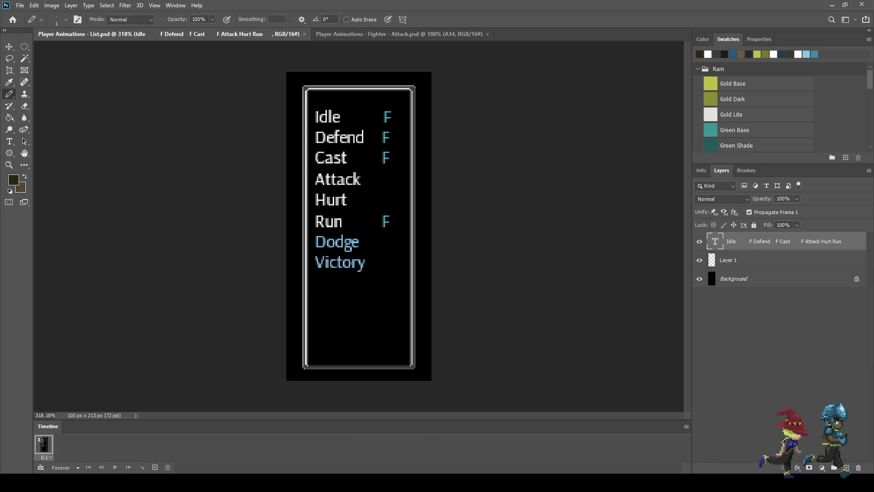
key("alt+bracketleft")
key("alt+bracketright")
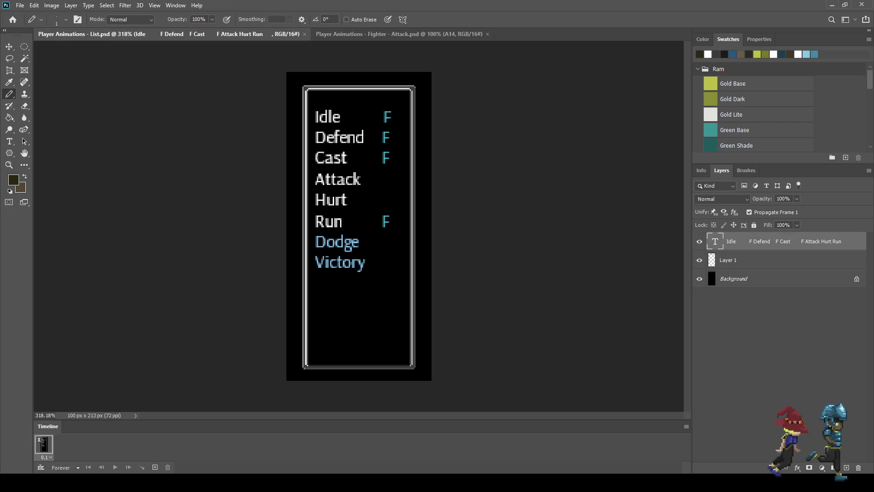
key("t")
key("Return")
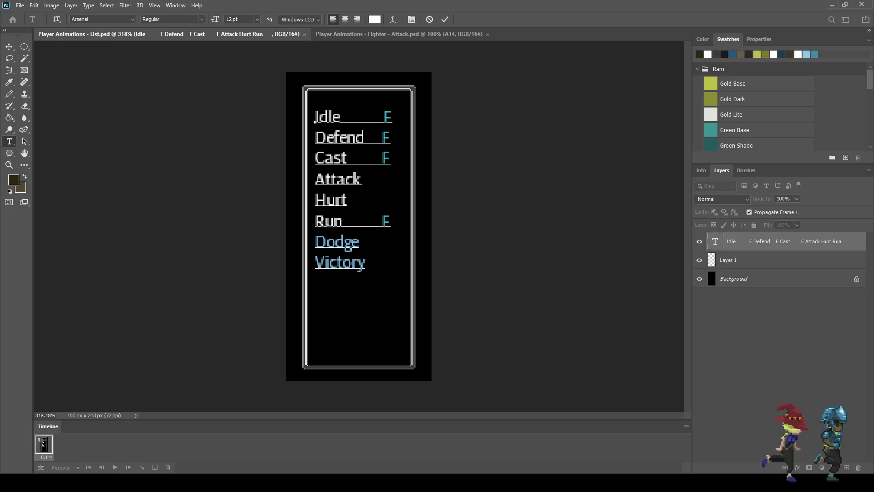
type("F")
key("BackSpace")
Copy the F mark from the Cast line, paste it after Attack, commit and save the list
key("Up")
key("shift+Right")
key("shift+Right")
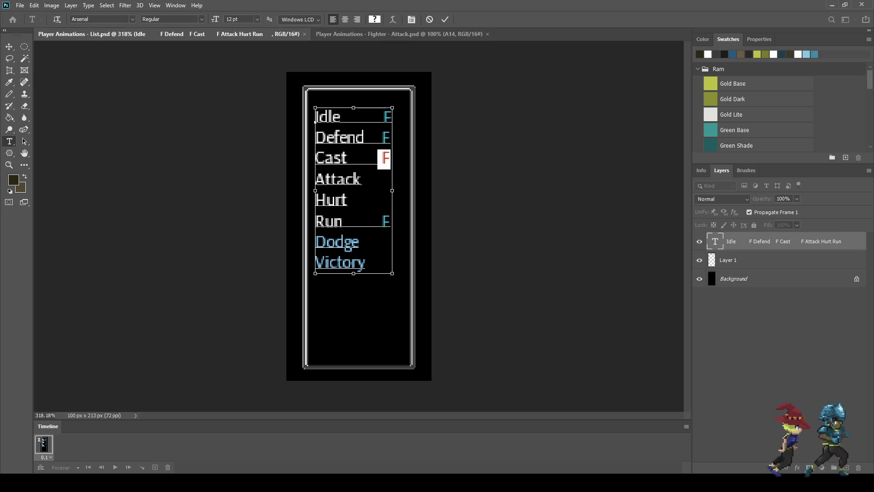
key("ctrl+c")
key("Down")
key("ctrl+v")
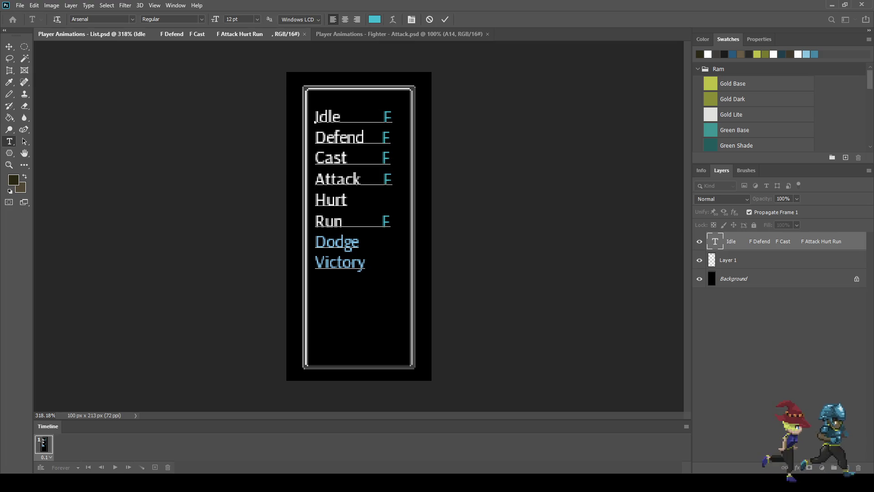
left_click(347, 202)
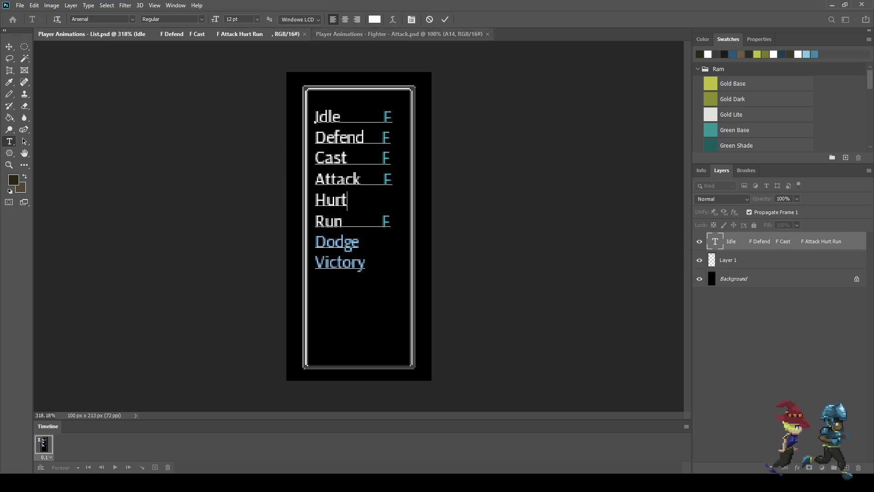
key("ctrl+Return")
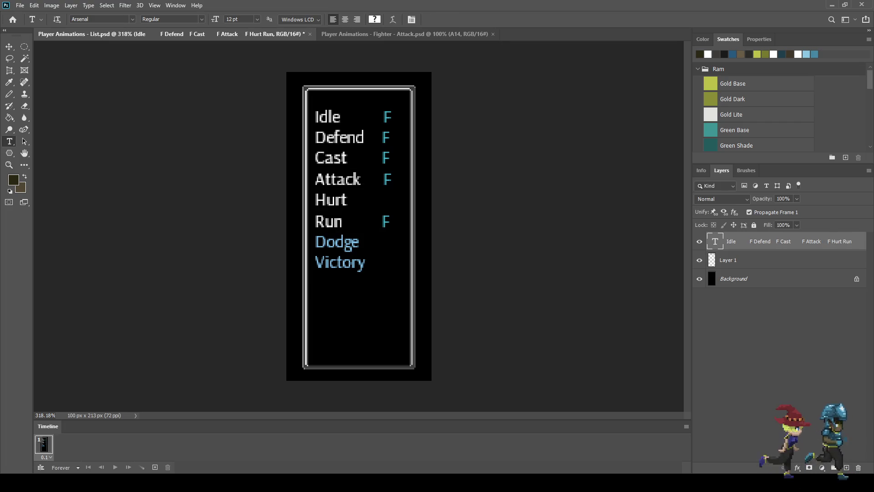
key("ctrl+s")
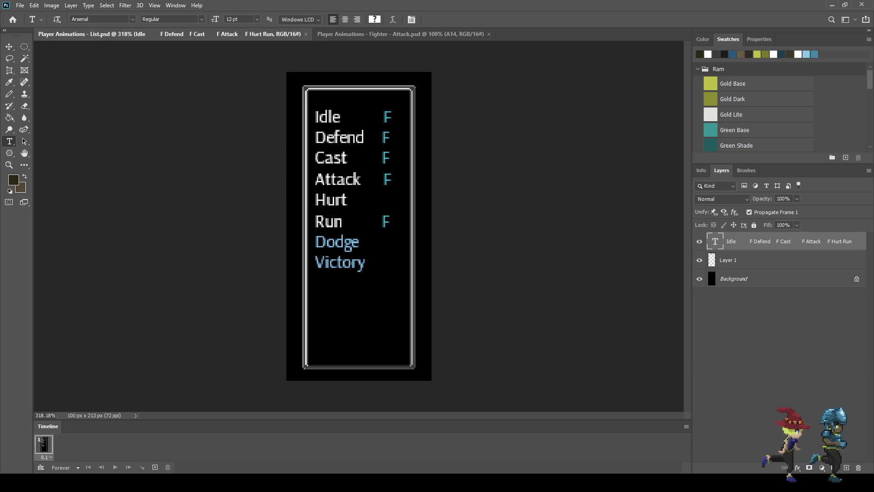
left_click(400, 33)
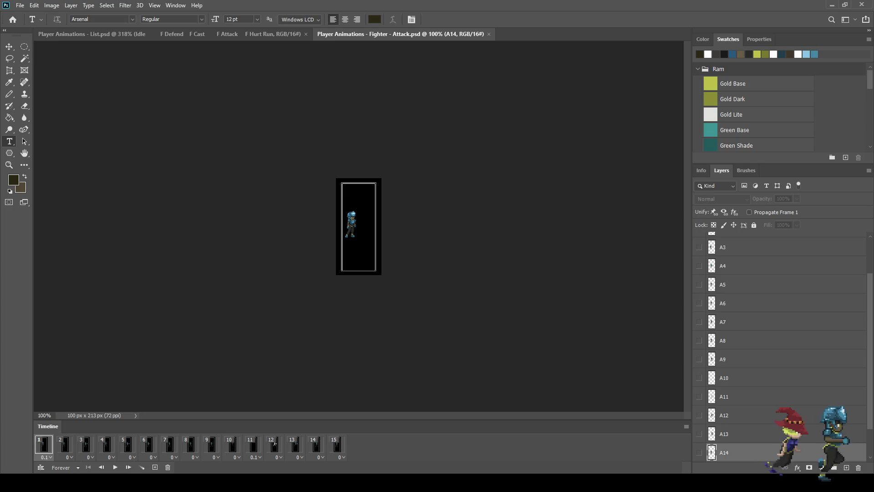
Preview the attack animation zoomed in, then return to frame 1 at actual size
key("ctrl+plus")
key("ctrl+plus")
key("ctrl+plus")
key("space")
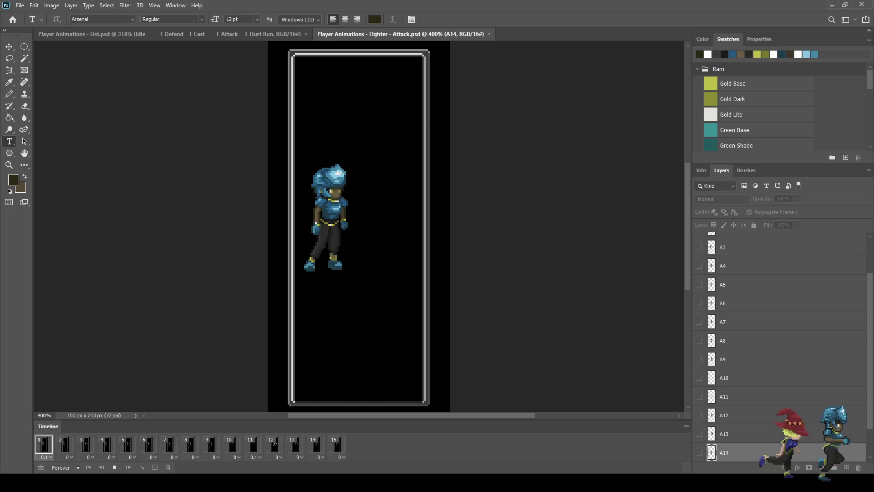
key("space")
left_click(44, 445)
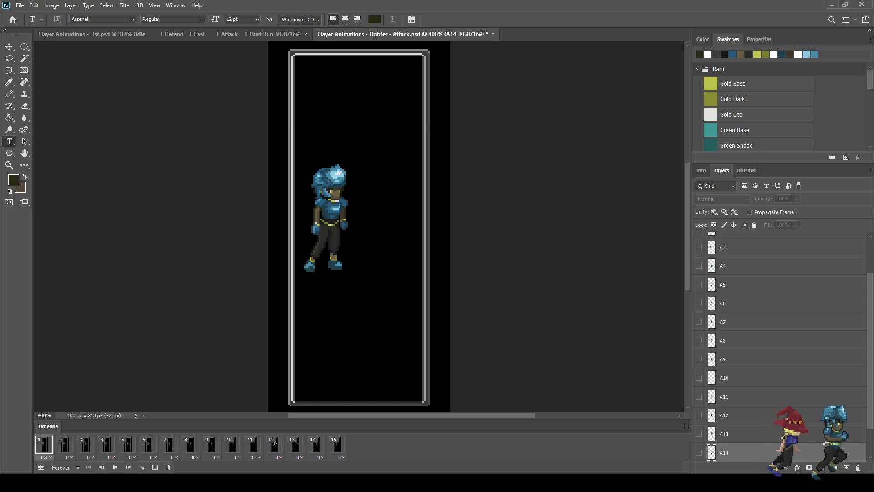
key("ctrl+1")
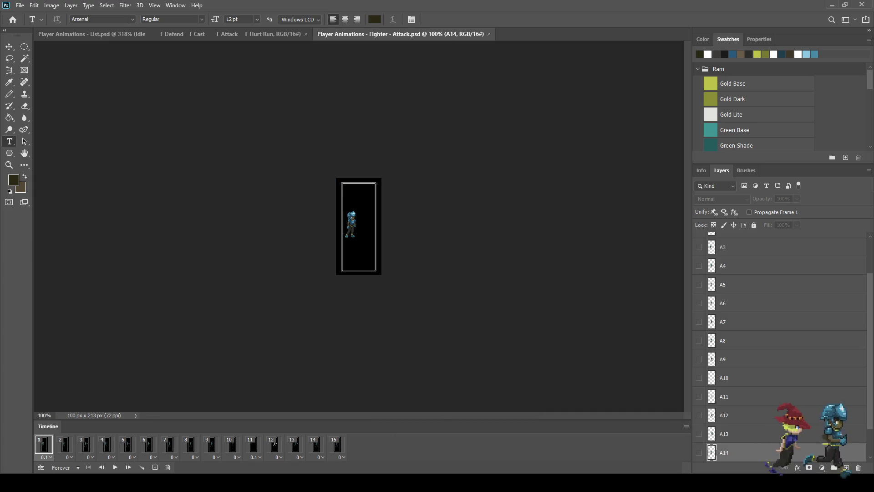
Set the timeline to play once and append a copy of the idle first frame, then go full-screen
left_click(61, 468)
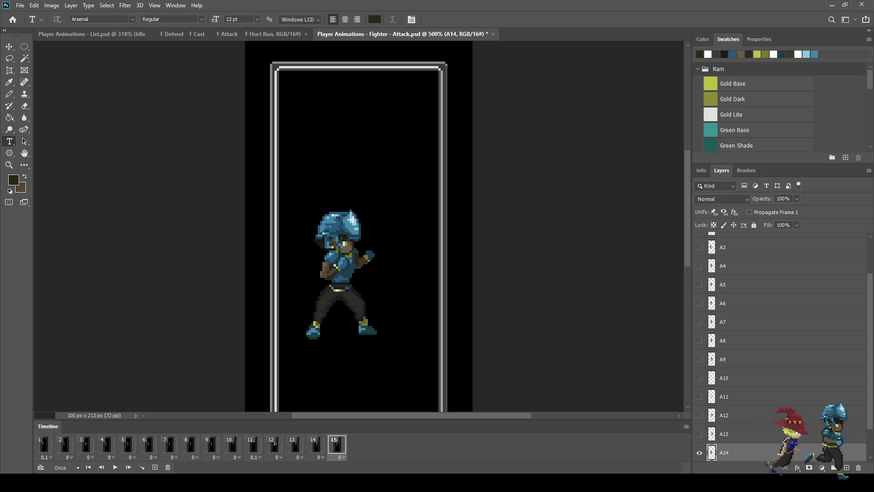
left_click(44, 444)
left_click(155, 467)
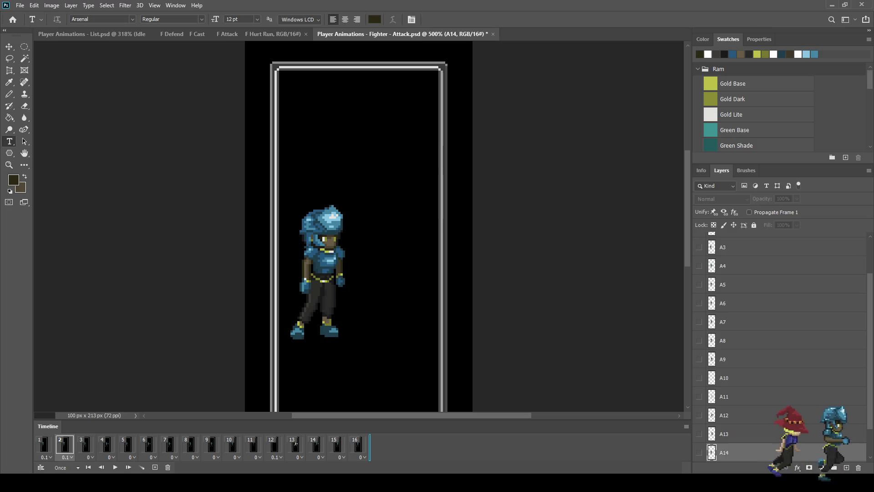
left_click_drag(64, 444, 358, 444)
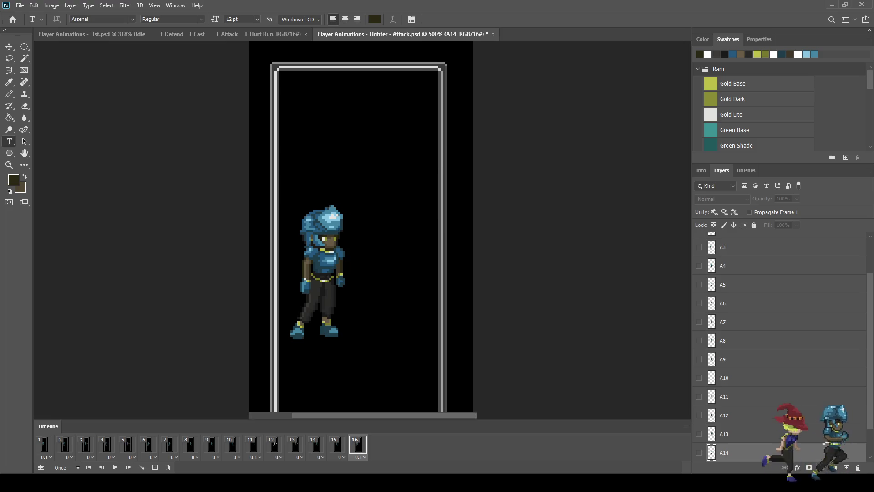
key("f")
key("f")
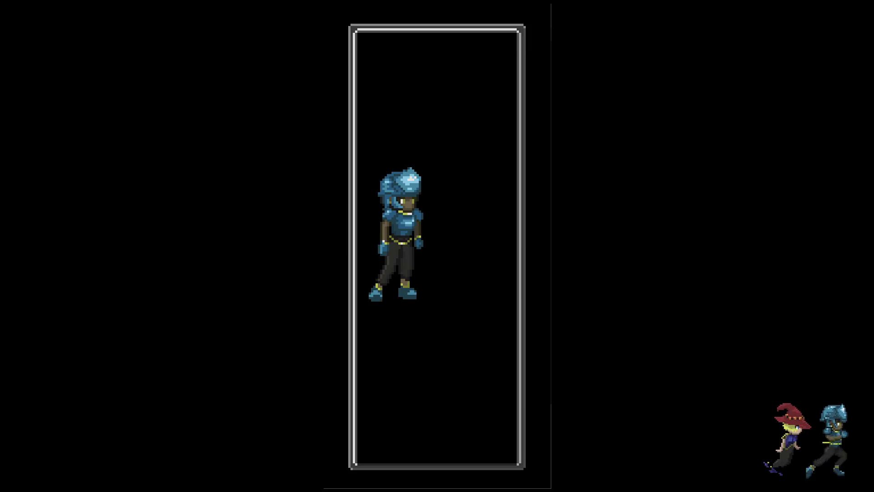
Play the 16-frame attack animation in the full-screen black preview
key("space")
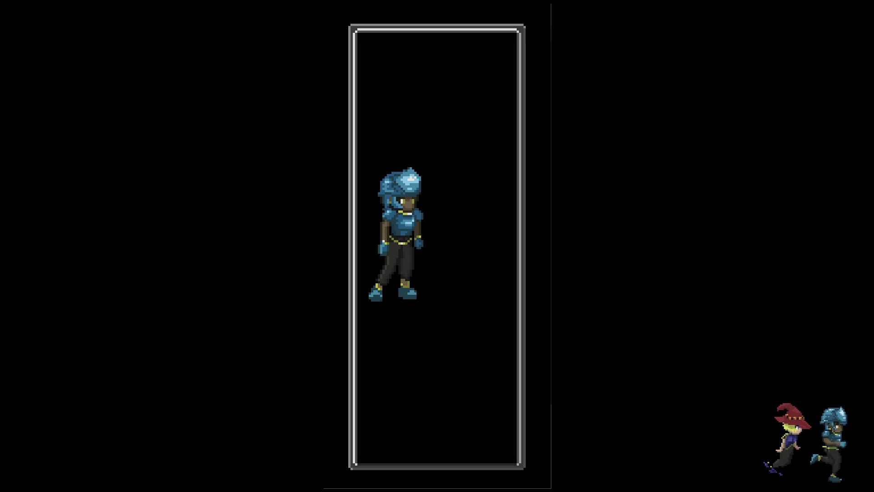
Exit full-screen, save the Fighter Attack document at 100%, then zoom in to 300%
key("f")
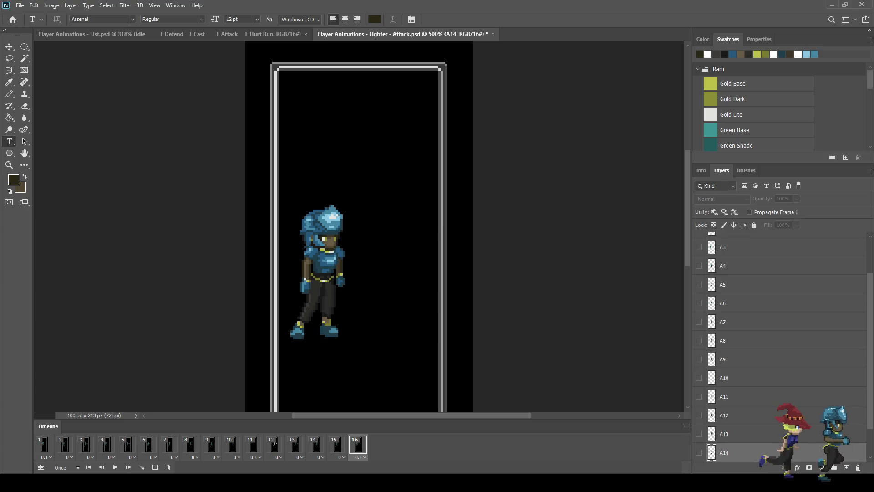
key("ctrl+1")
key("ctrl+s")
key("ctrl+plus")
key("ctrl+plus")
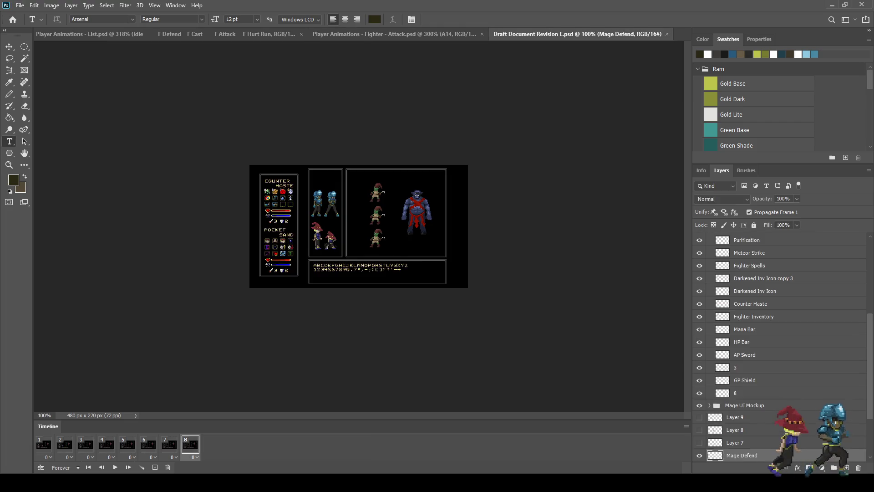
key("ctrl+0")
key("space")
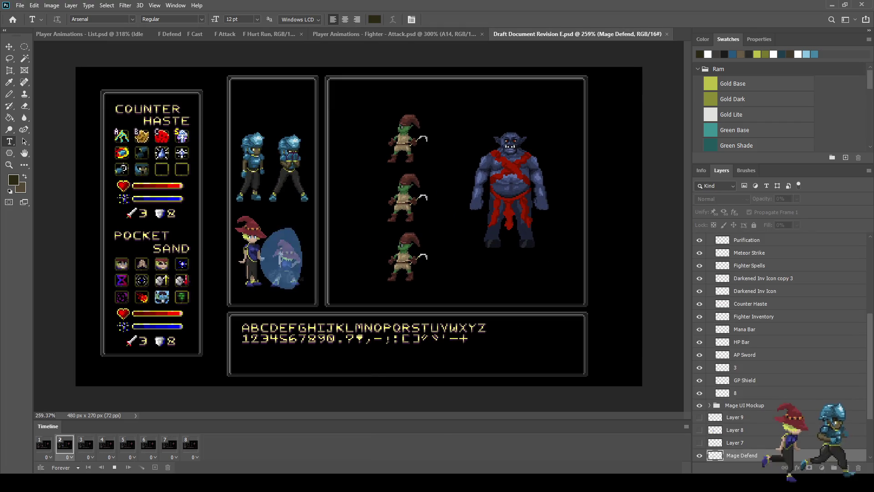
key("space")
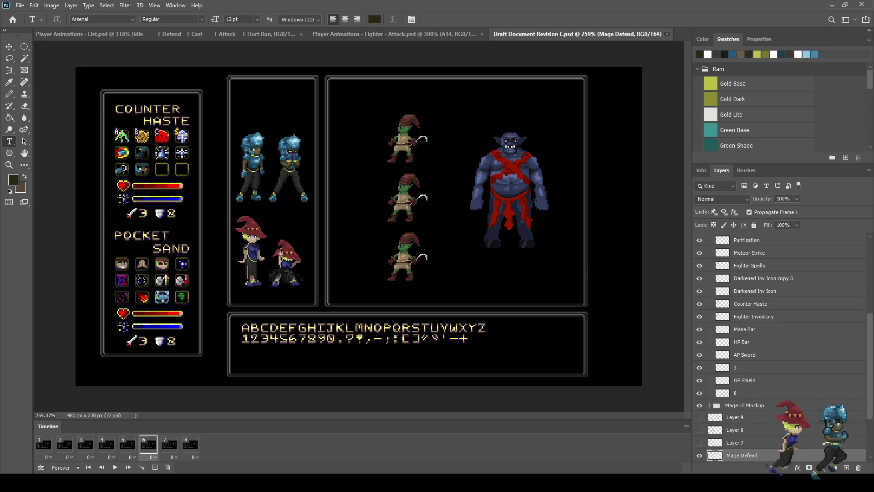
left_click(667, 34)
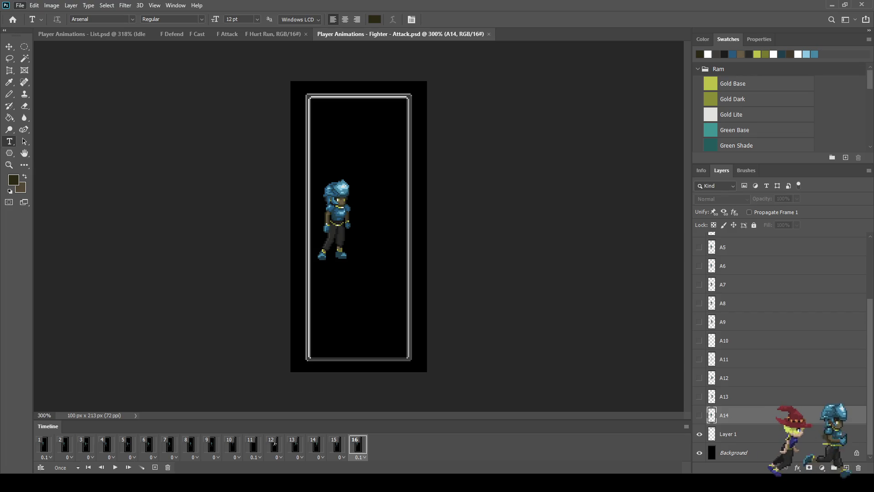
Open Defend (merged).psd, play it and zoom to 400%, then return to and play Attack
key("ctrl+0")
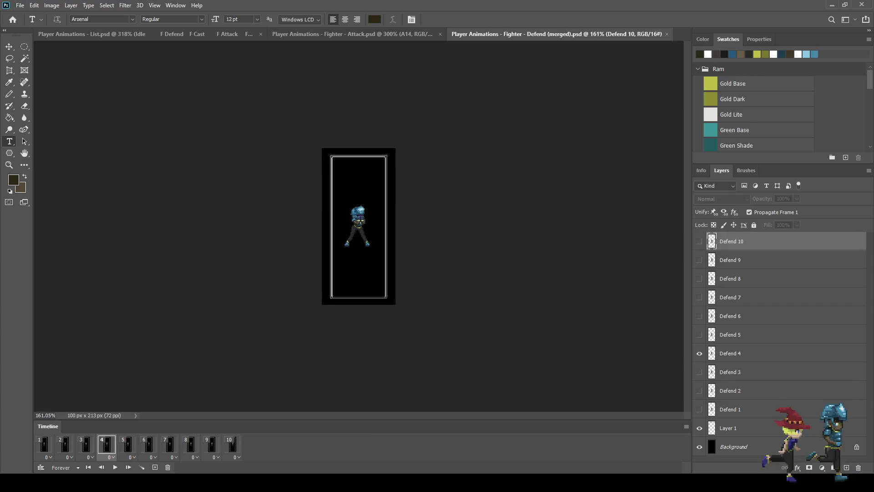
key("space")
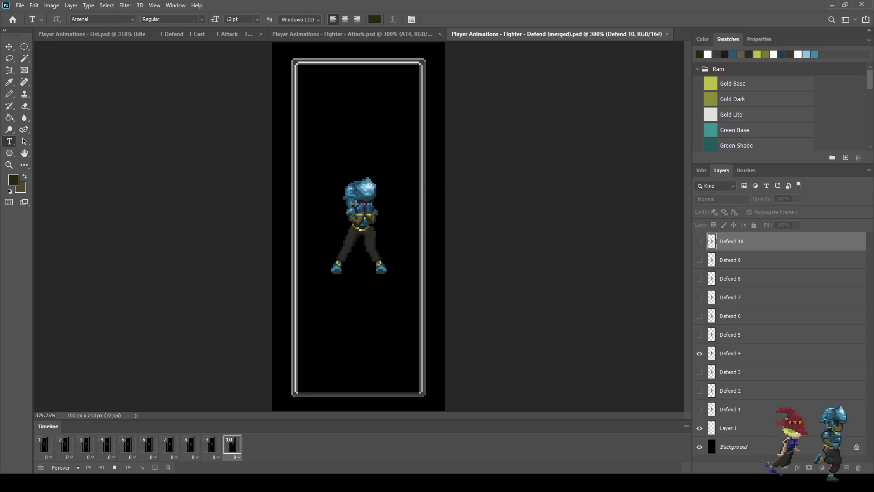
scroll(433, 231, "up", 3)
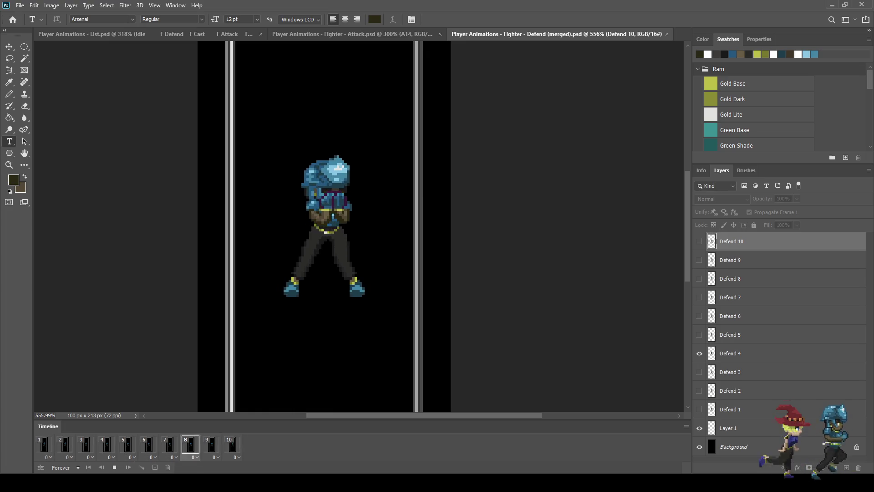
key("space")
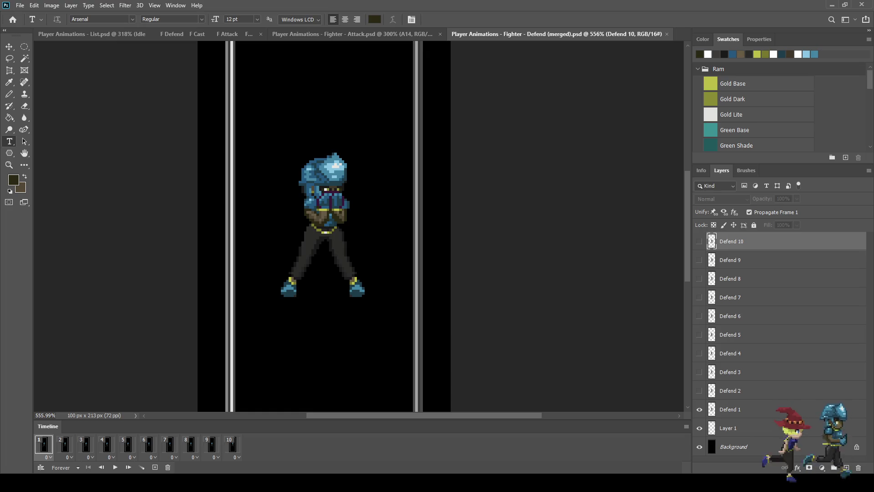
key("ctrl+1")
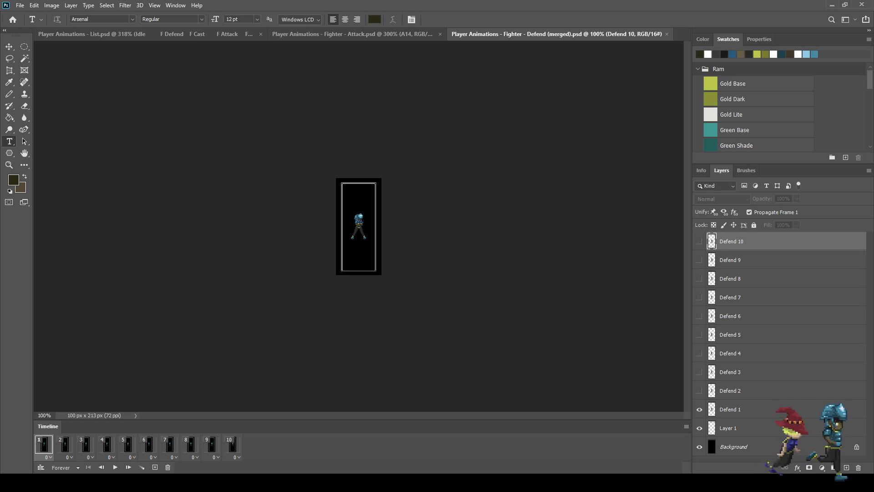
key("ctrl+plus")
key("ctrl+plus")
key("ctrl+plus")
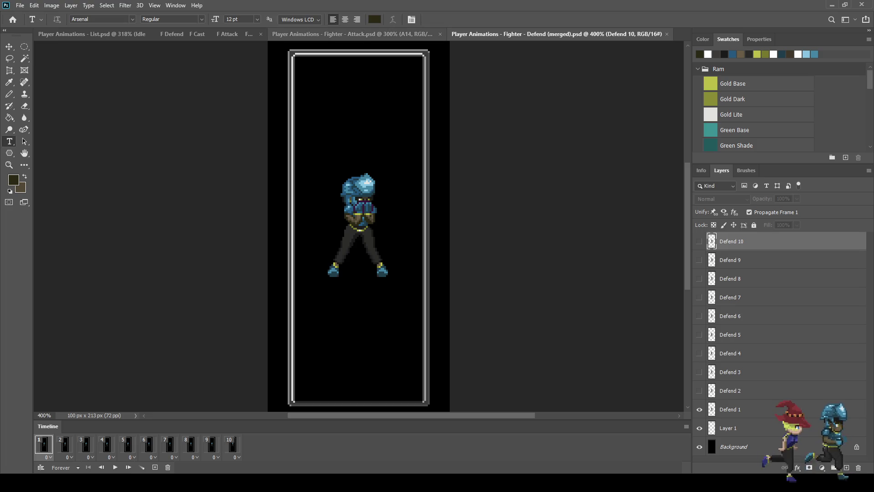
key("ctrl+shift+Tab")
key("space")
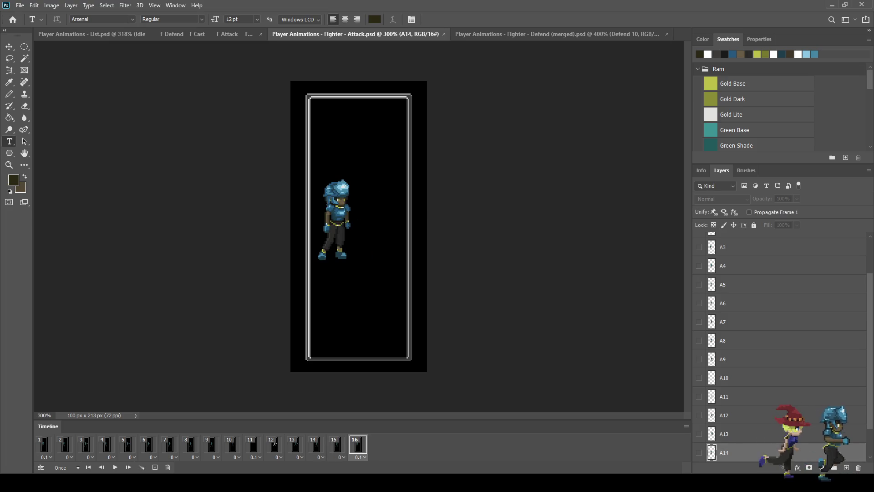
Replay the Attack animation, then switch to the List.psd checklist showing Attack marked F
key("space")
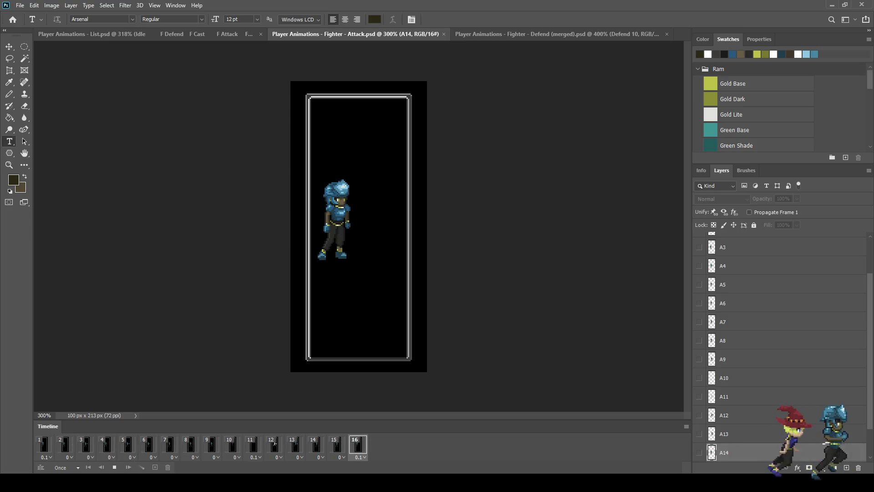
key("ctrl+shift+Tab")
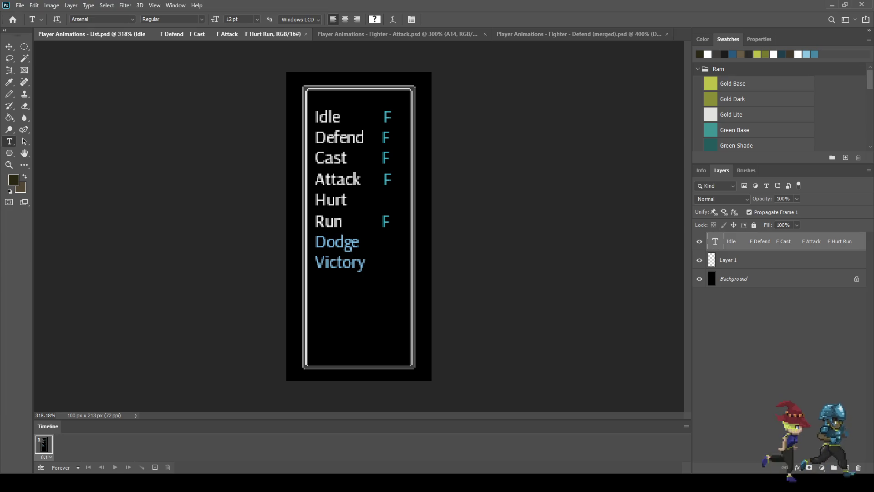
Switch to the Defend (merged) document and play it full-screen on black, adjusting the zoom
left_click(578, 34)
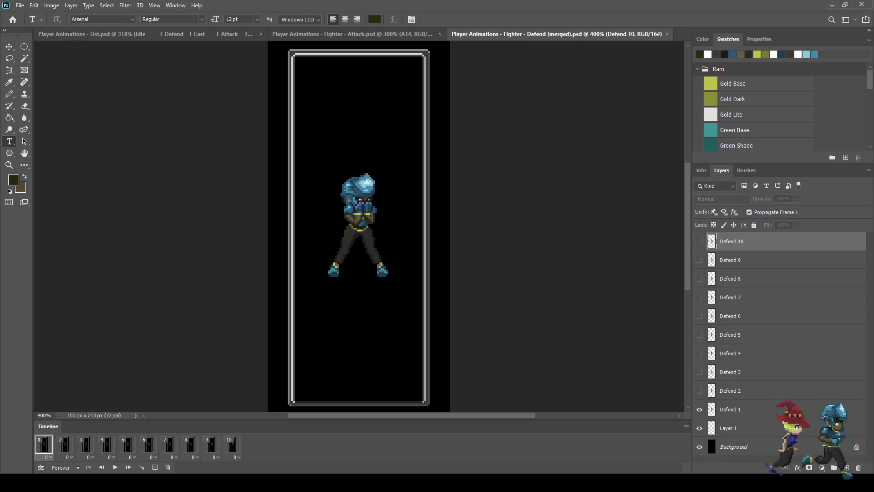
key("space")
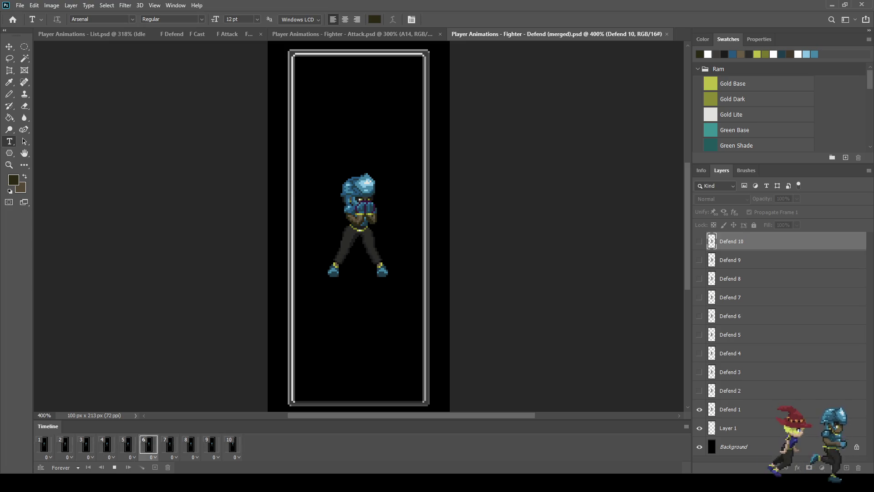
key("f")
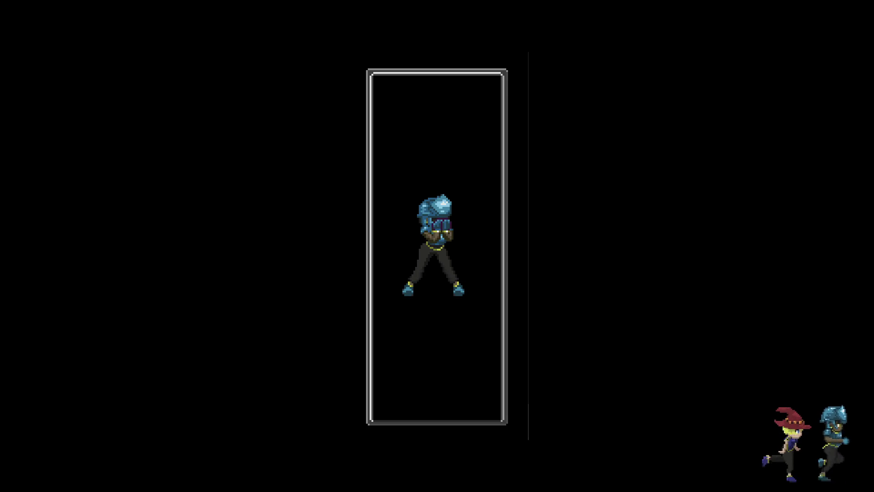
key("ctrl+1")
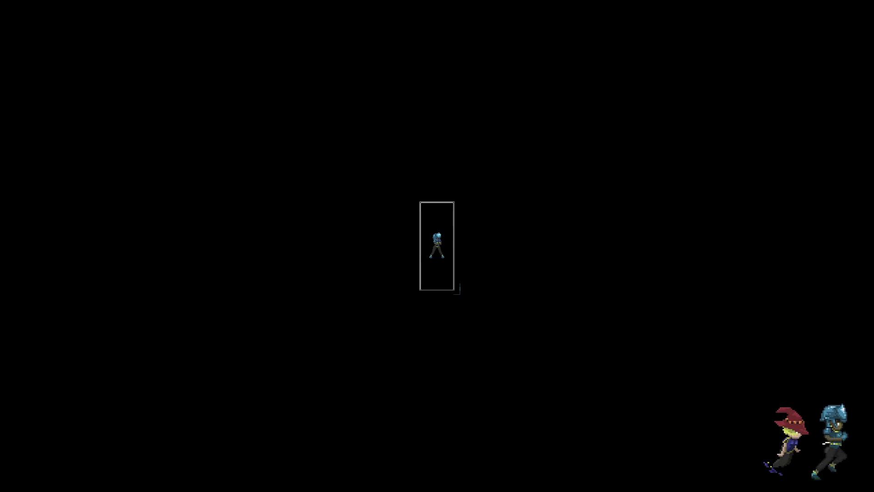
key("ctrl+plus")
key("ctrl+plus")
key("ctrl+plus")
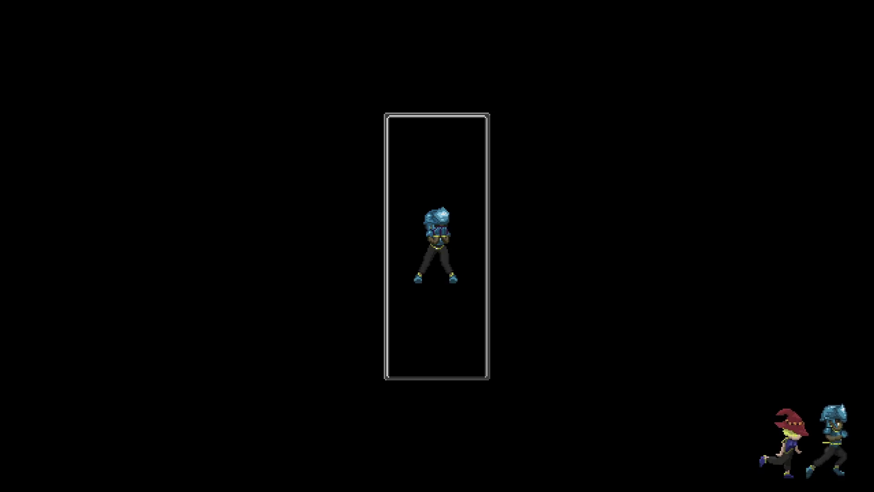